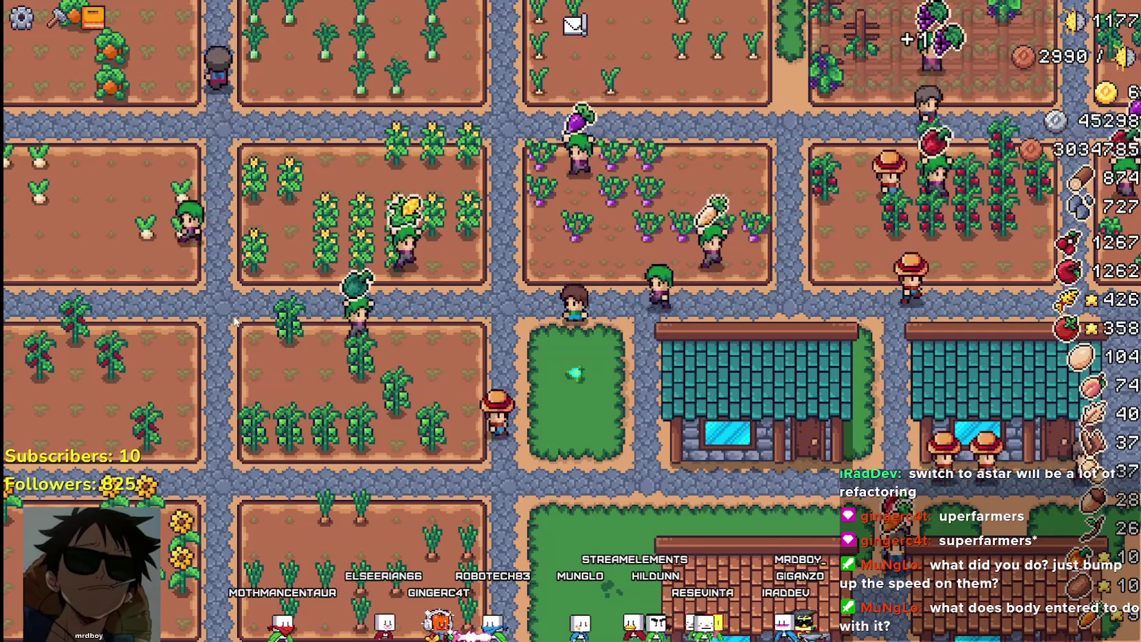
Pause the running Mr Farmboy game with Esc, quit it, and return to change_speed
scroll(519, 304, "up", 3)
scroll(519, 304, "down", 5)
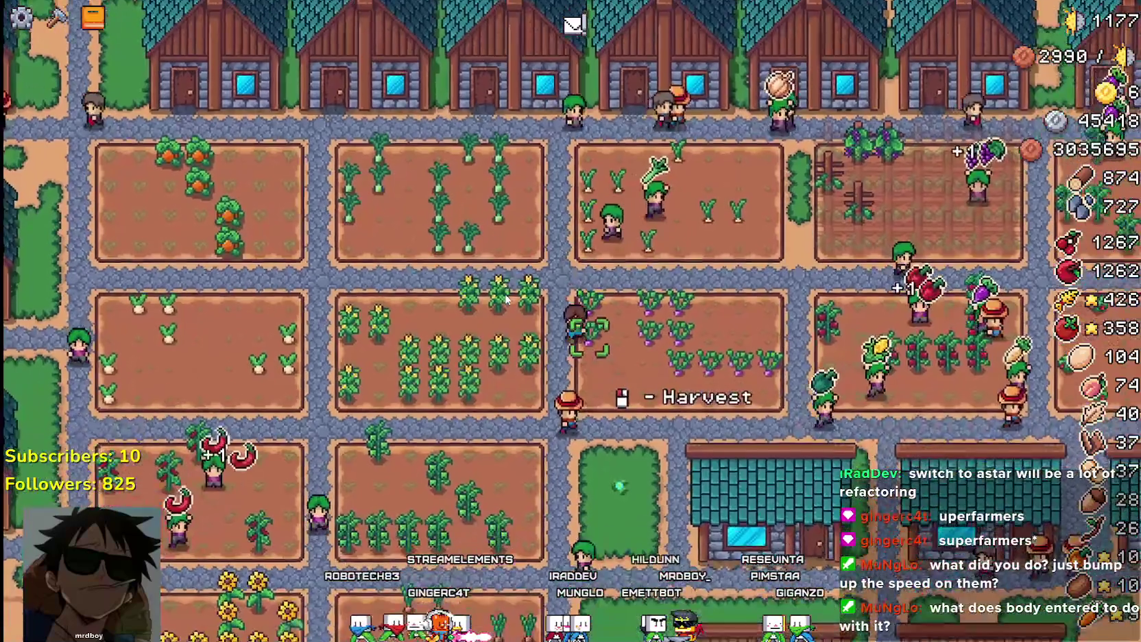
scroll(507, 377, "up", 3)
key("Escape")
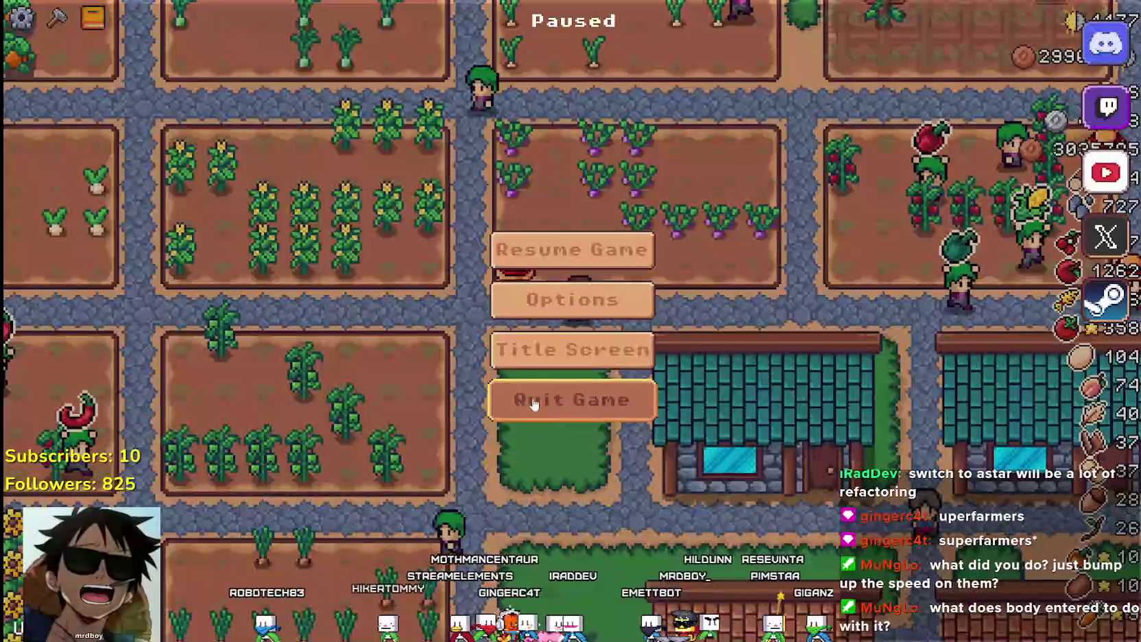
left_click(572, 400)
left_click(774, 258)
Change the first change_speed match case from tile 3 to tile 2
key("Down")
key("Home")
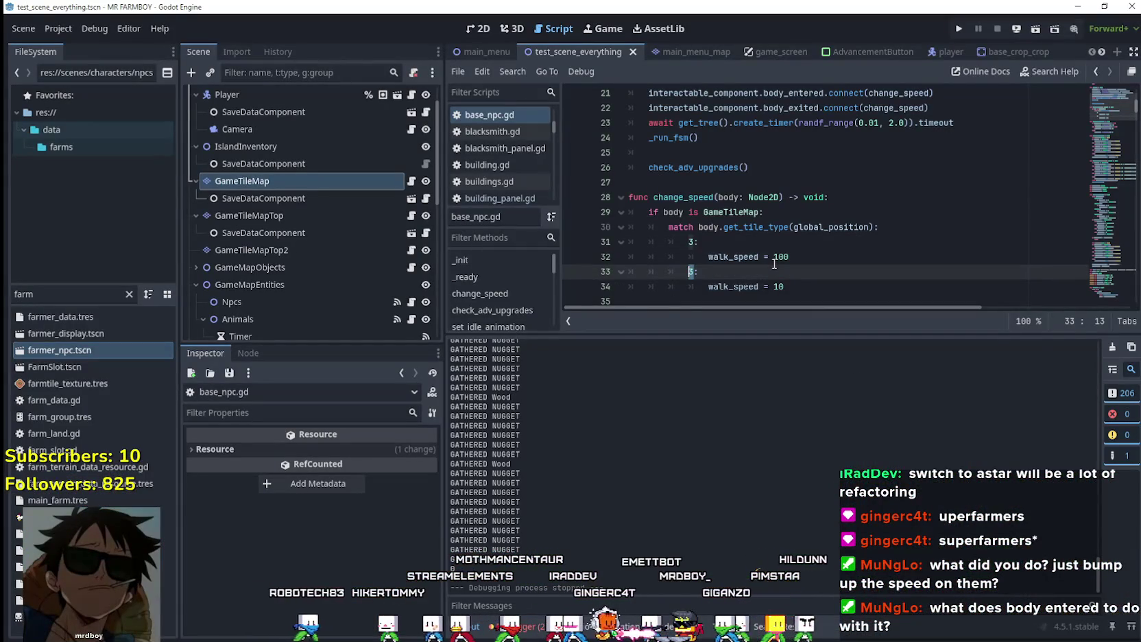
key("Up")
key("Up")
key("Delete")
type("2")
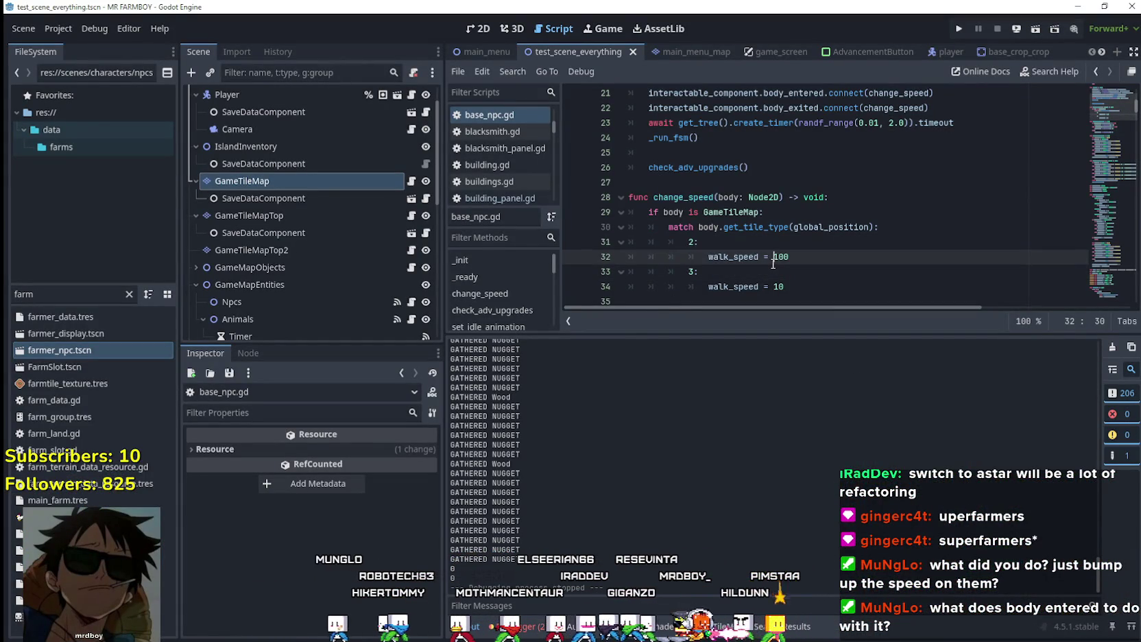
left_click(816, 260)
Label the match cases with '# ROAD TILE' and 'FARM TILE' comments
left_click(849, 235)
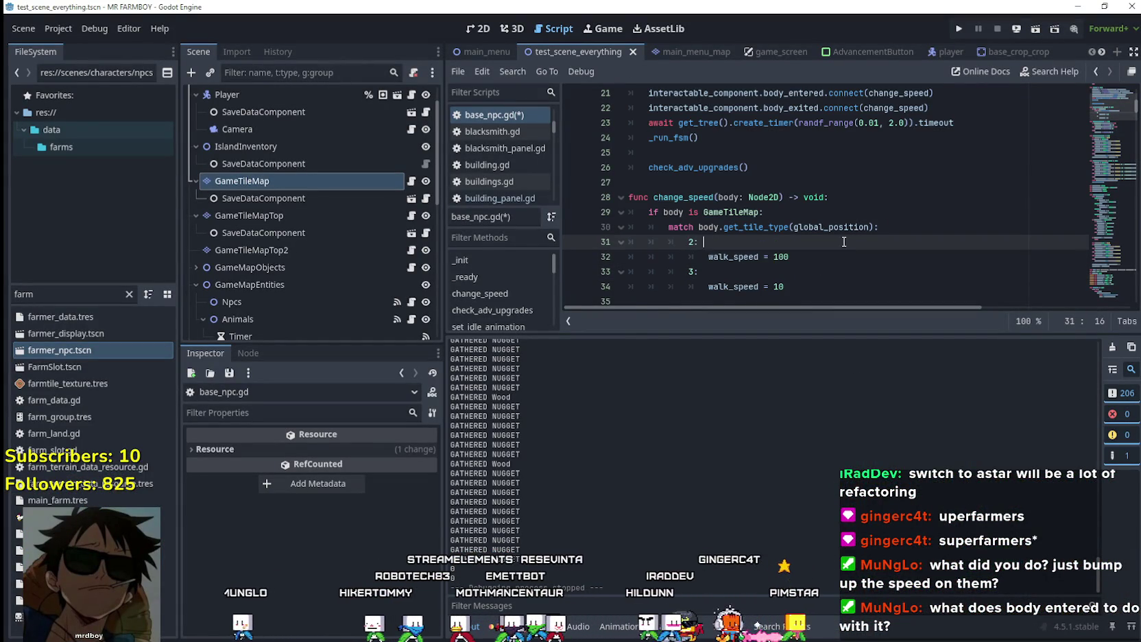
type("# ROAD TILE")
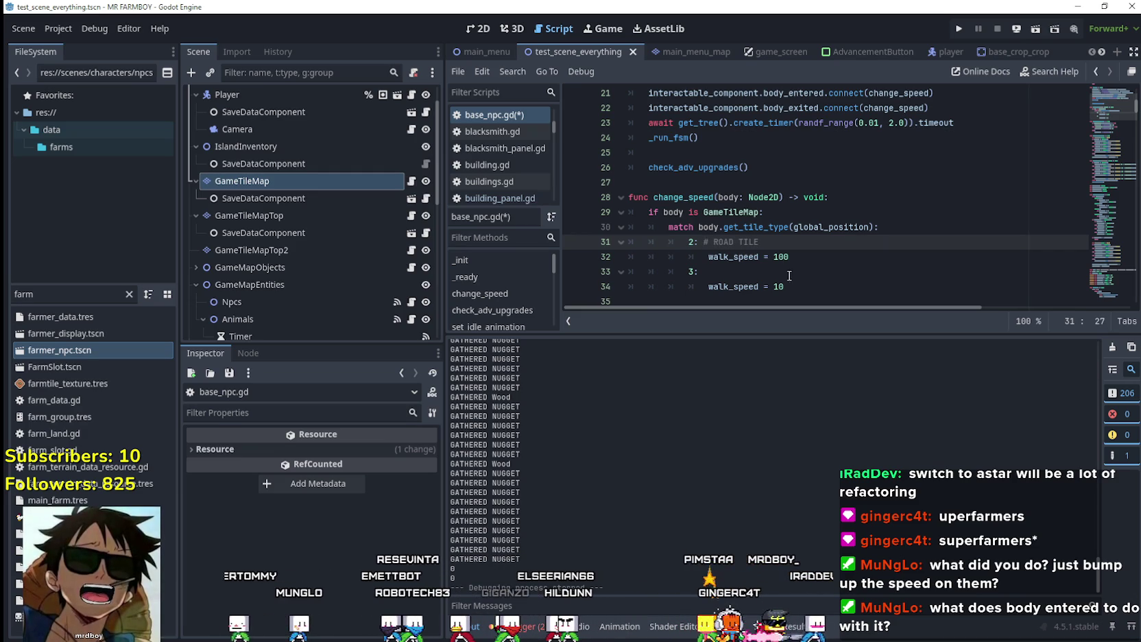
left_click(789, 270)
type("#")
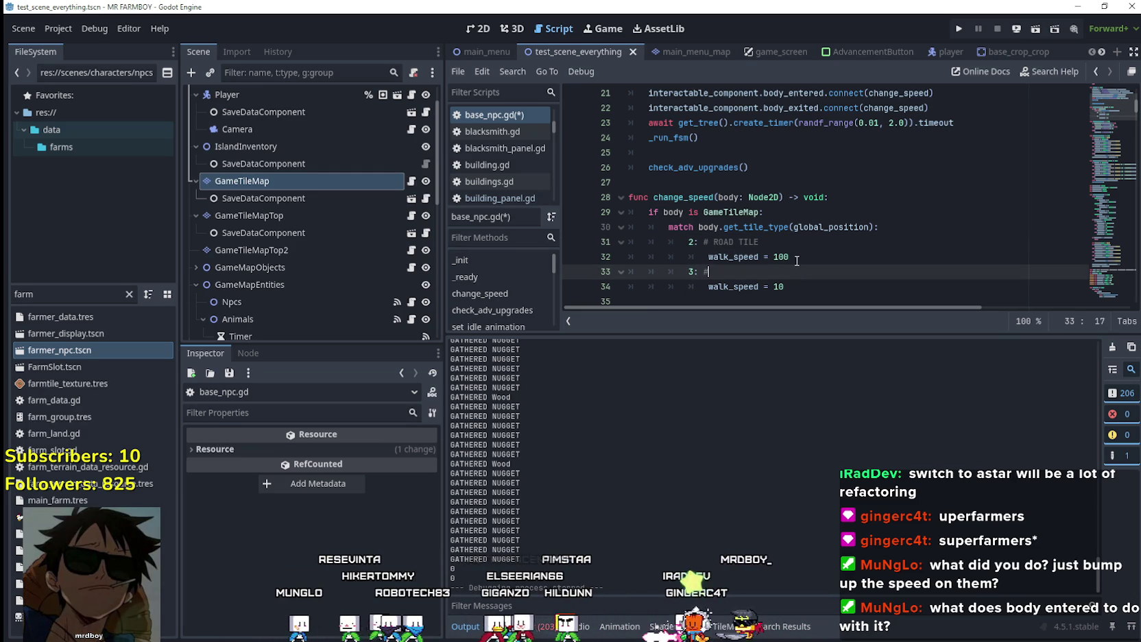
type(" FARM")
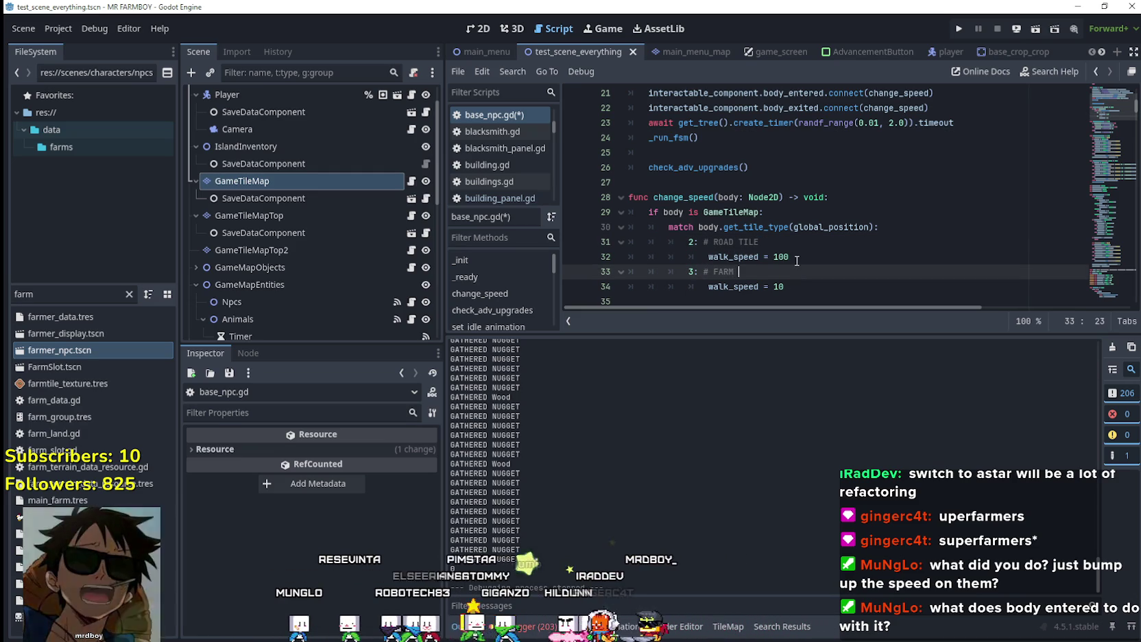
type(" TILE")
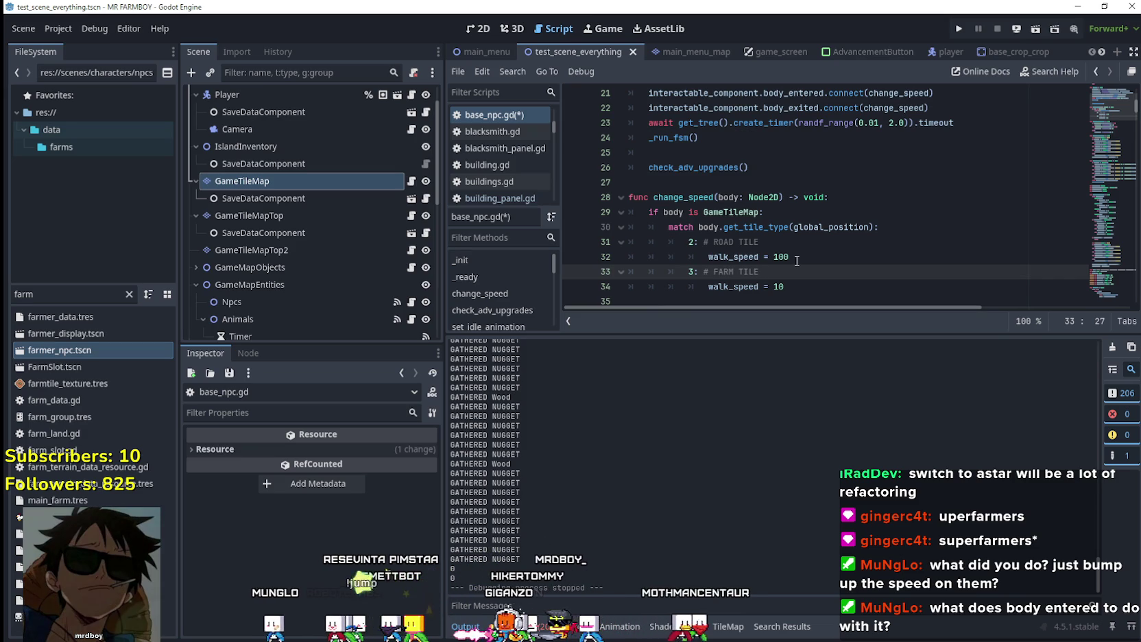
Review the tile check and match lines, then save base_npc.gd
scroll(797, 261, "down", 1)
mouse_move(785, 241)
left_mouse_down()
mouse_move(685, 227)
mouse_move(628, 167)
left_mouse_up()
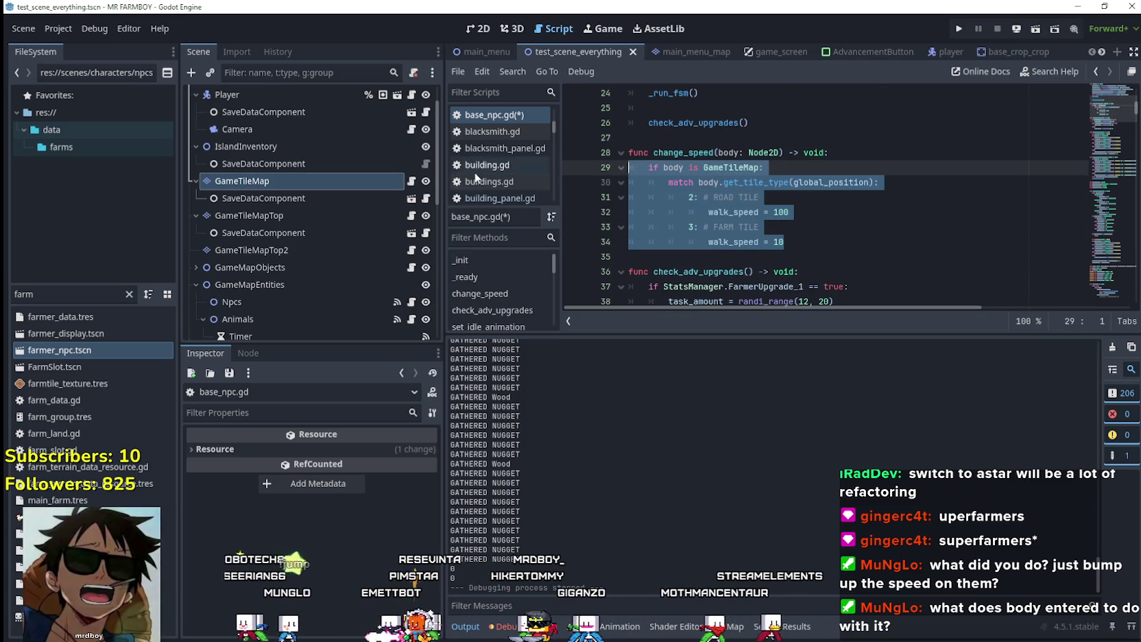
mouse_move(879, 183)
left_mouse_down()
mouse_move(637, 168)
mouse_move(679, 171)
left_mouse_up()
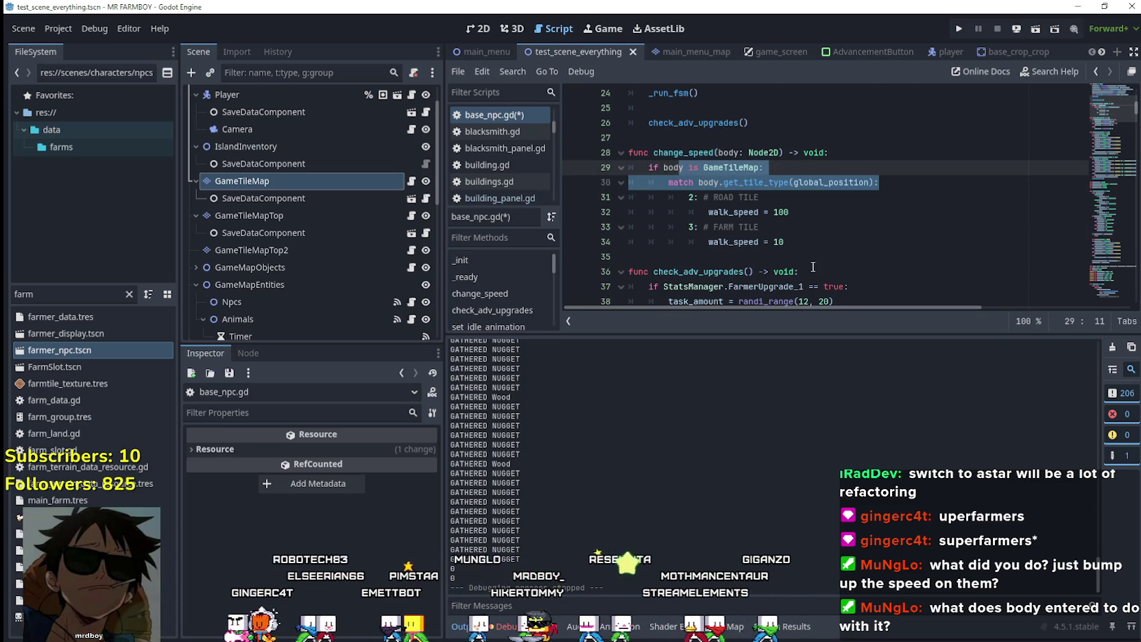
left_click(789, 255)
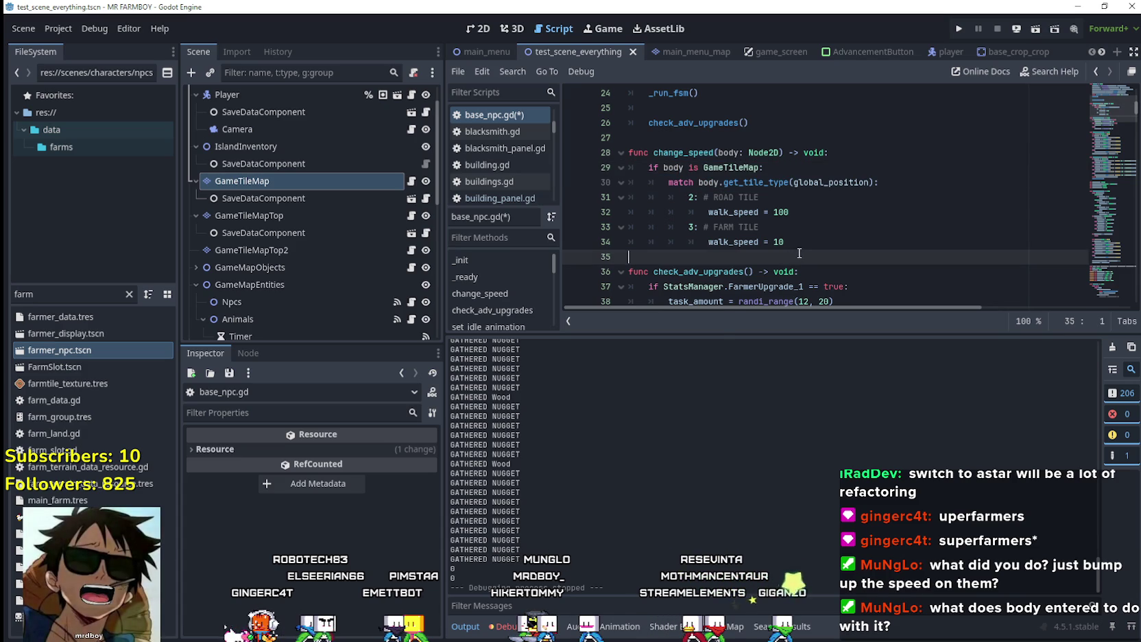
key("ctrl+s")
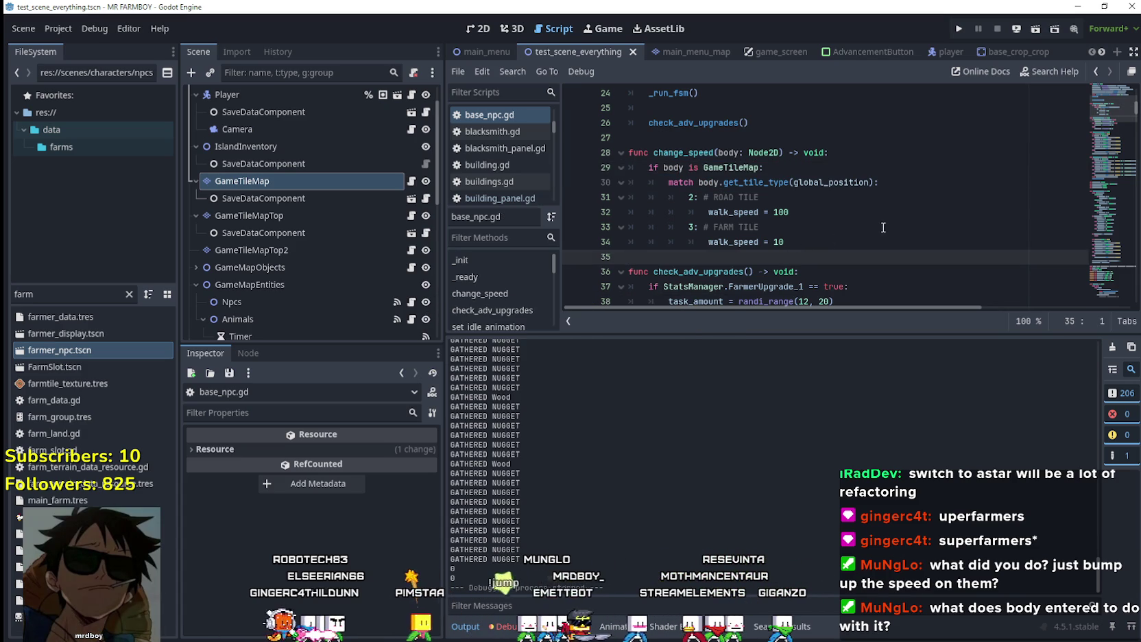
scroll(880, 228, "up", 3)
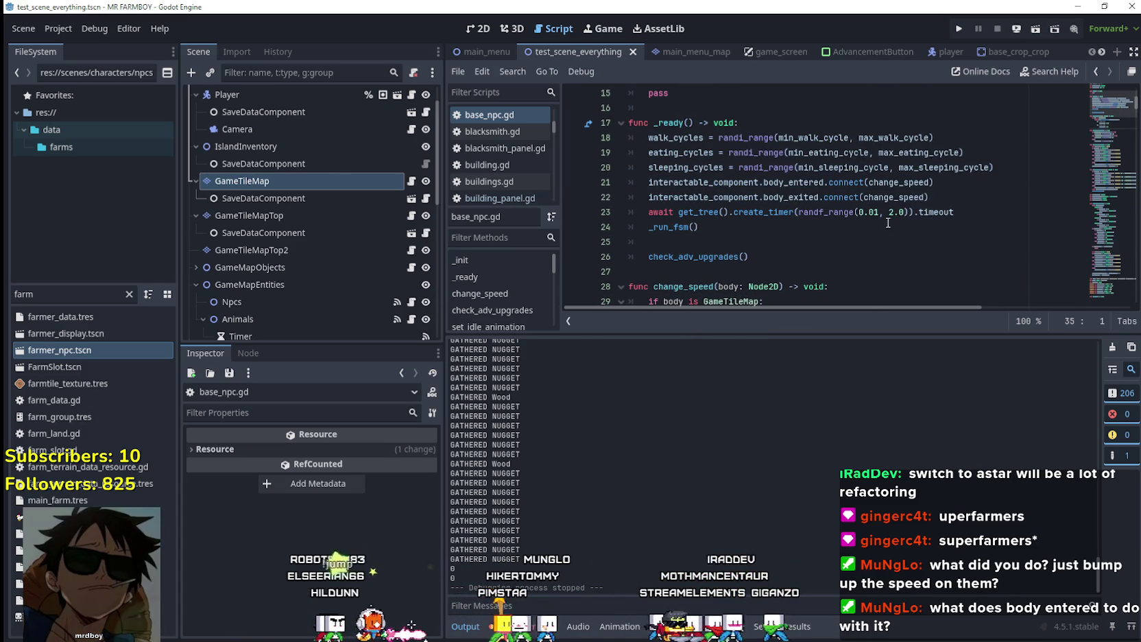
Scroll through base_npc.gd to review the get_tile_type call in change_speed
left_click_drag(932, 197, 629, 181)
scroll(928, 289, "down", 2)
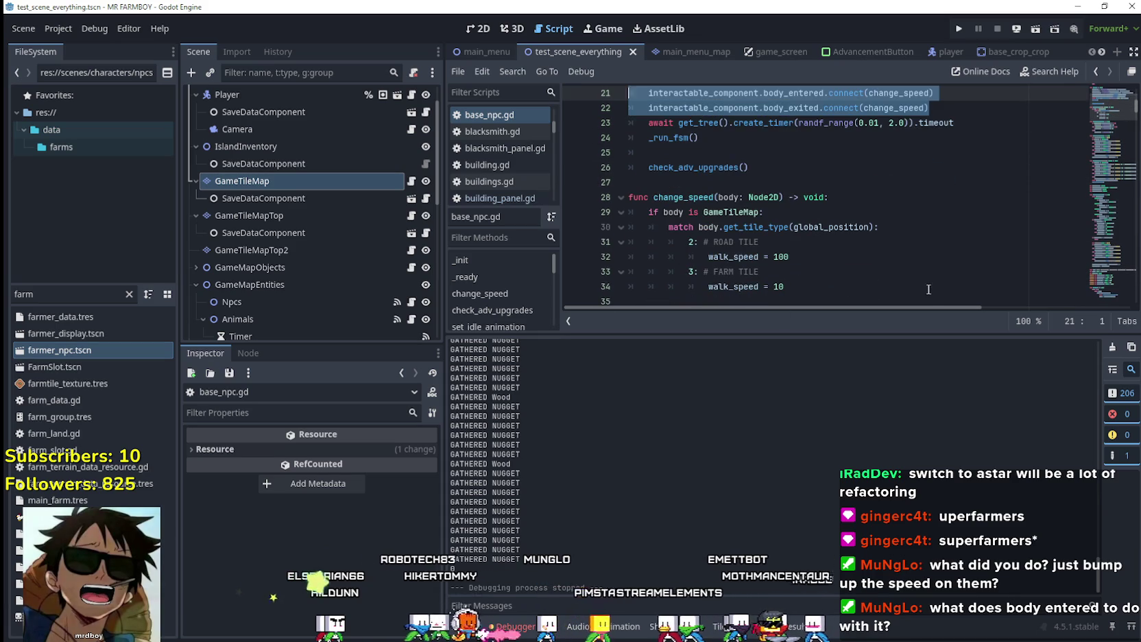
scroll(919, 272, "down", 2)
scroll(915, 269, "up", 3)
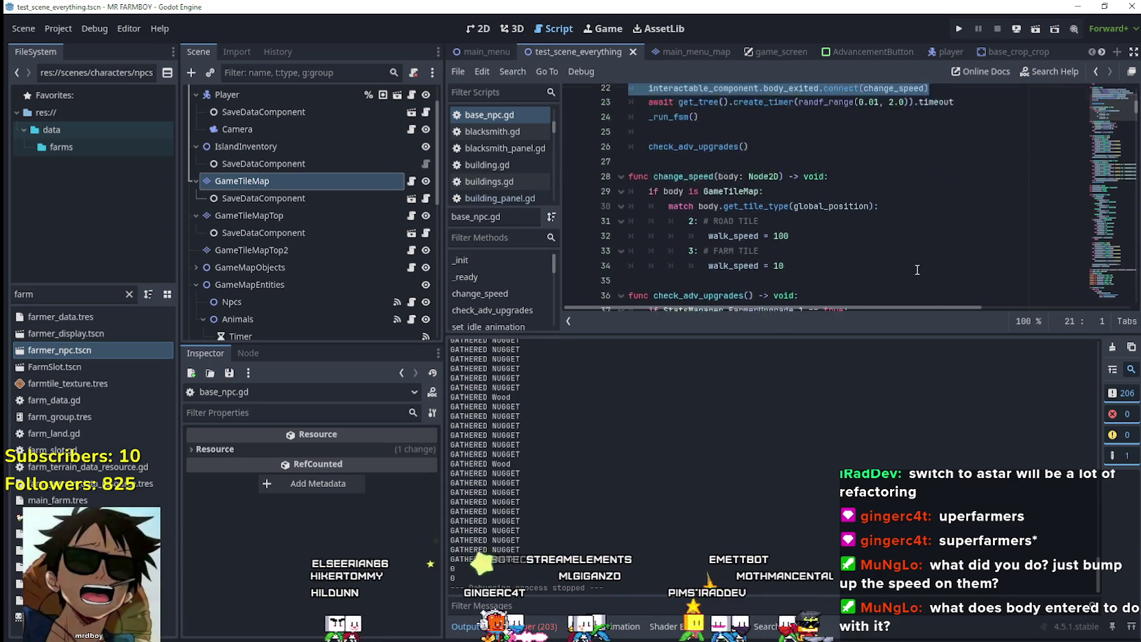
scroll(912, 265, "down", 2)
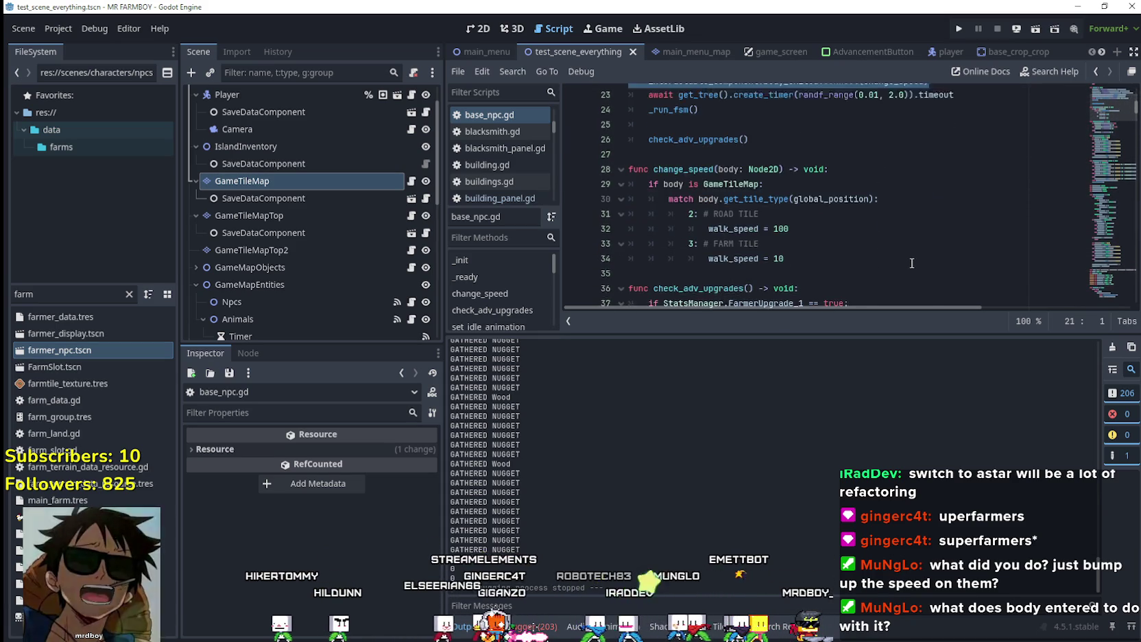
scroll(911, 264, "up", 2)
scroll(911, 263, "down", 2)
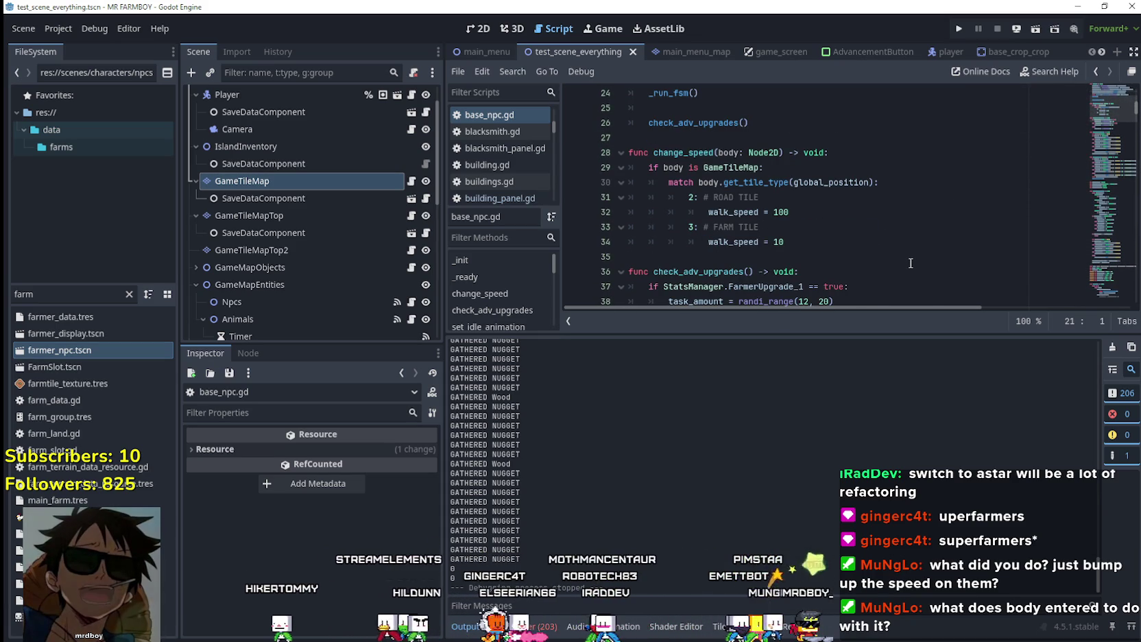
scroll(911, 263, "up", 2)
scroll(910, 261, "down", 2)
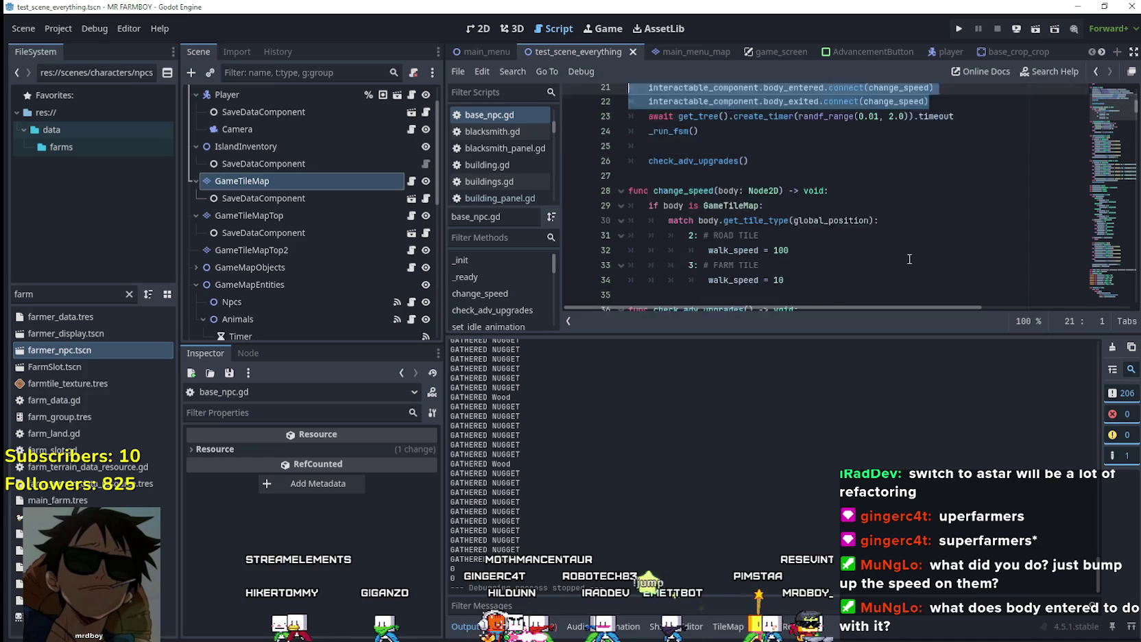
Use Lookup Symbol on get_tile_type (line 30) to open its definition in game_tile_map.gd
double_click(857, 181)
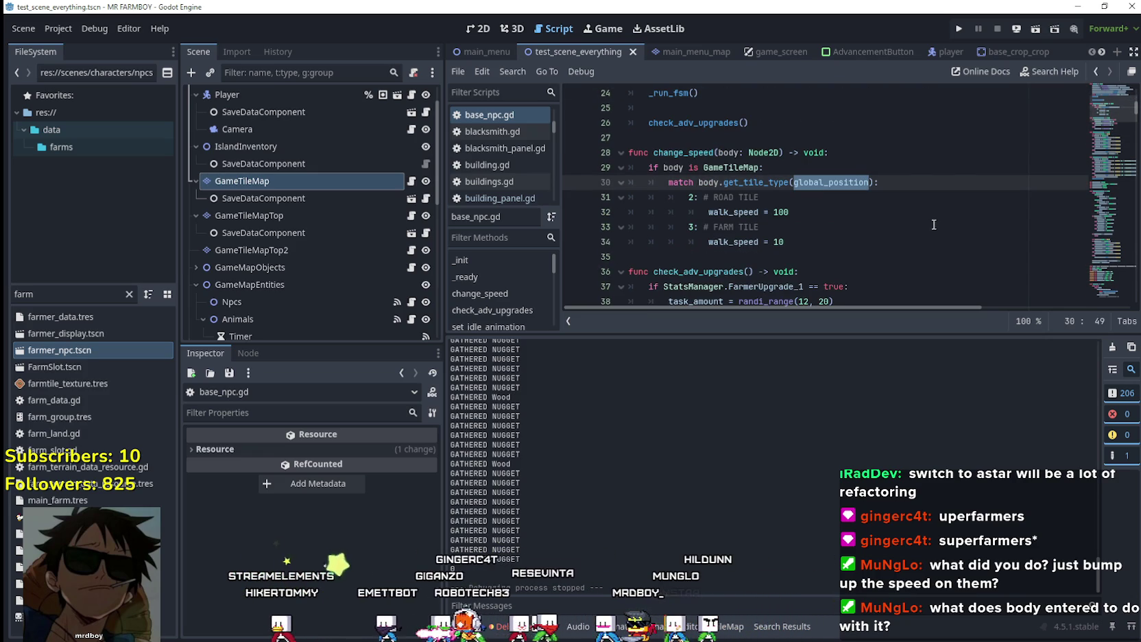
left_click(779, 181)
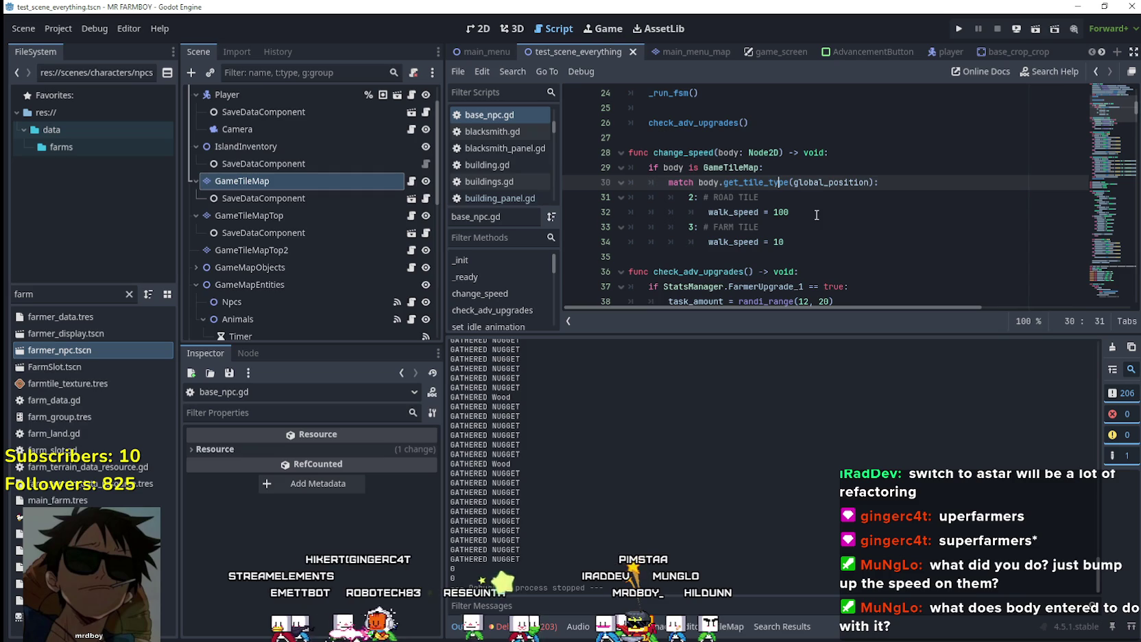
right_click(764, 180)
left_click(813, 421)
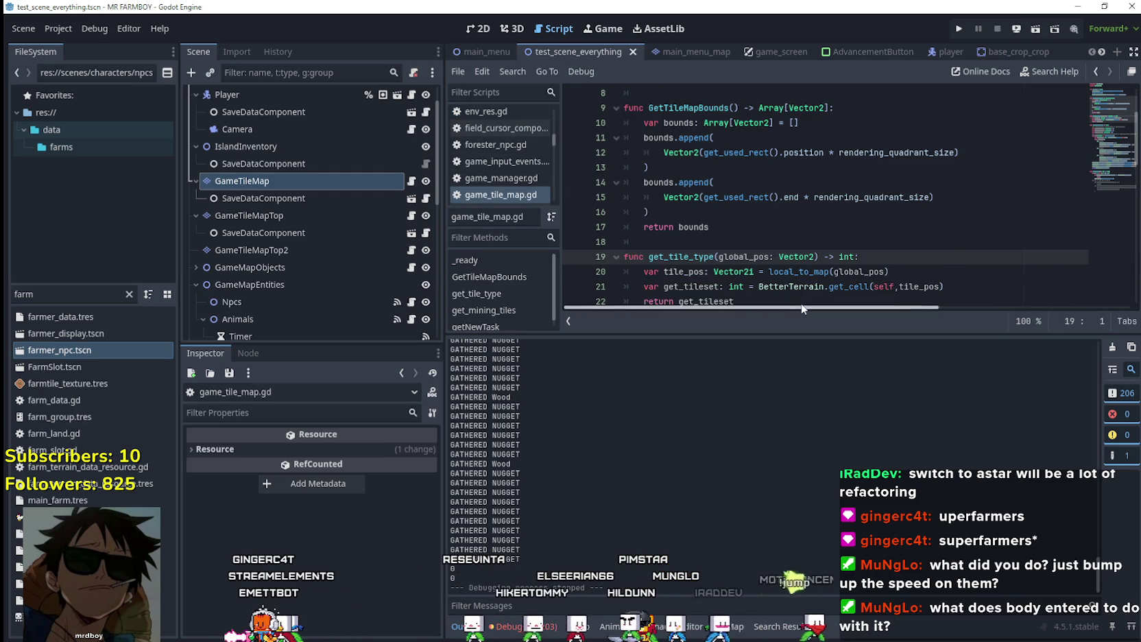
Review get_tile_type in game_tile_map.gd, then switch to a blank Paint canvas
scroll(716, 267, "down", 1)
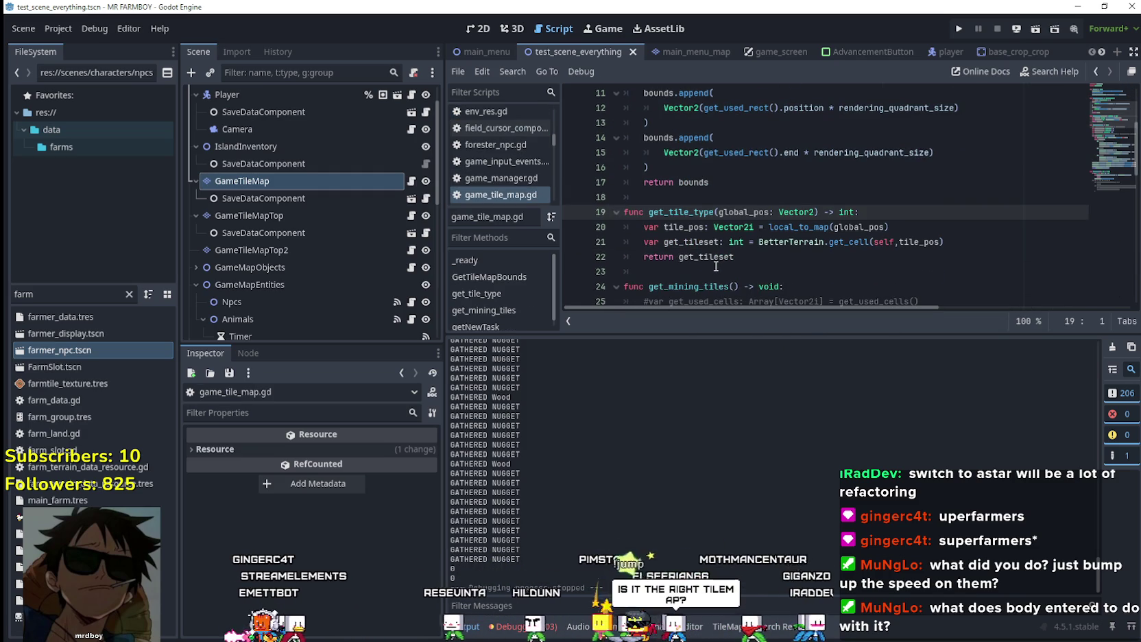
left_click(713, 258)
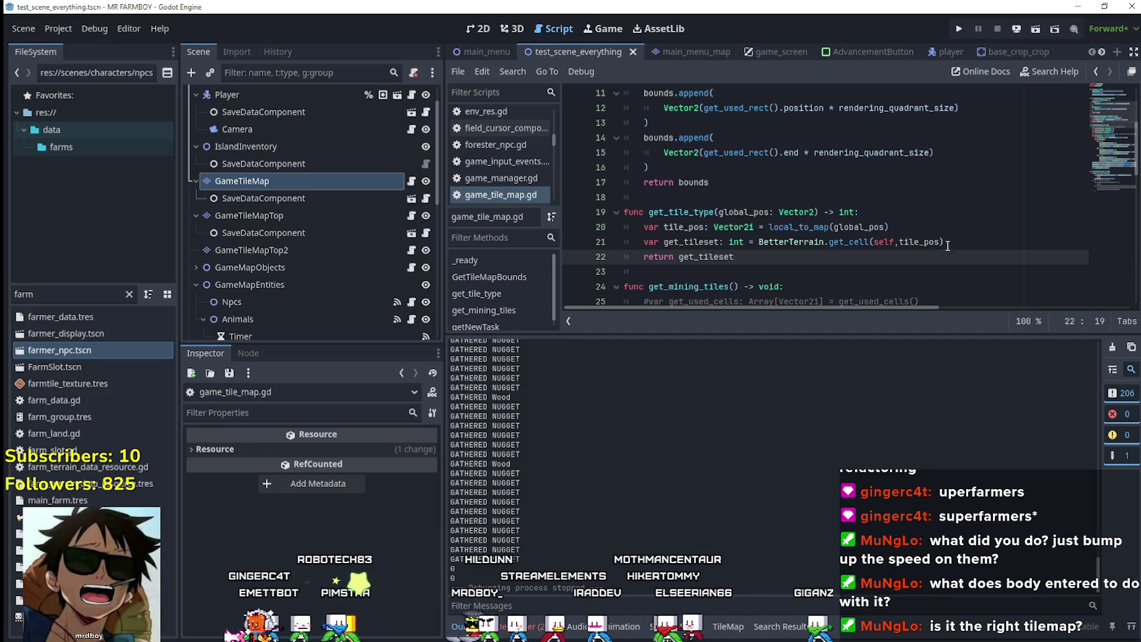
scroll(925, 247, "down", 1)
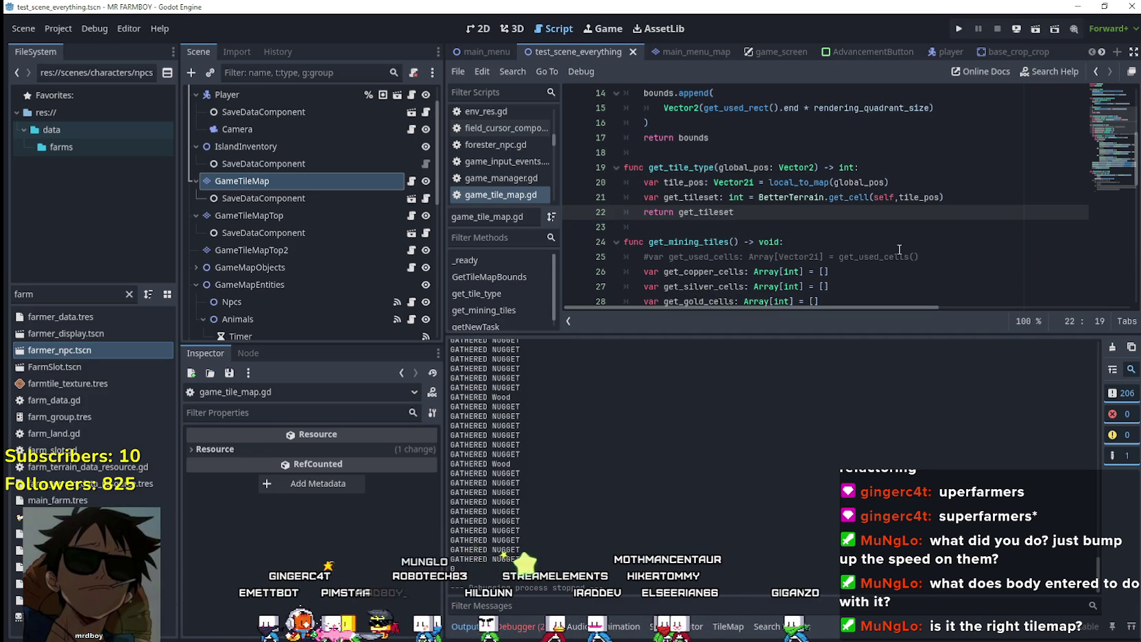
left_click(908, 224)
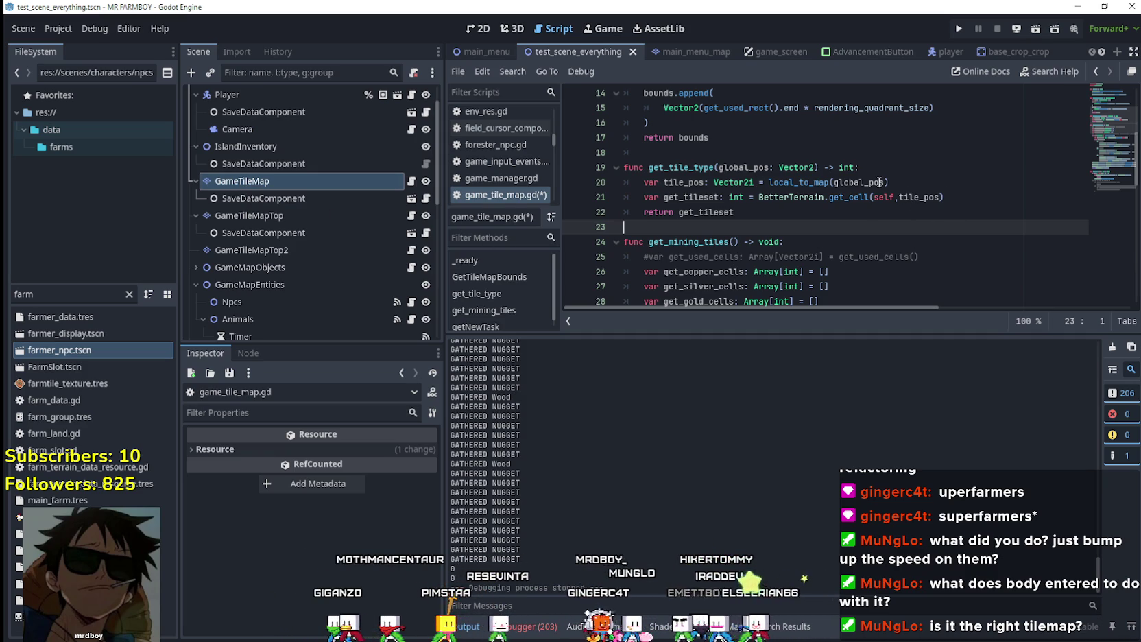
mouse_move(828, 180)
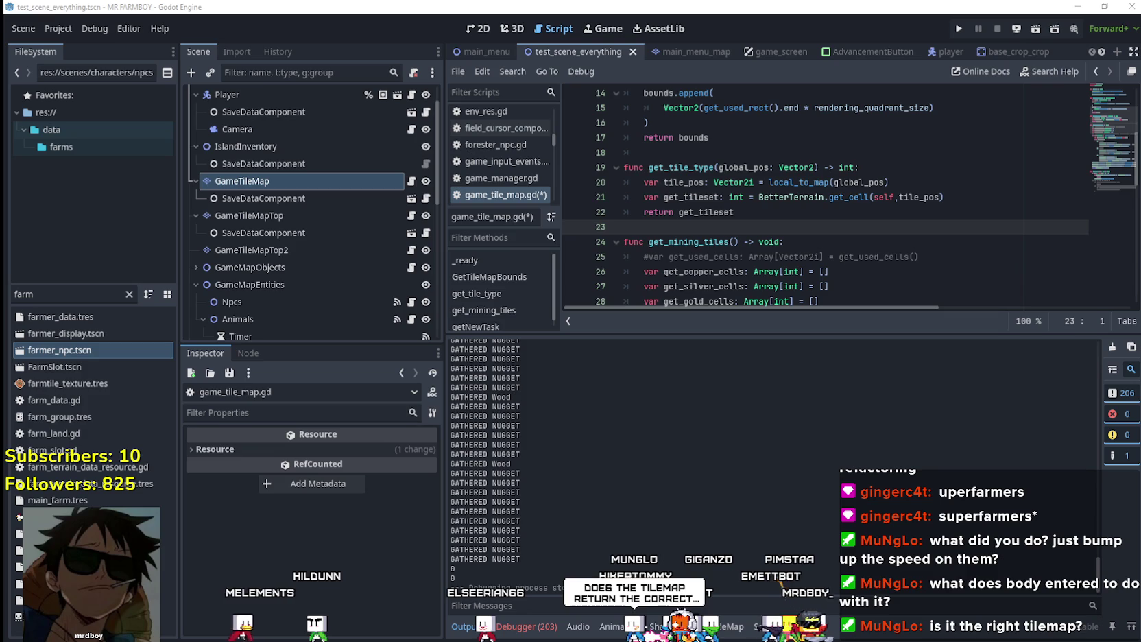
key("alt+Tab")
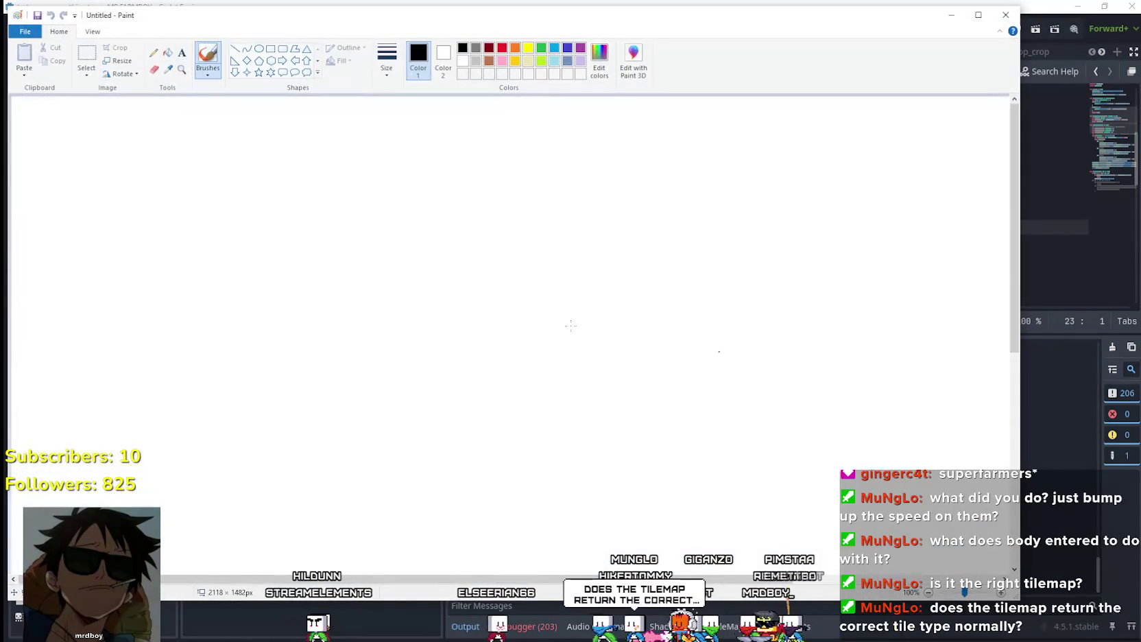
Draw three adjoining rectangle boxes in a row near the canvas centre
left_click(86, 57)
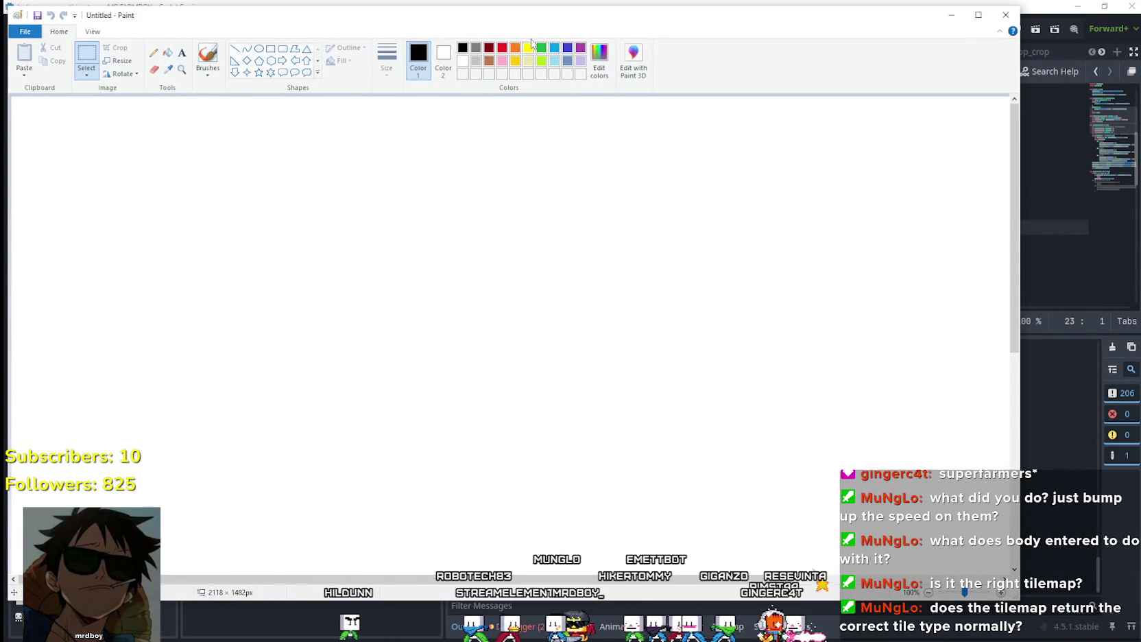
left_click(271, 52)
mouse_move(456, 224)
left_mouse_down()
mouse_move(524, 324)
mouse_move(517, 262)
mouse_move(500, 274)
left_mouse_up()
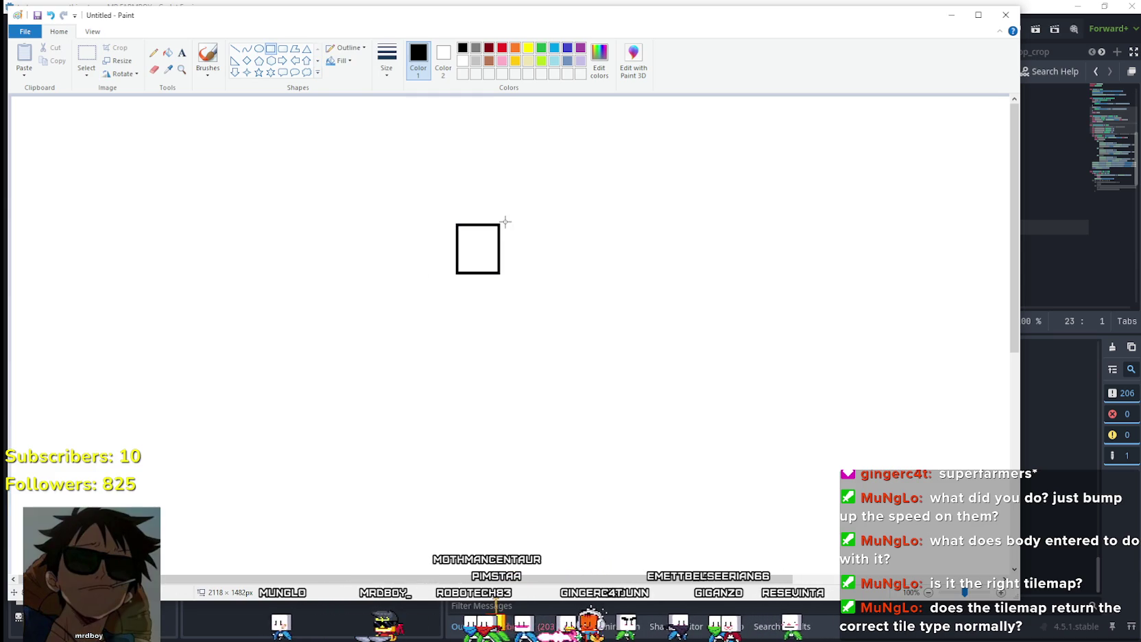
mouse_move(502, 223)
left_mouse_down()
mouse_move(521, 272)
mouse_move(545, 274)
left_mouse_up()
mouse_move(548, 222)
left_mouse_down()
mouse_move(567, 271)
mouse_move(603, 273)
left_mouse_up()
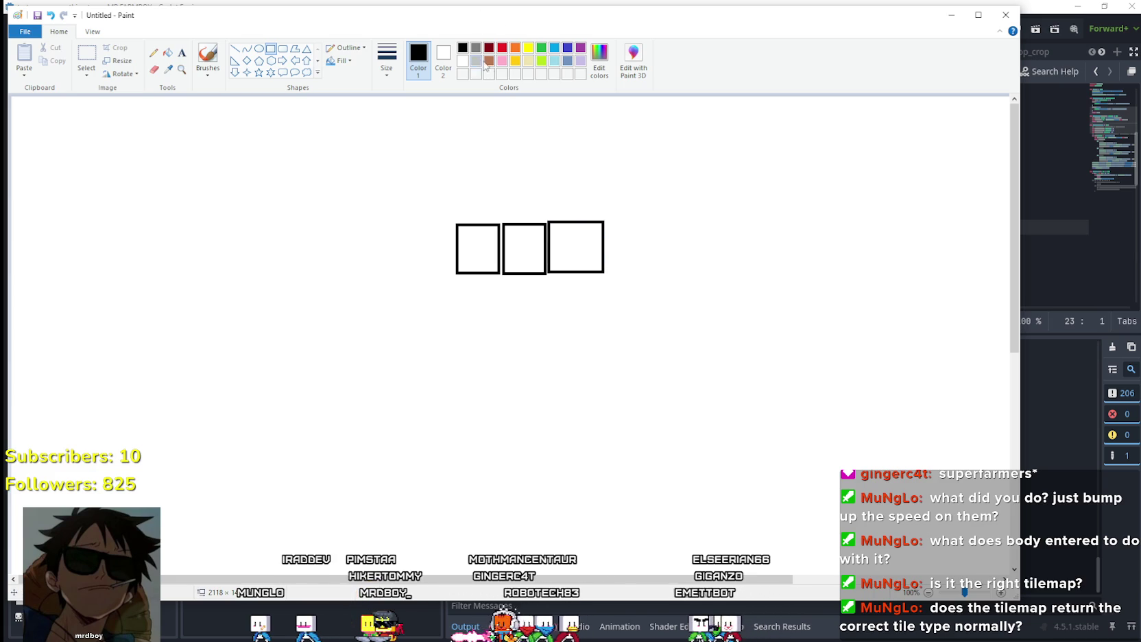
Fill the right box brown and the middle box grey
left_click(168, 53)
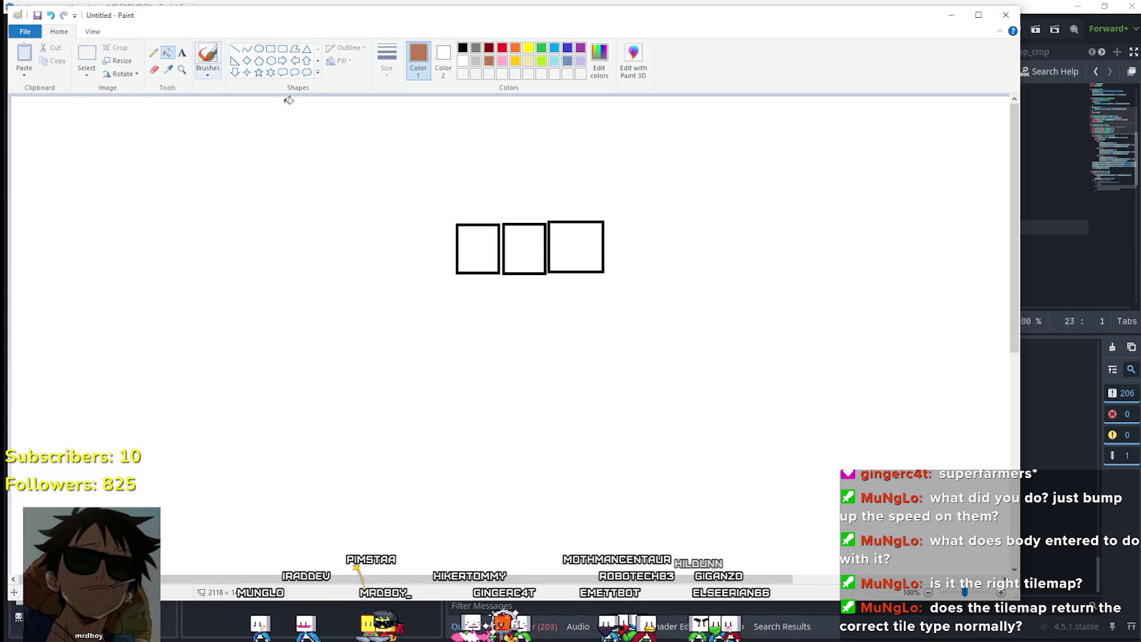
left_click(575, 244)
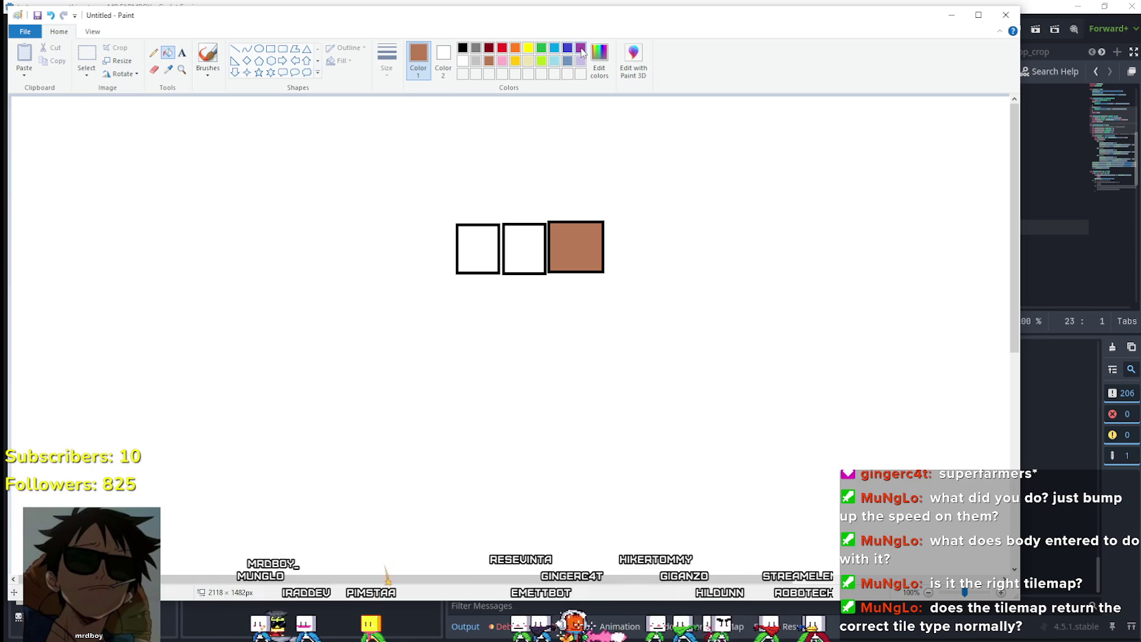
left_click(476, 47)
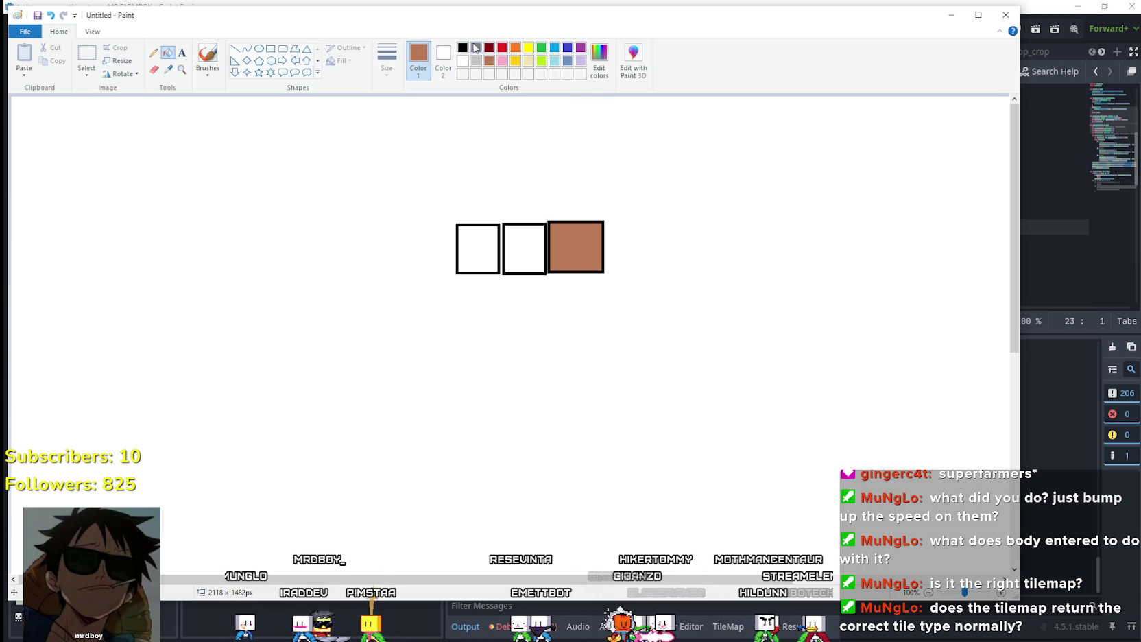
left_click(522, 254)
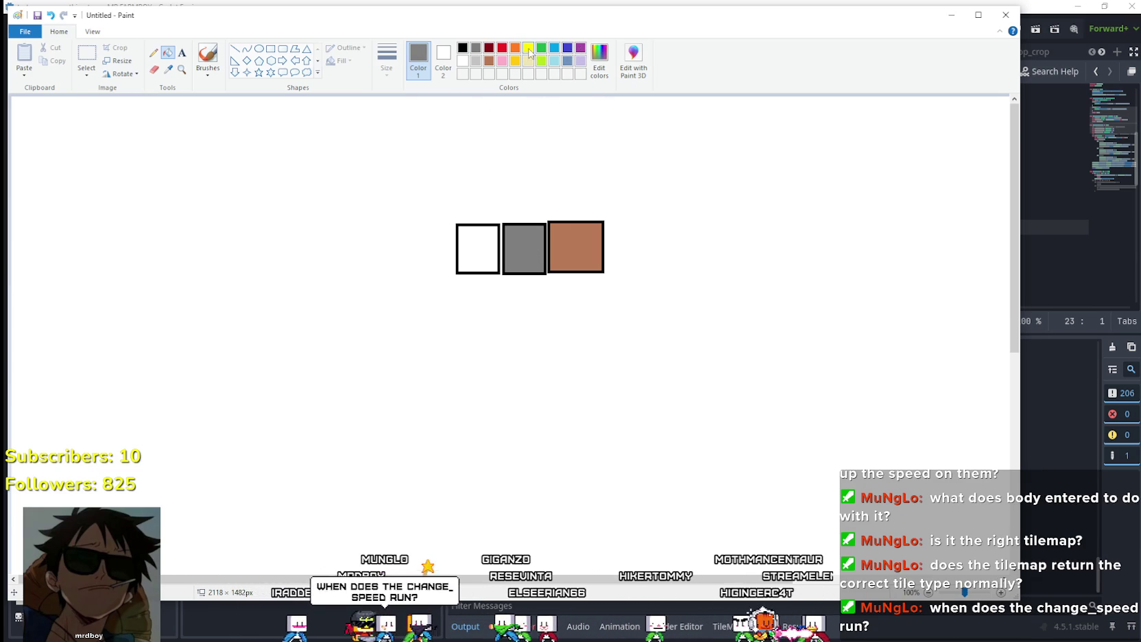
left_click(259, 51)
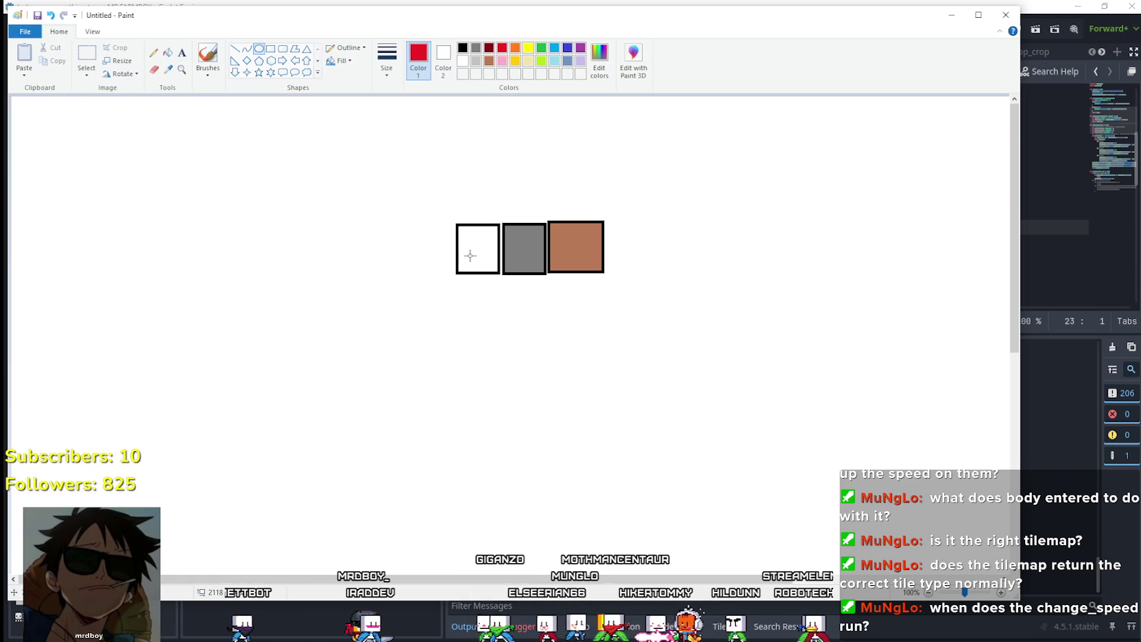
Circle the white box in red and add a red arrow toward the grey box, undoing a stray arrow
left_click_drag(467, 230, 488, 263)
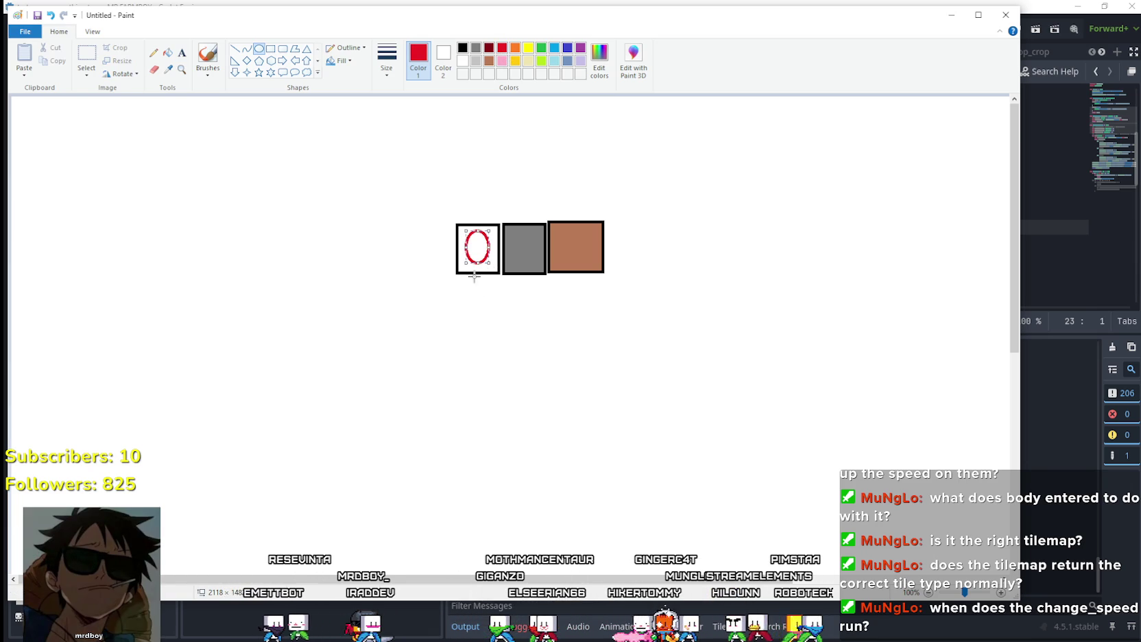
left_click(485, 288)
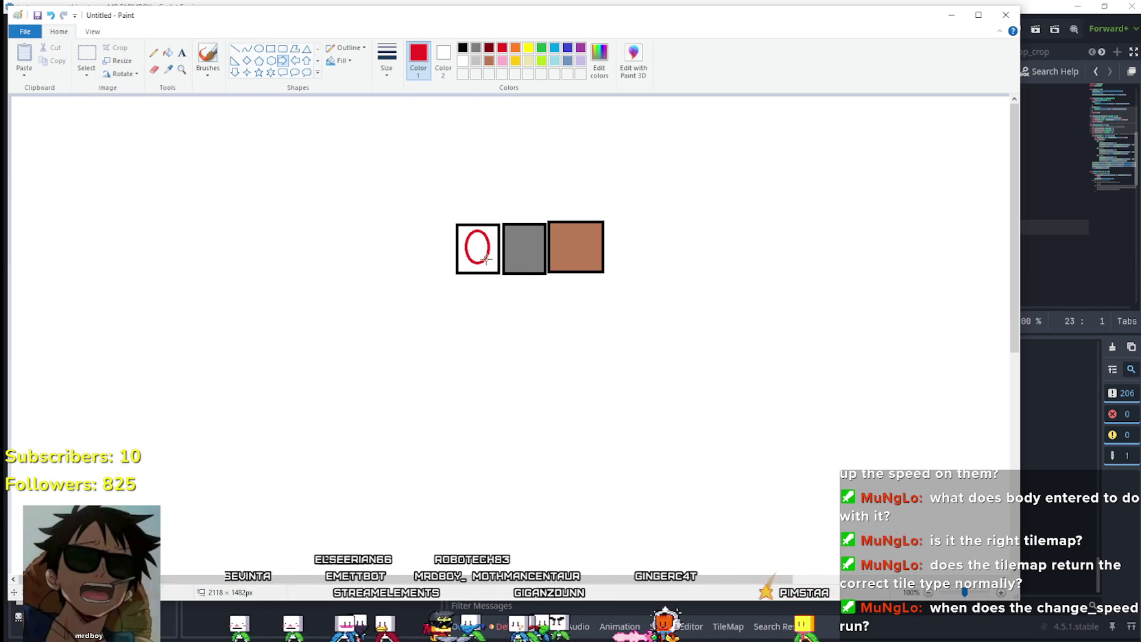
left_click_drag(502, 253, 506, 263)
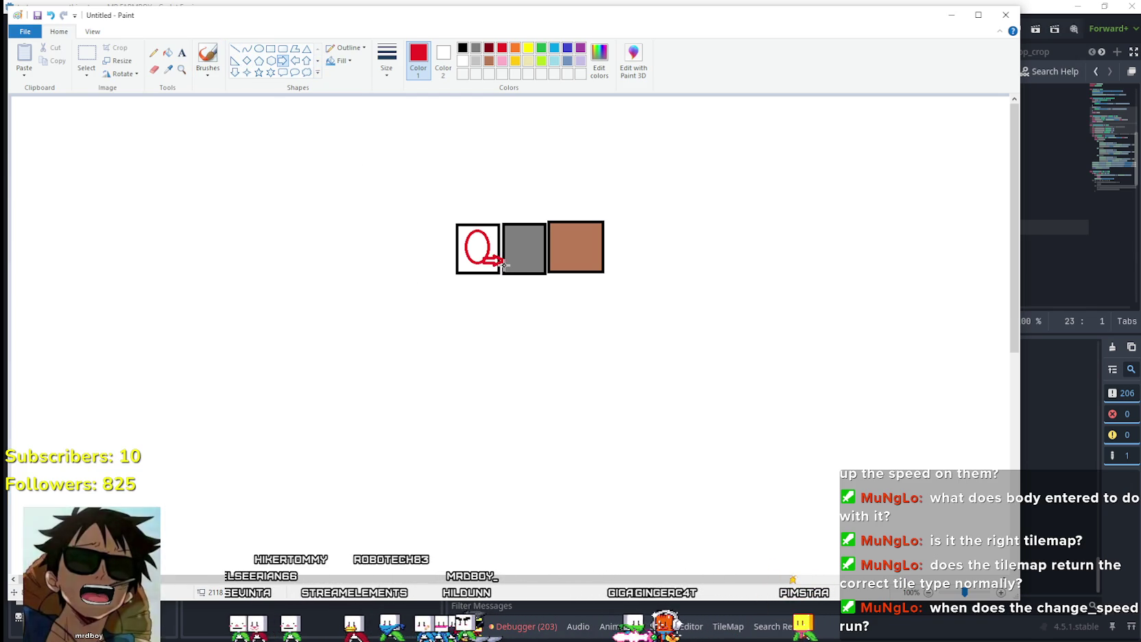
left_click(571, 315)
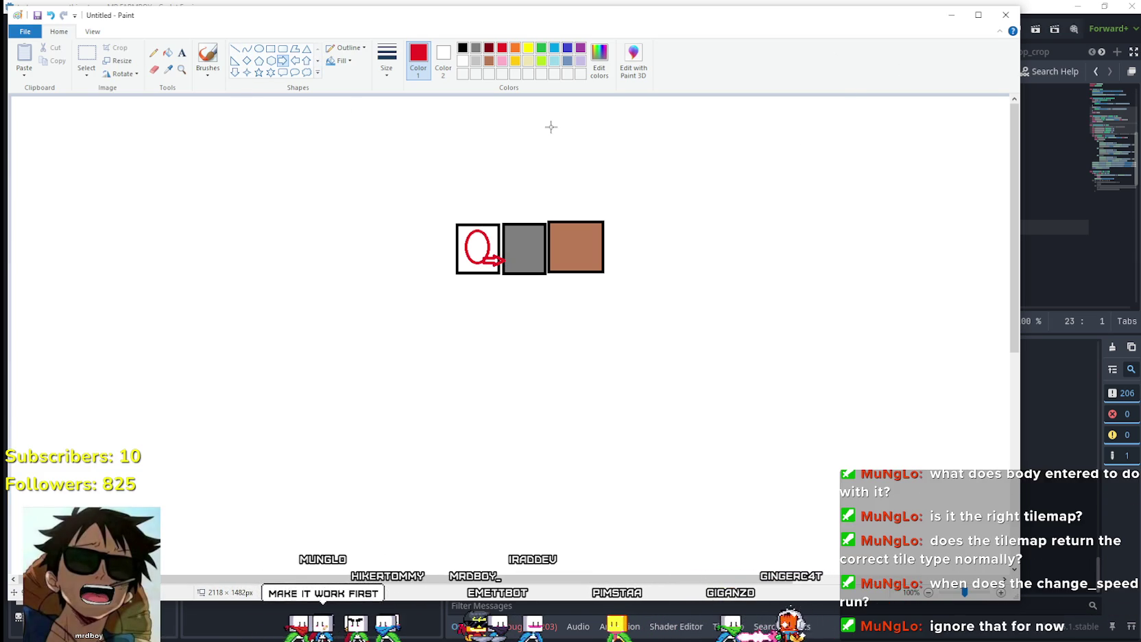
mouse_move(550, 126)
left_mouse_down()
mouse_move(485, 213)
mouse_move(521, 205)
left_mouse_up()
key("ctrl+z")
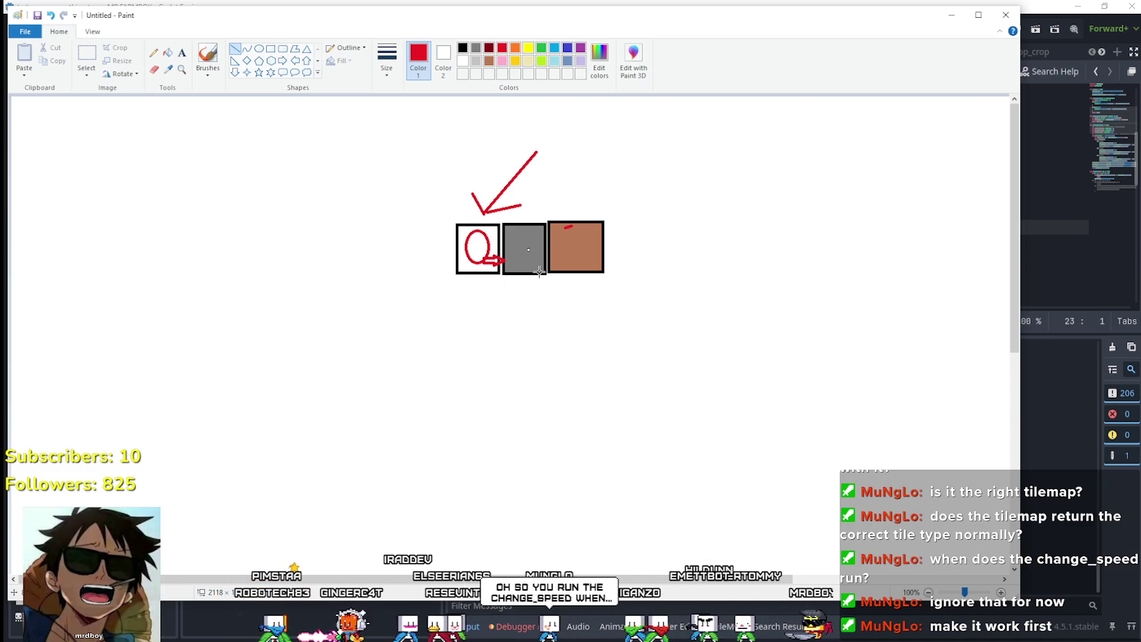
left_click(862, 4)
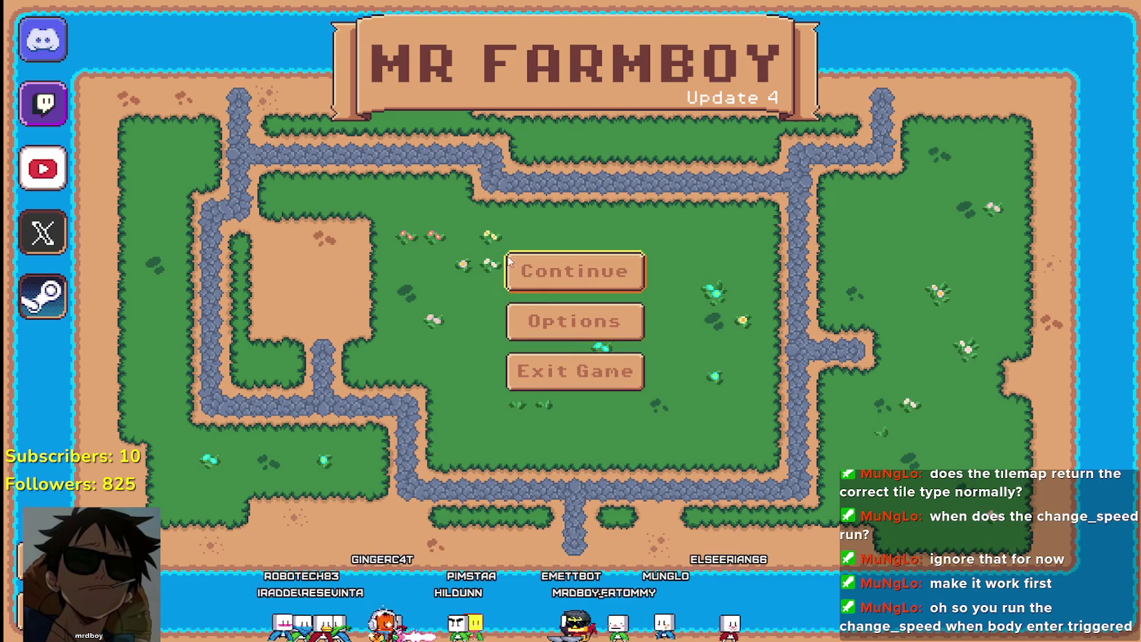
Load the Save 2 game from the Select Save Game menu
left_click(576, 272)
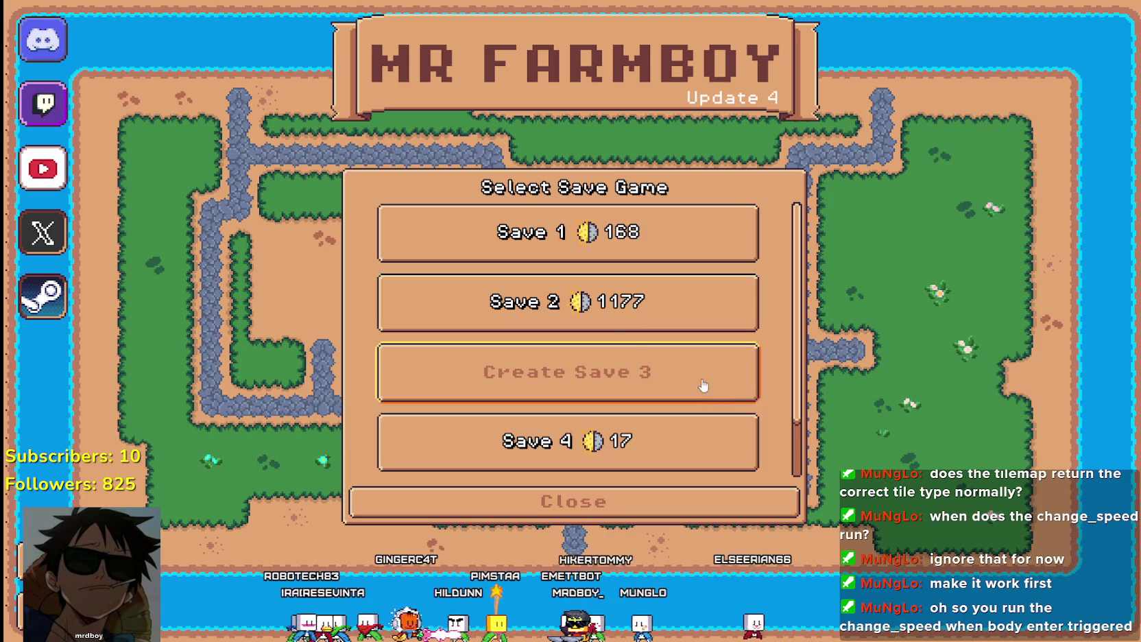
left_click(603, 312)
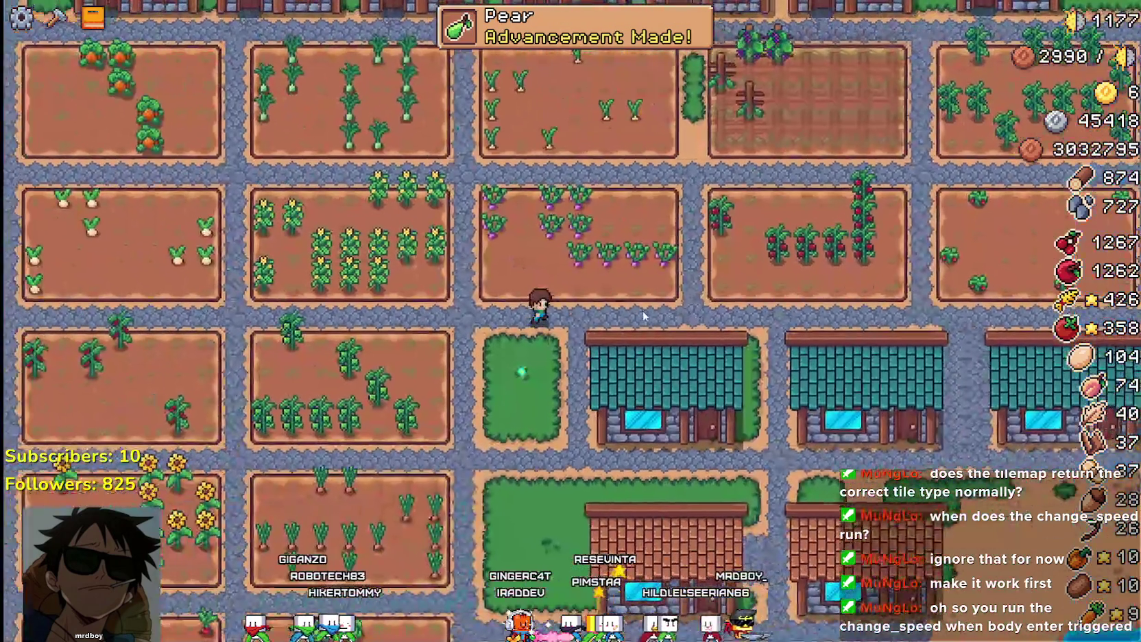
Pick Animal Tile from Crafting and walk the farmer up and down the grass patch
key("c")
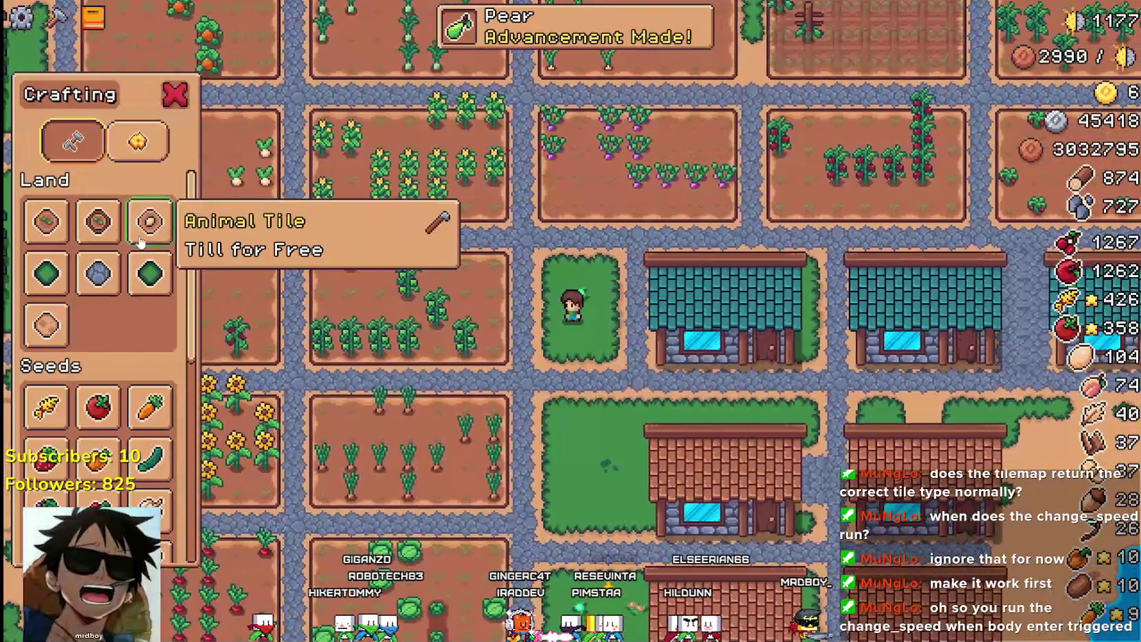
left_click(150, 221)
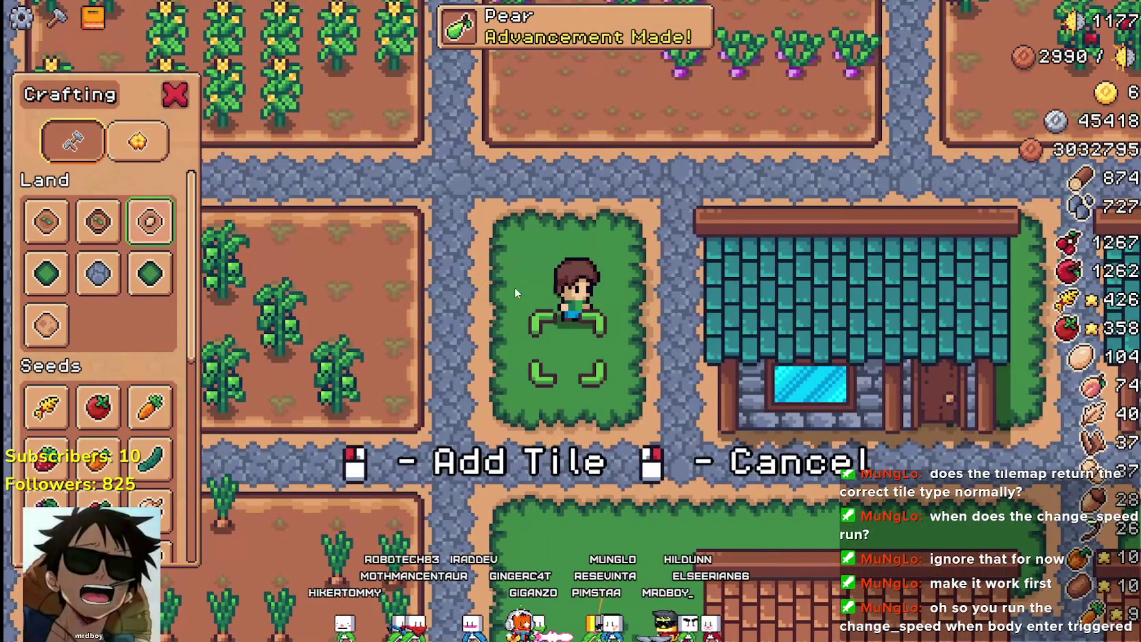
key("s")
key("w")
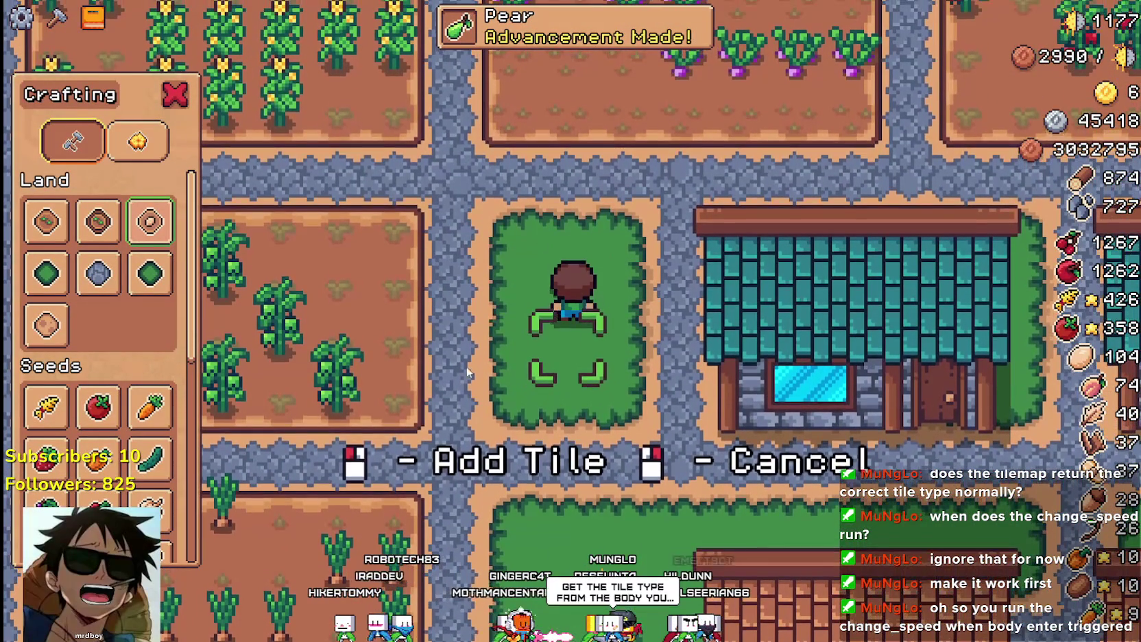
key("s")
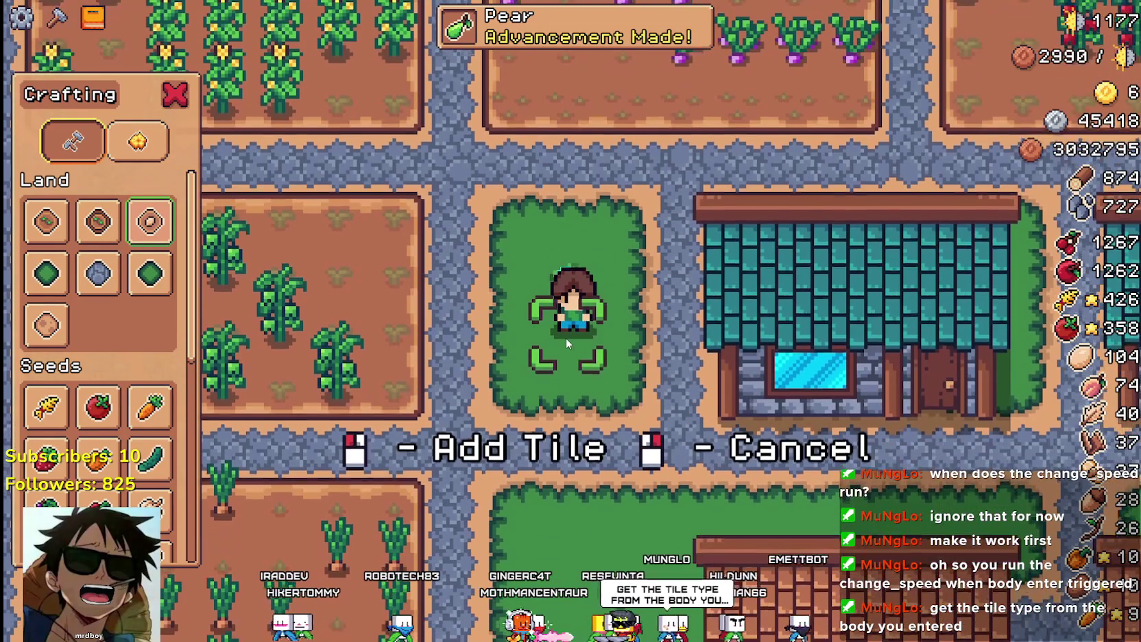
key("w")
key("s")
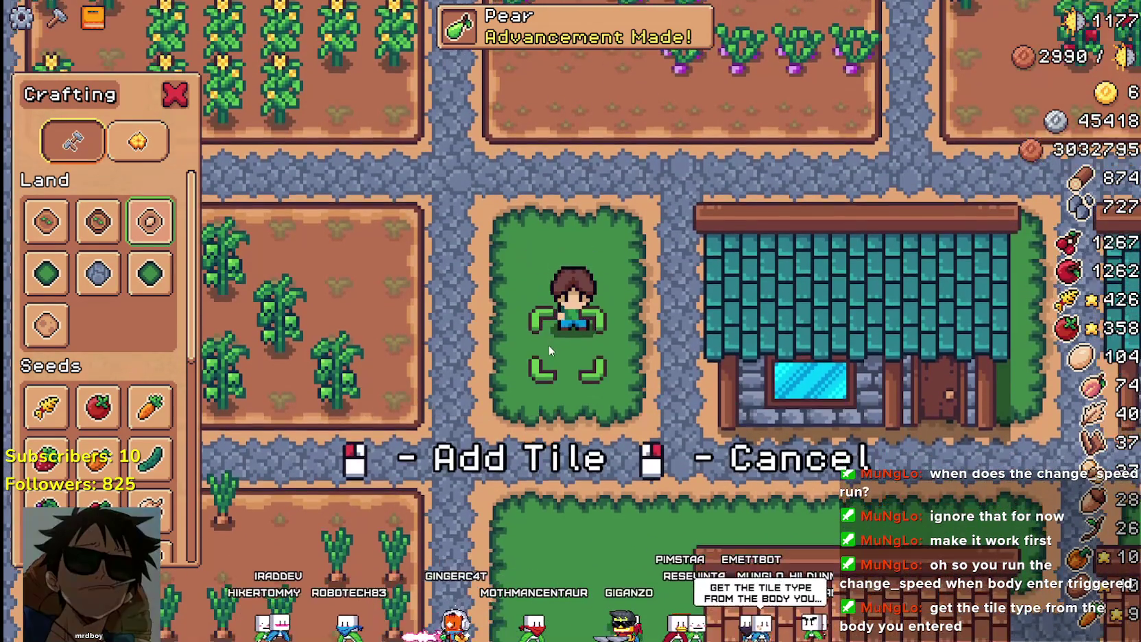
key("w")
key("s")
Walk the farmer left and up off the grass onto the stone path, closing the placement prompt
key("a")
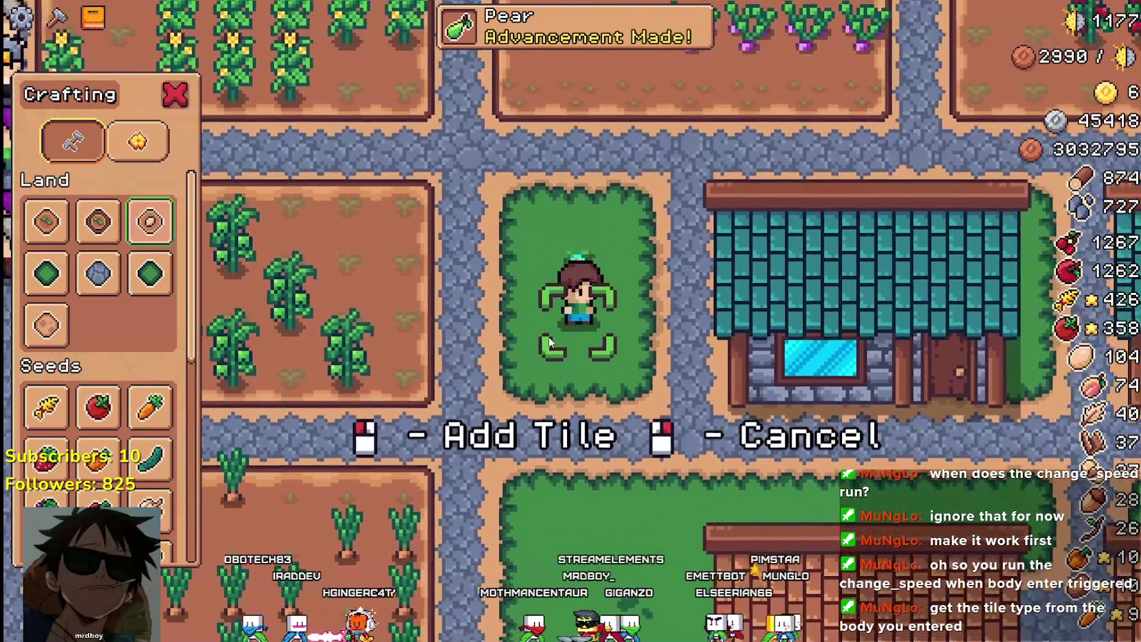
key("w")
key("s")
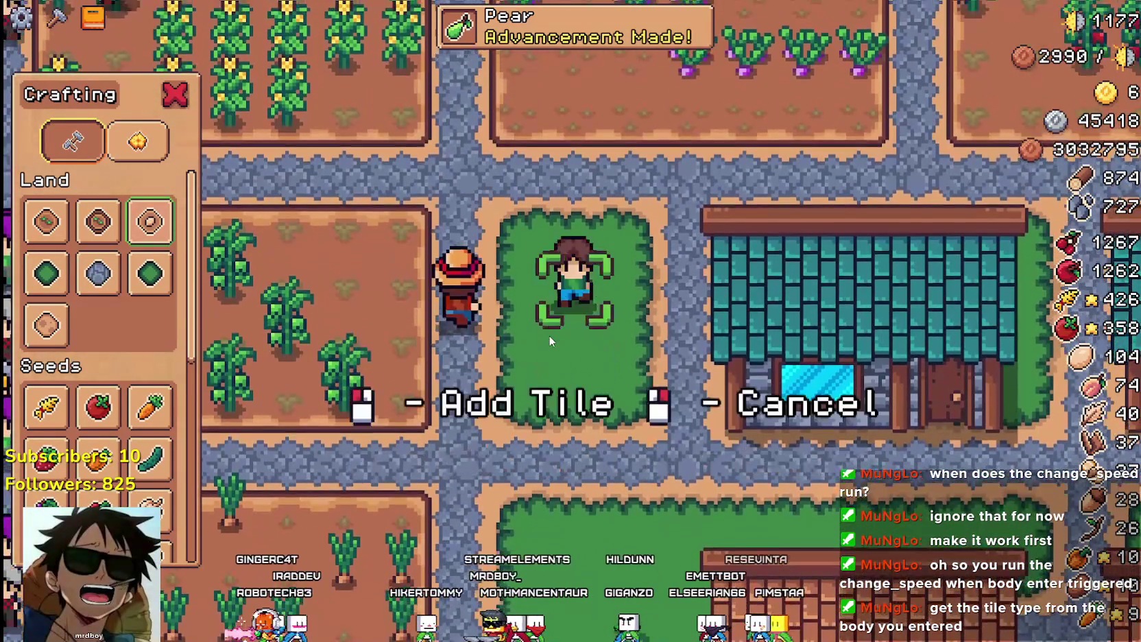
key("s")
key("w")
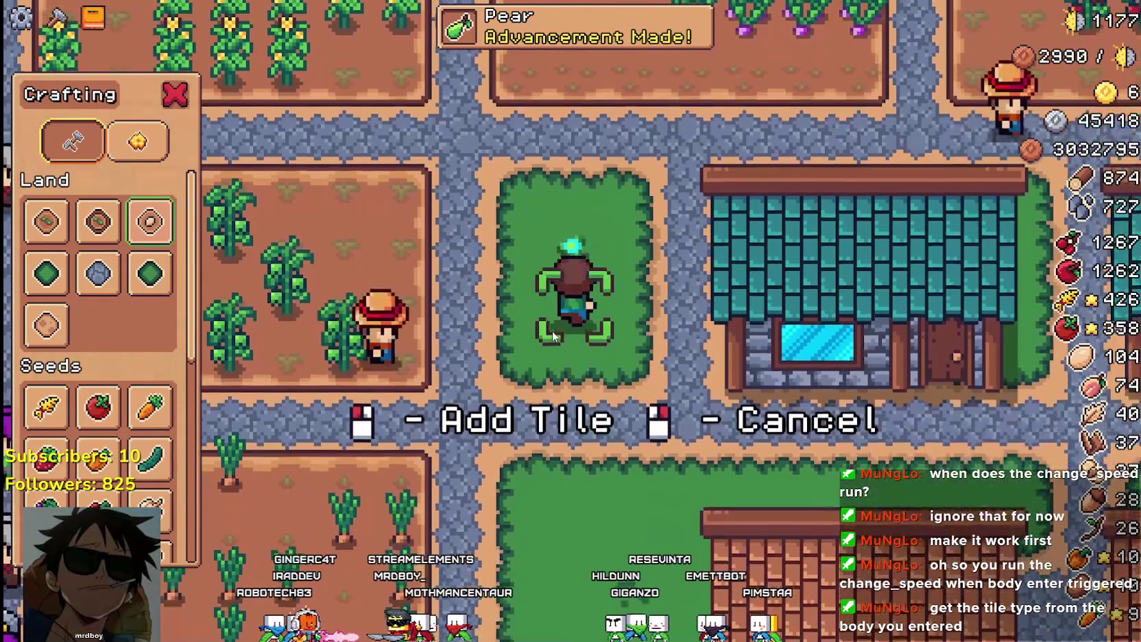
key("w")
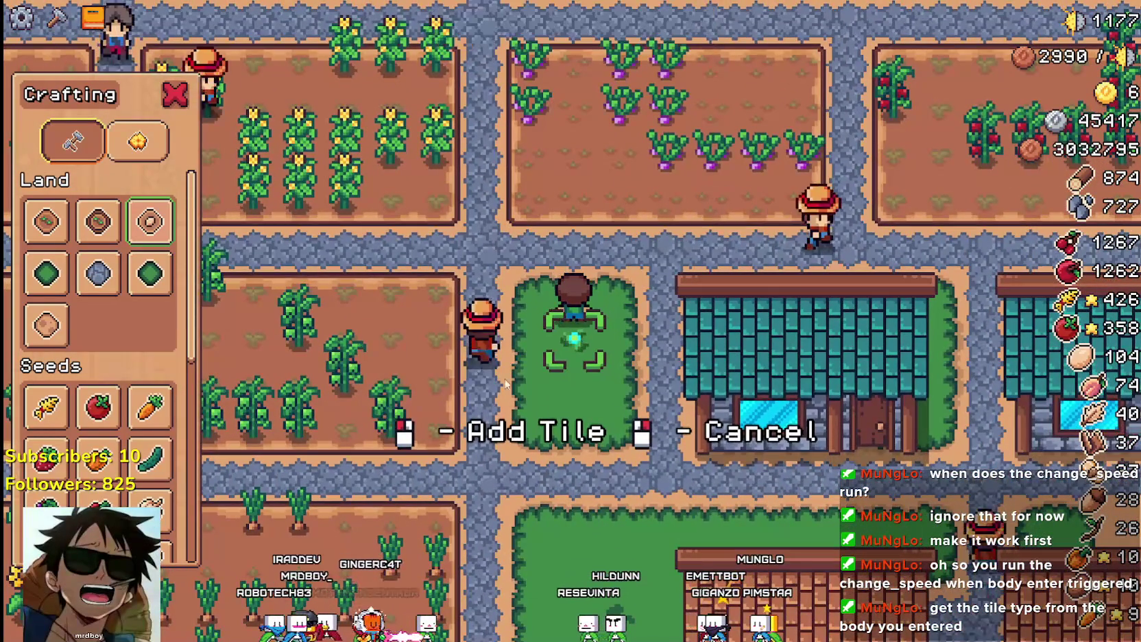
key("w")
key("Escape")
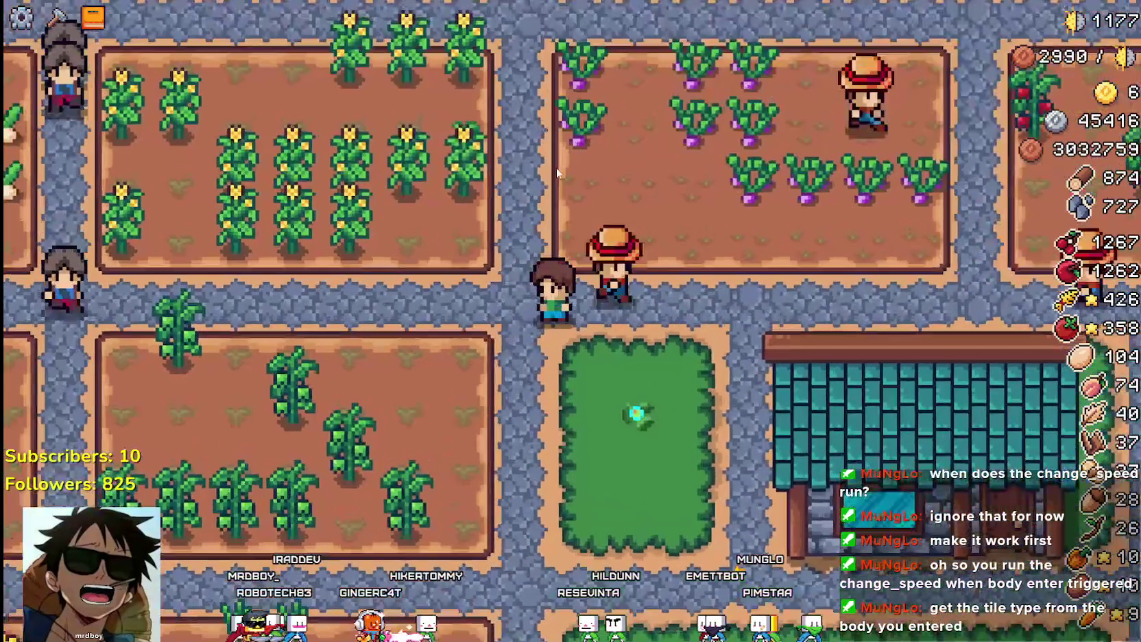
Walk the farmer into the crop bed and back out onto the path
key("a")
key("s")
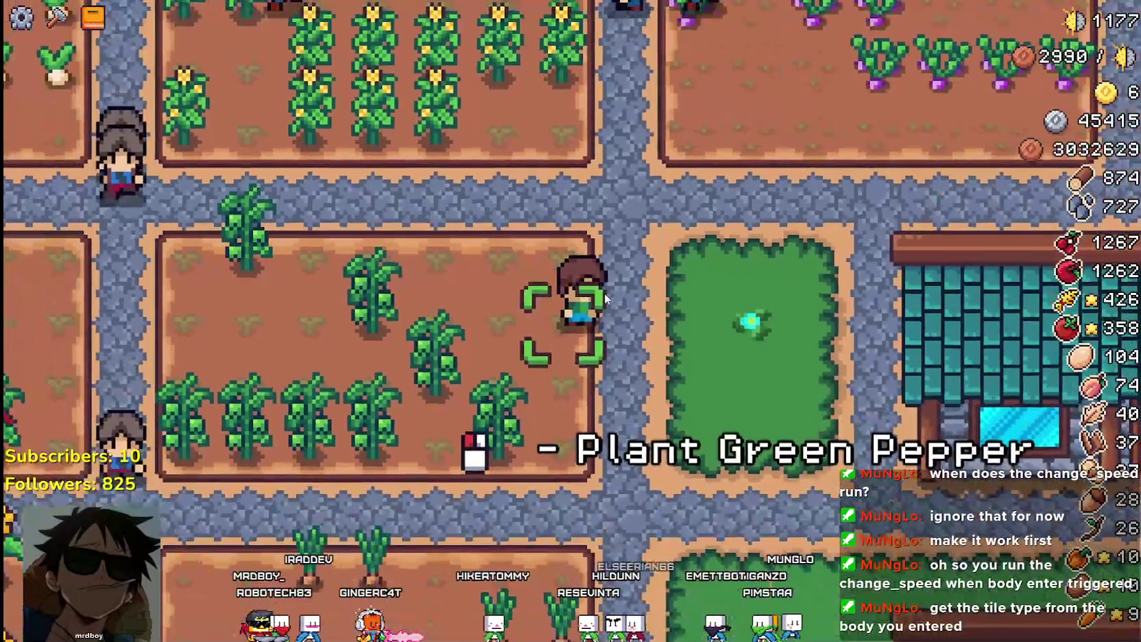
key("a")
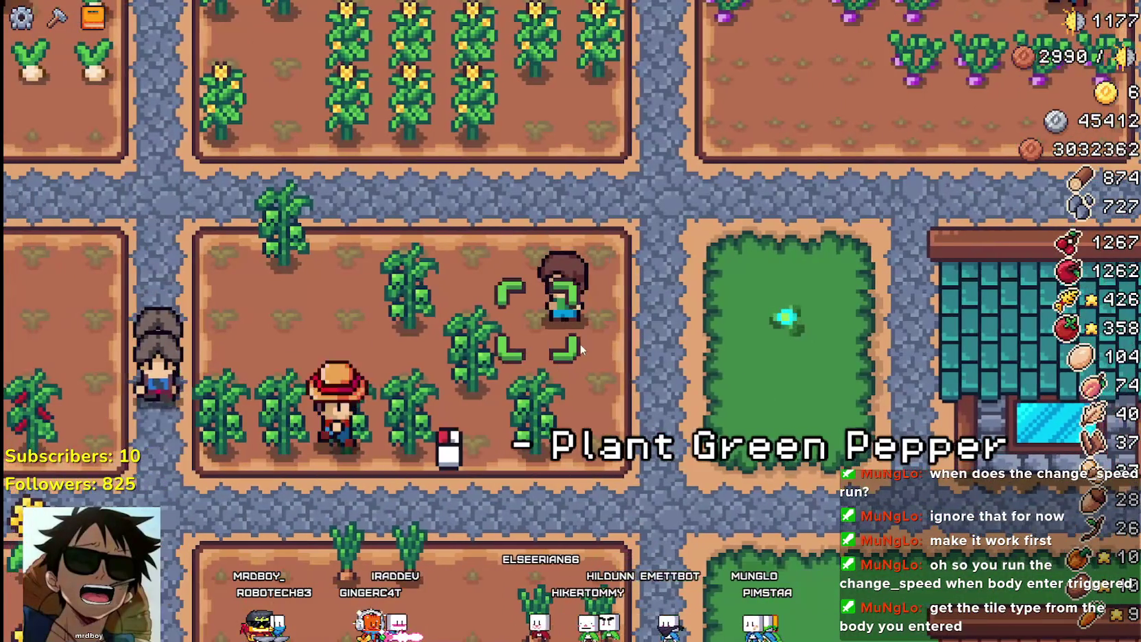
key("d")
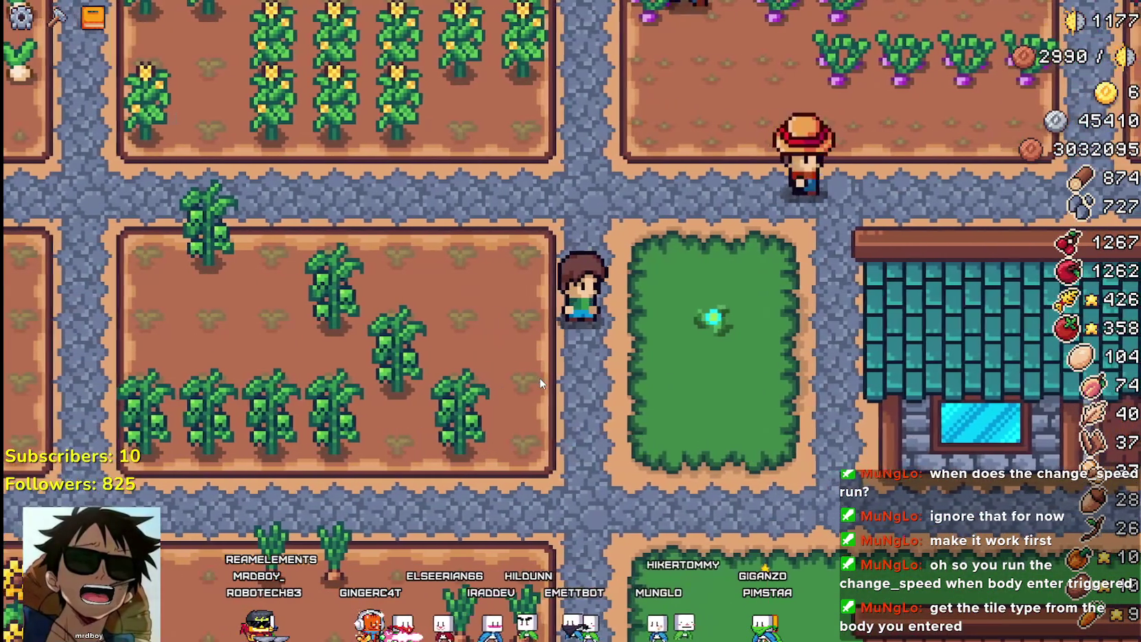
key("a")
key("d")
key("w")
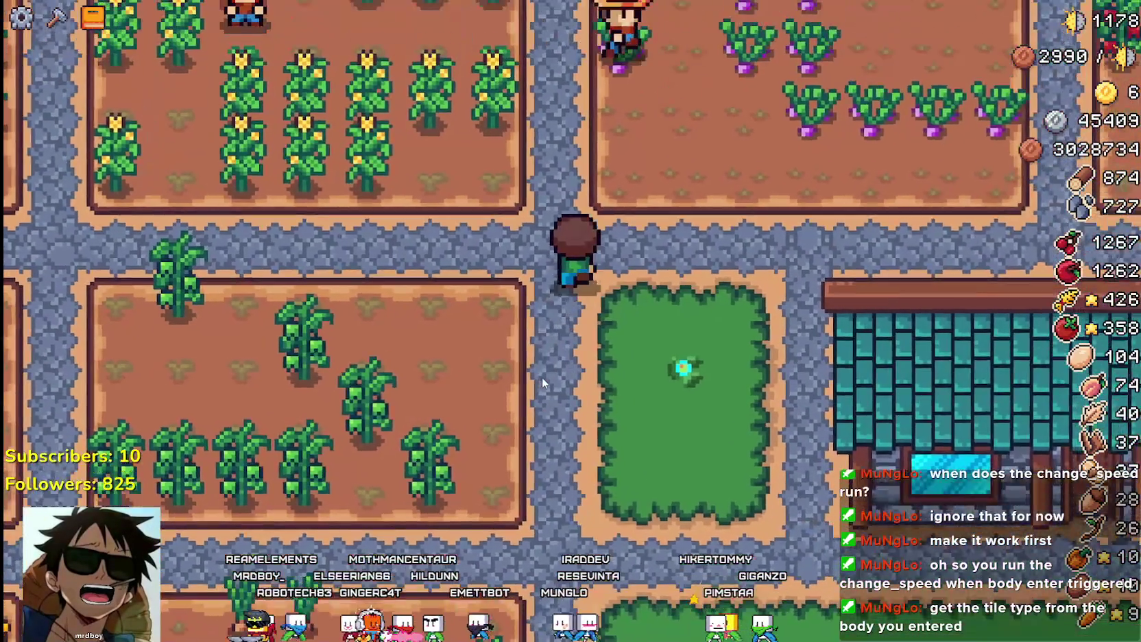
Walk the player north and south along the path, then east and far west past the fields
key("w")
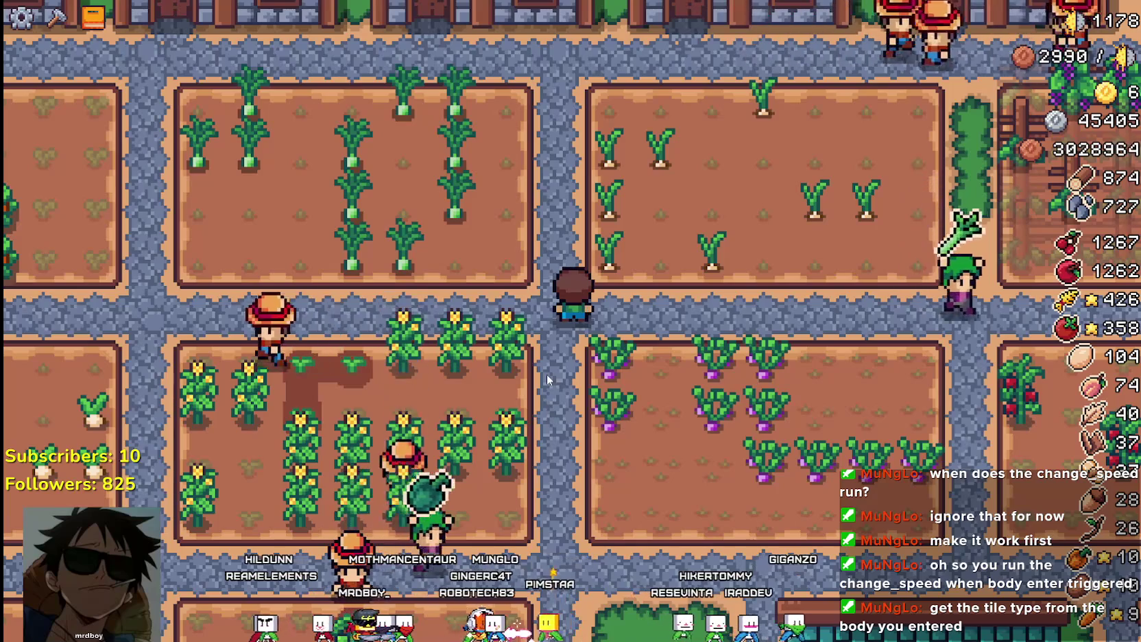
key("s")
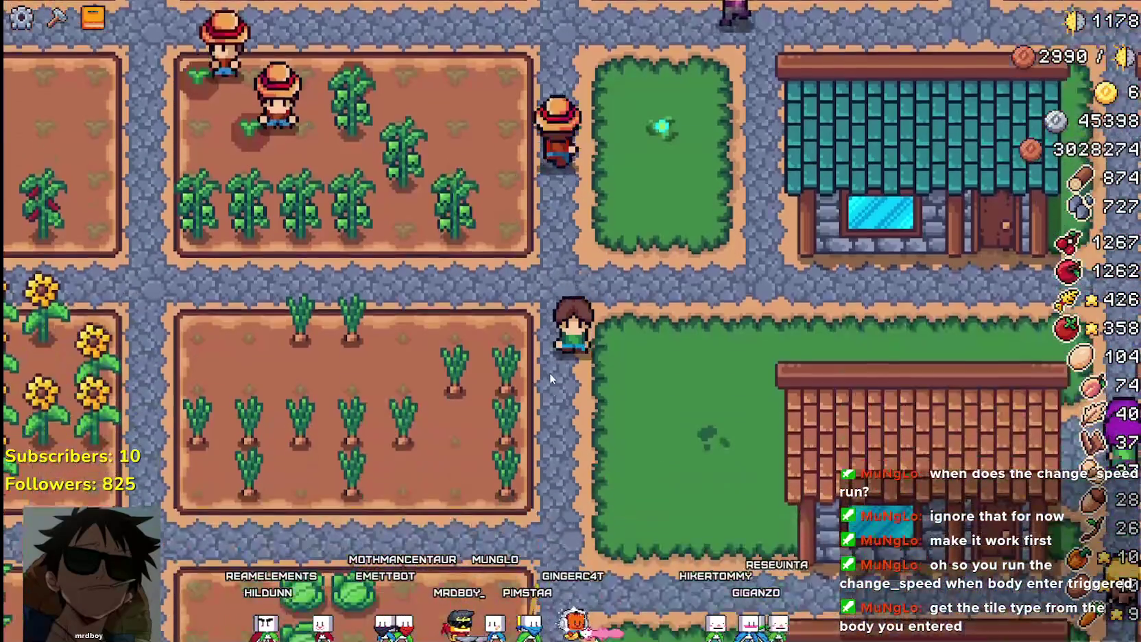
key("w")
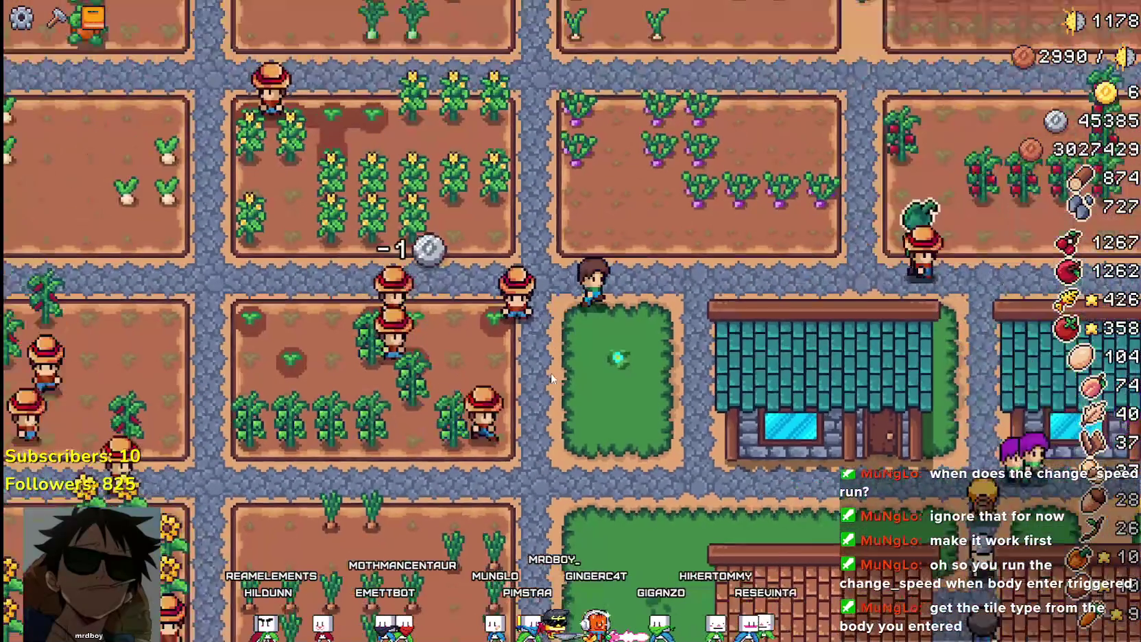
key("d")
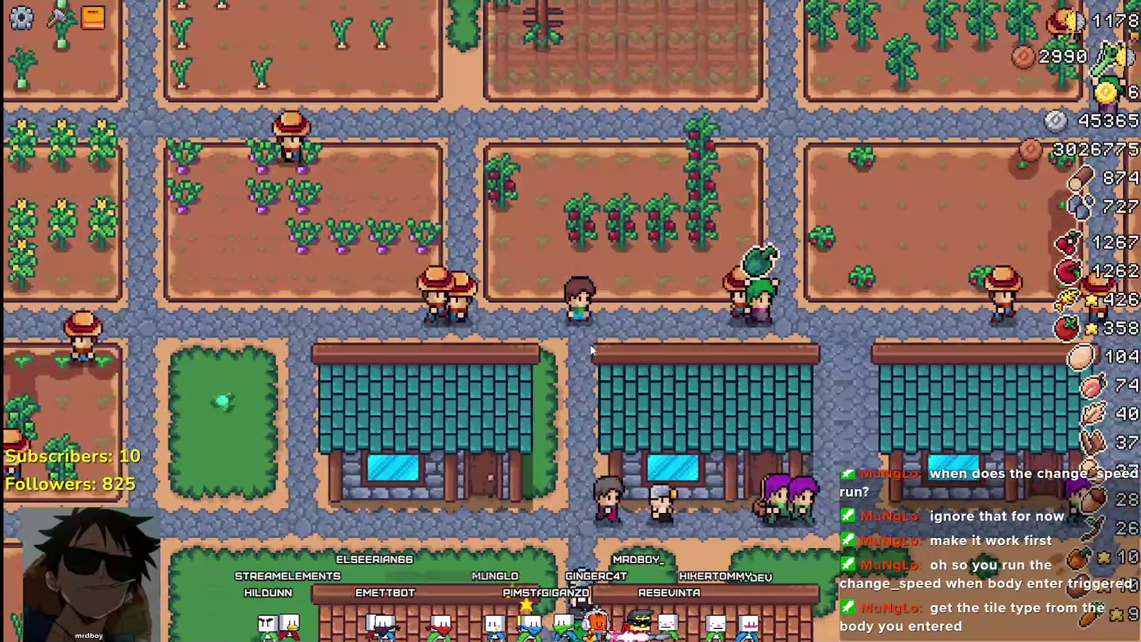
key("d")
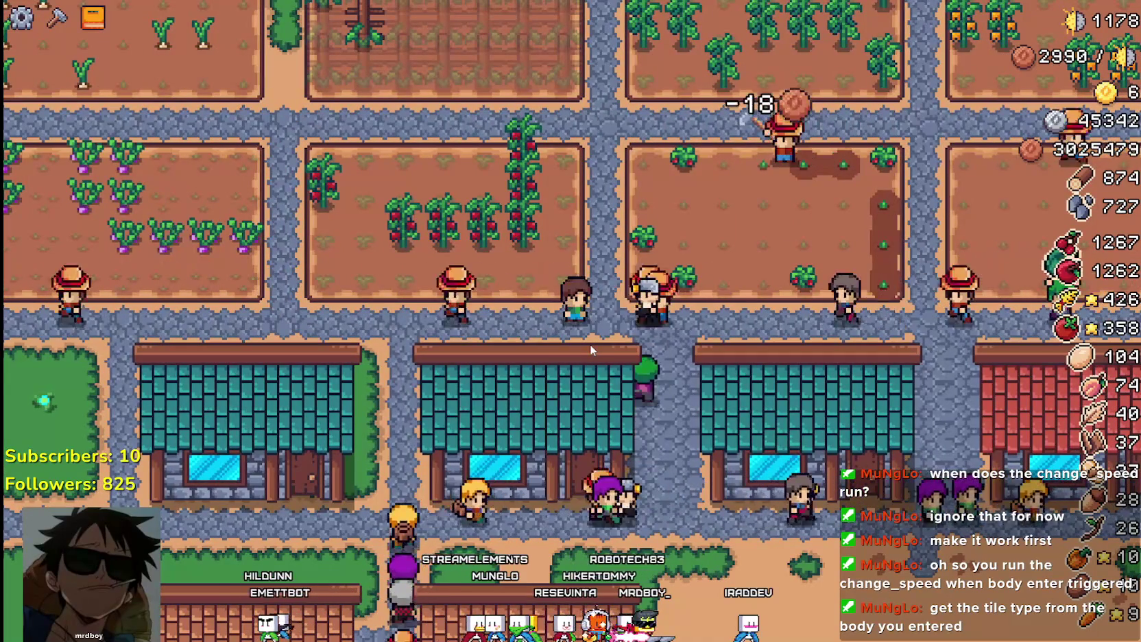
key("a")
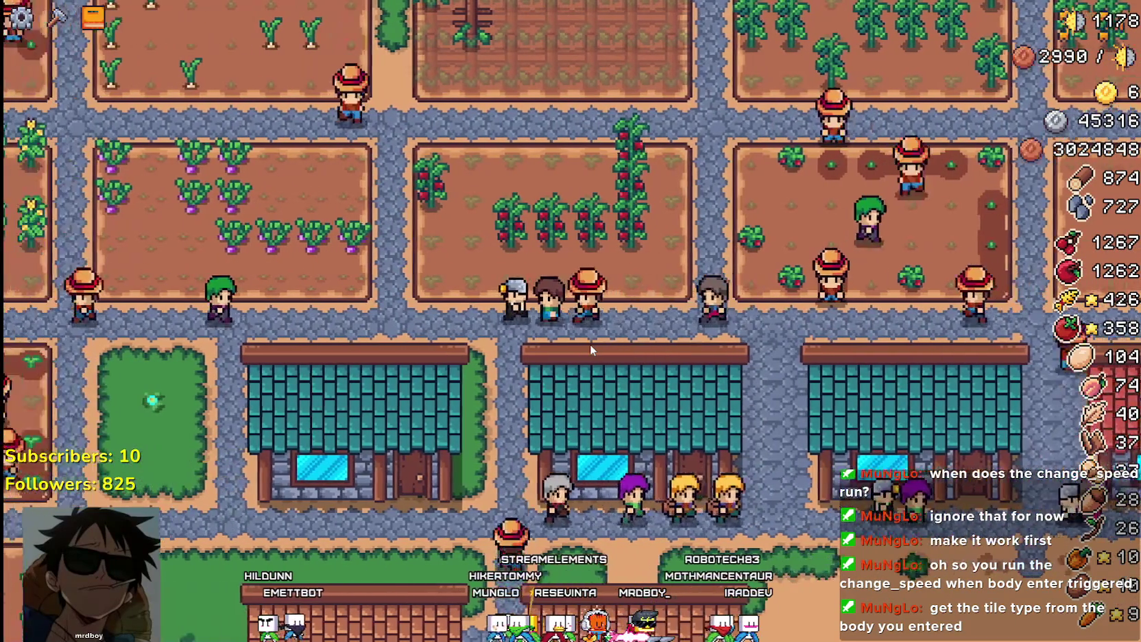
key("a")
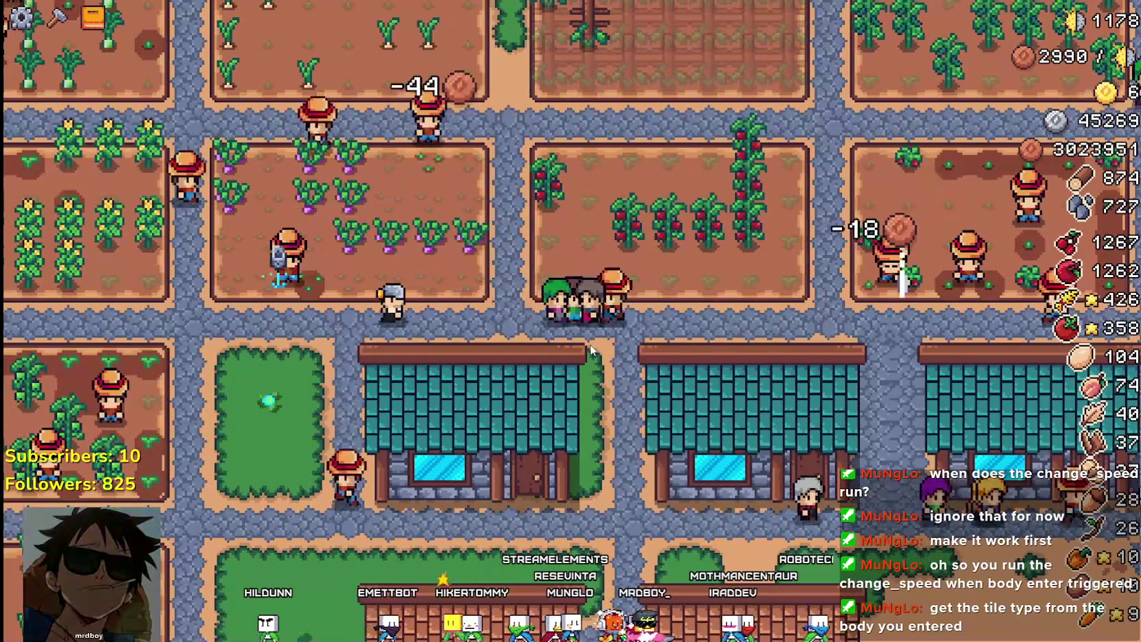
key("a")
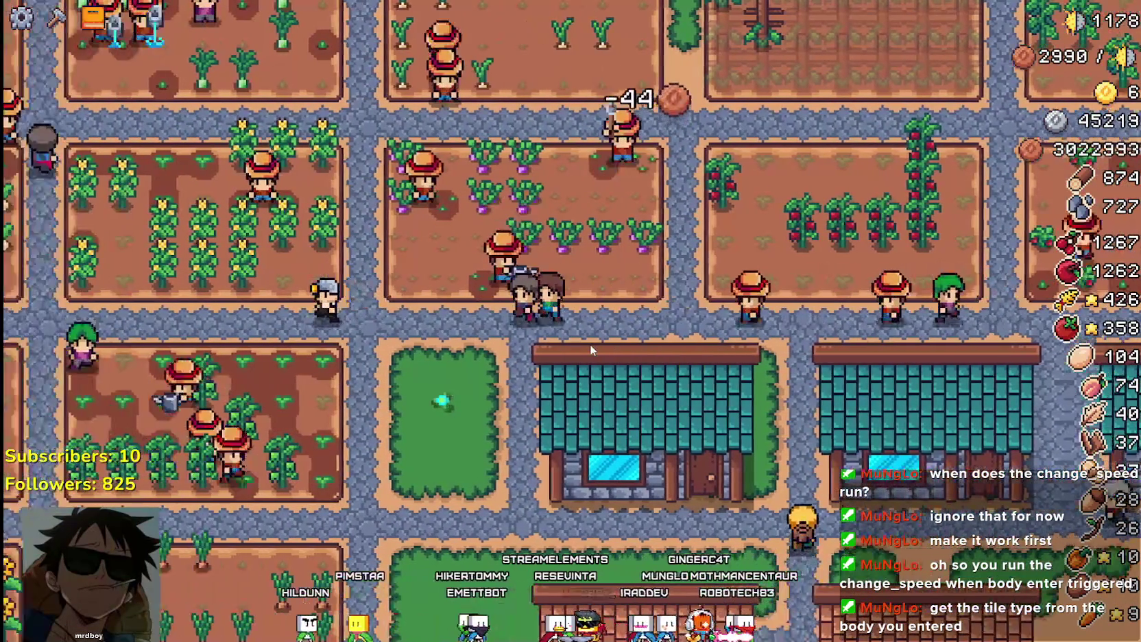
key("a")
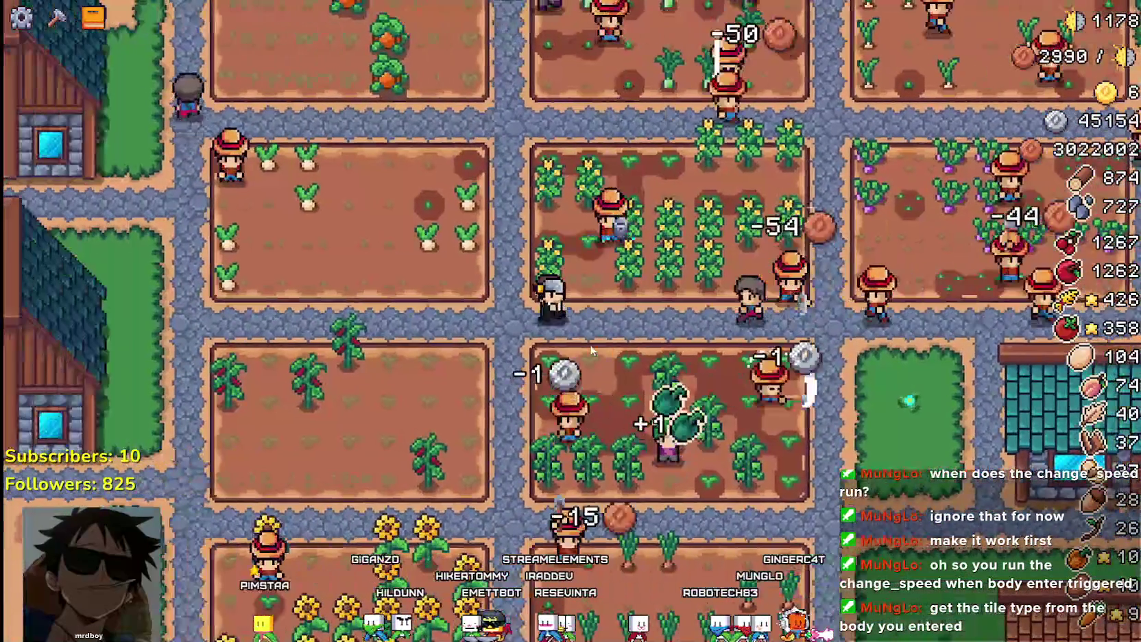
key("a")
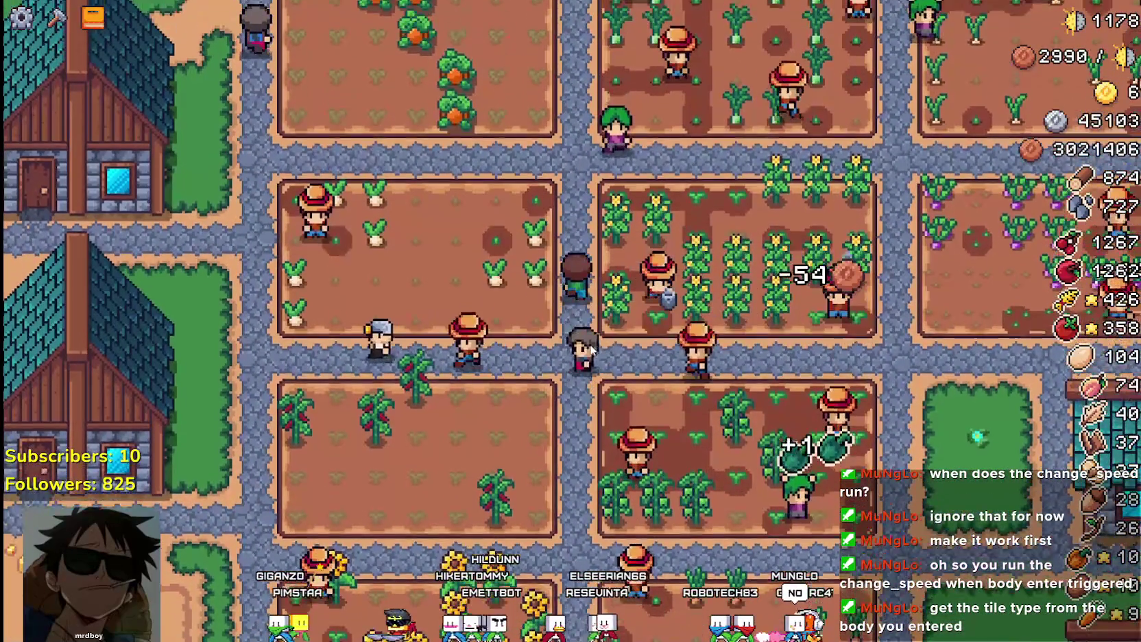
Walk north toward the bridge, back south and east, then return to the get_tile_type code
key("w")
key("a")
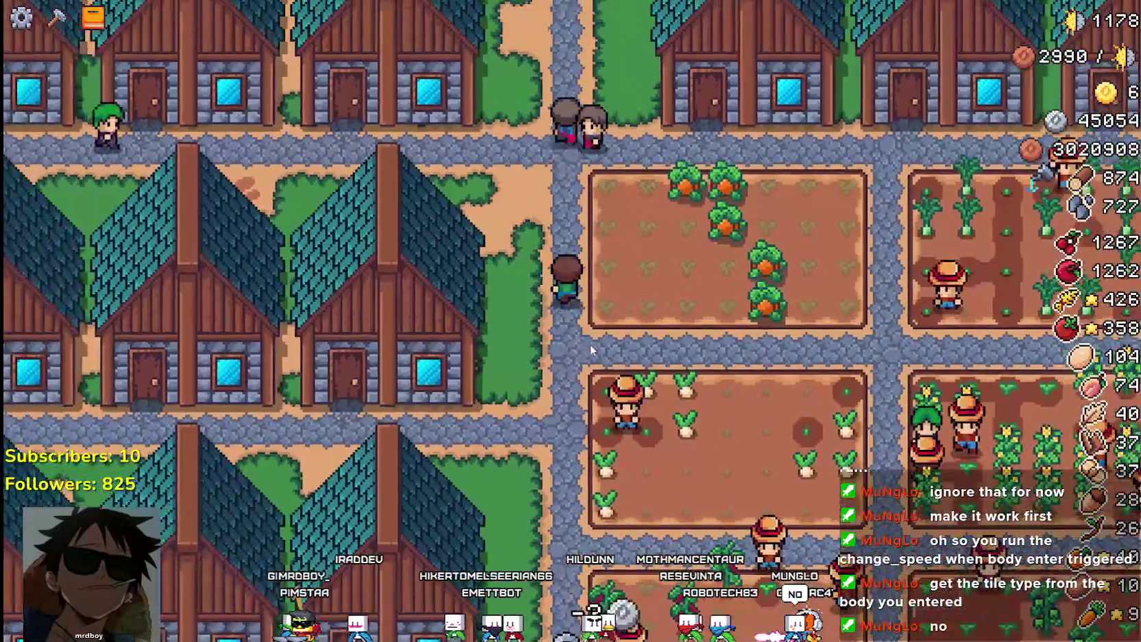
key("w")
key("s")
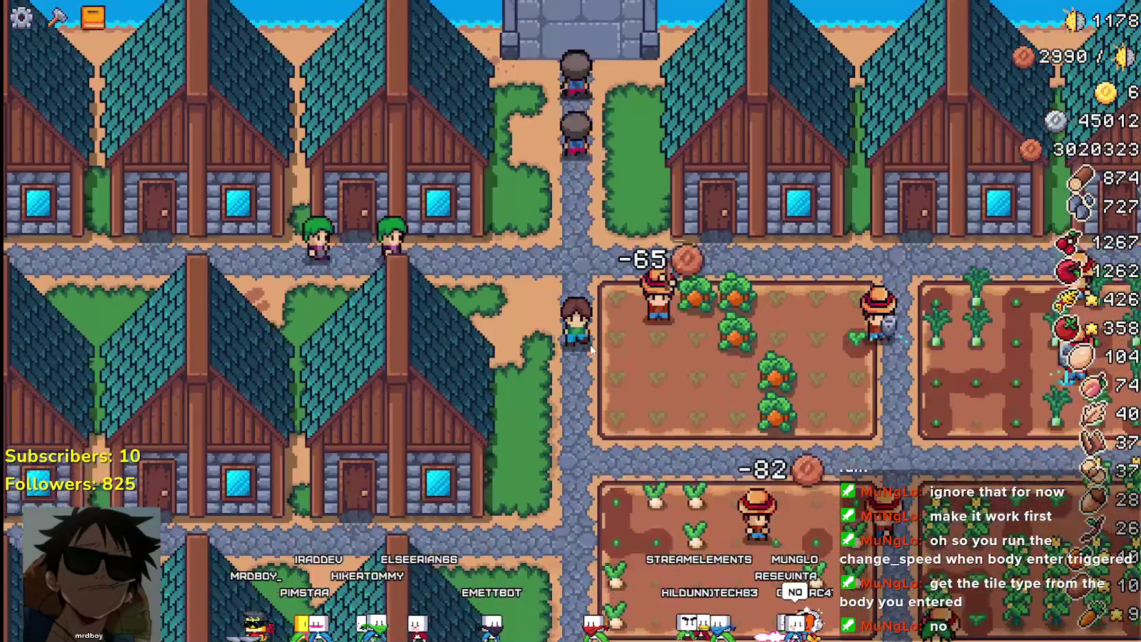
key("s")
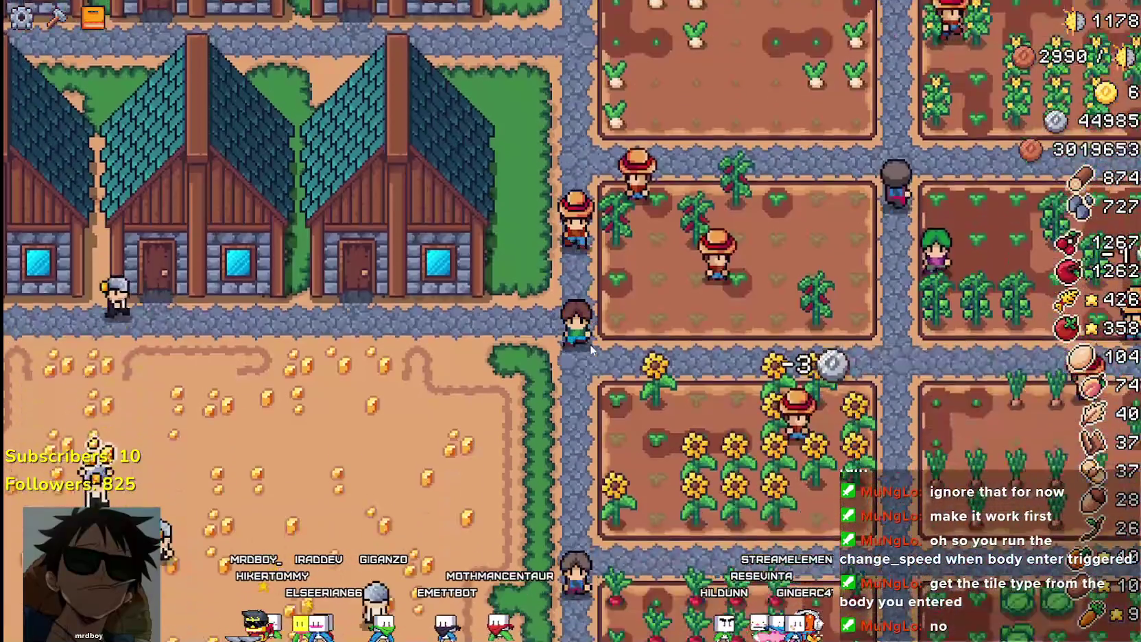
key("s")
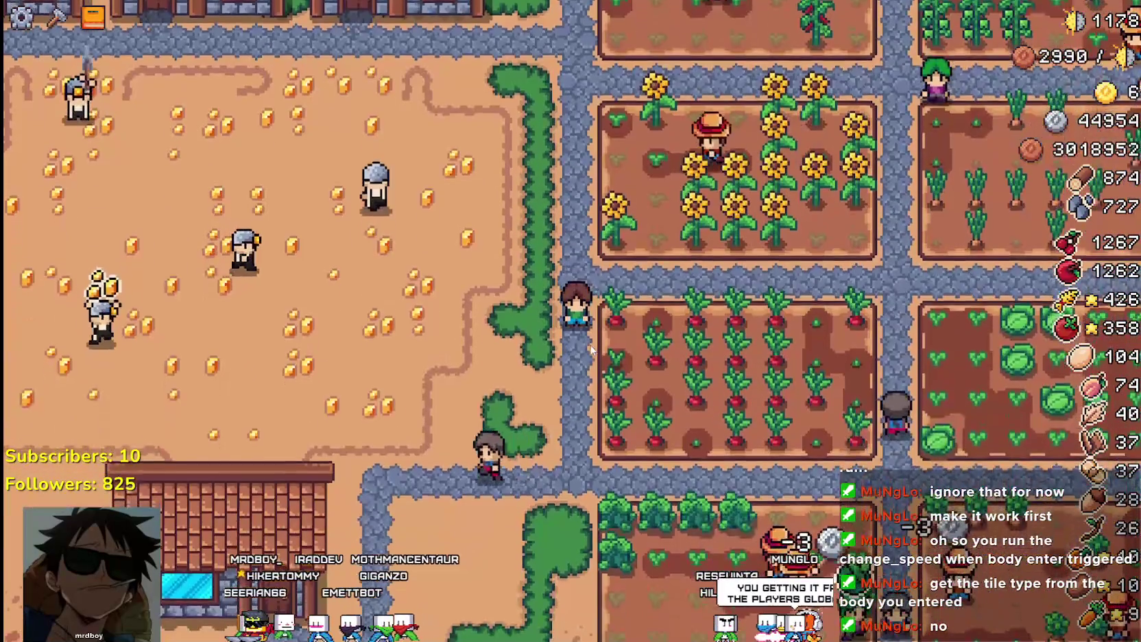
key("s")
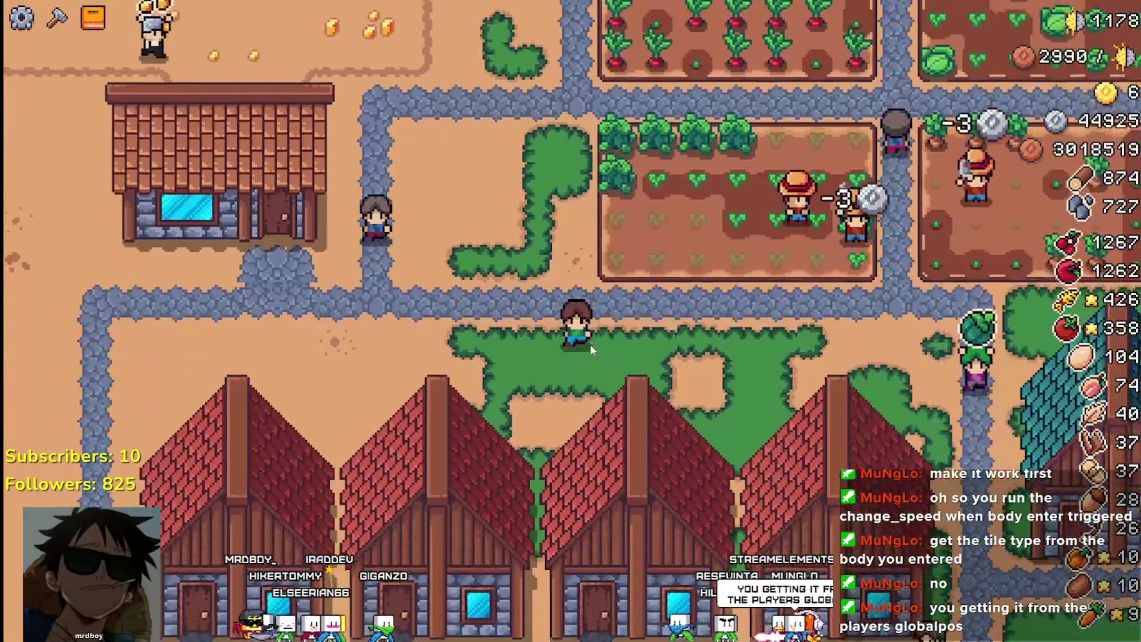
key("d")
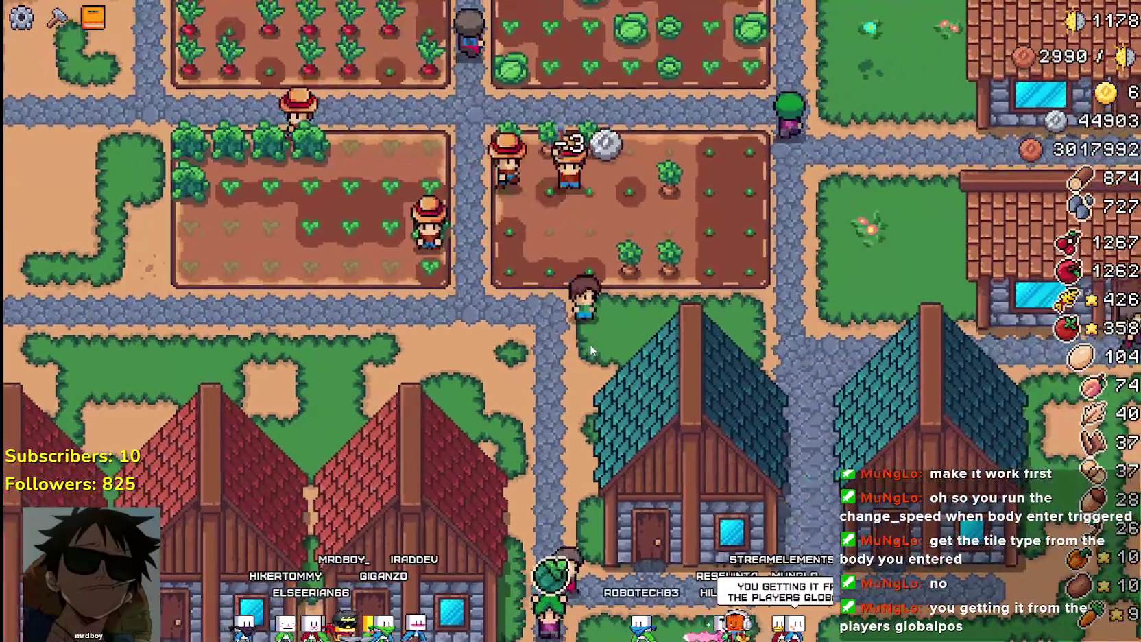
key("alt+Tab")
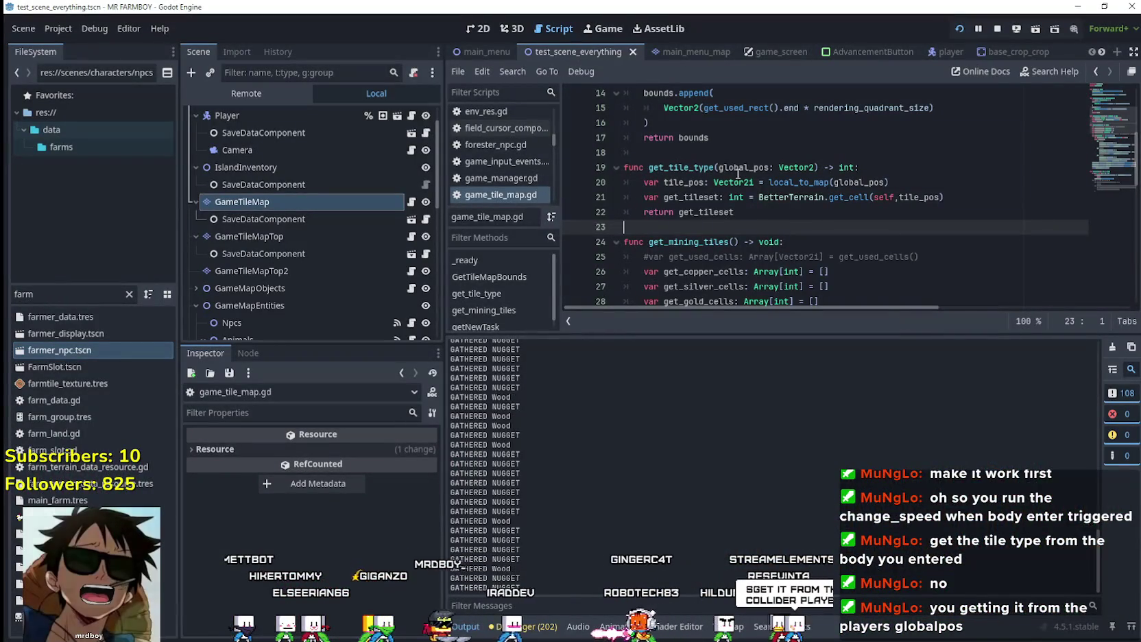
Open farmer_npc.tscn and inspect change_speed in base_npc.gd down to the FARM TILE line 33
double_click(40, 354)
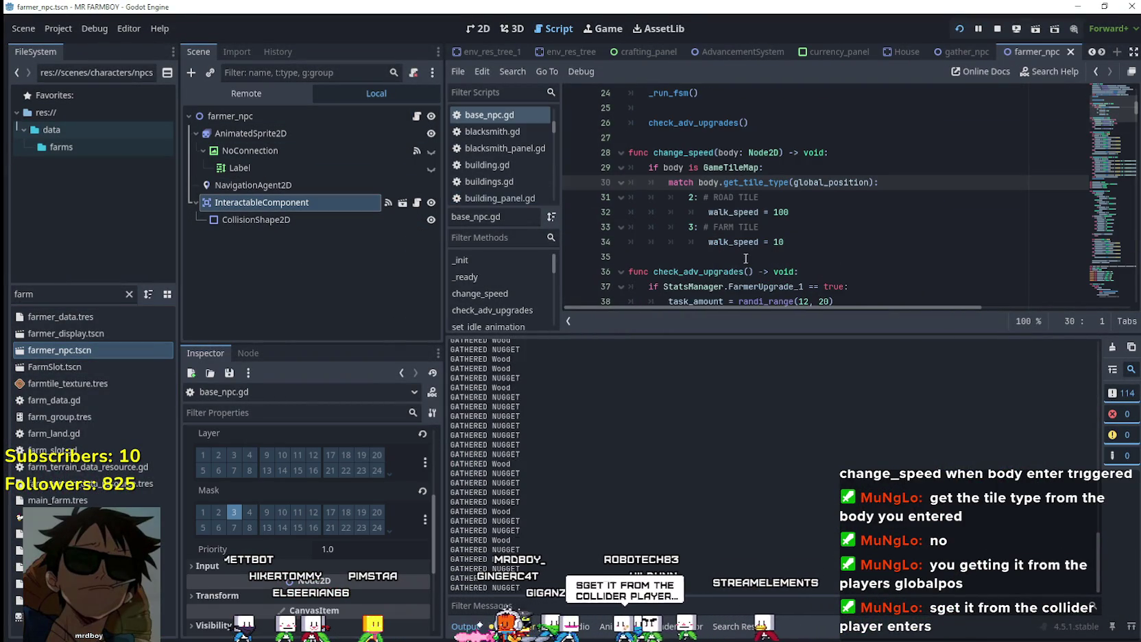
left_click_drag(764, 167, 577, 155)
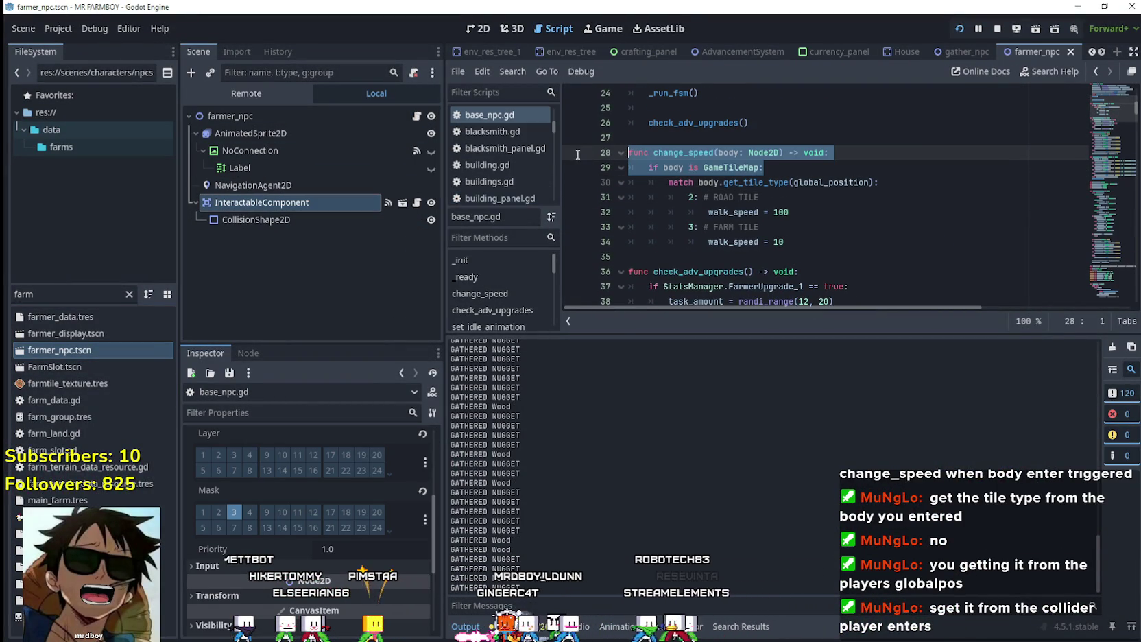
scroll(827, 213, "up", 1)
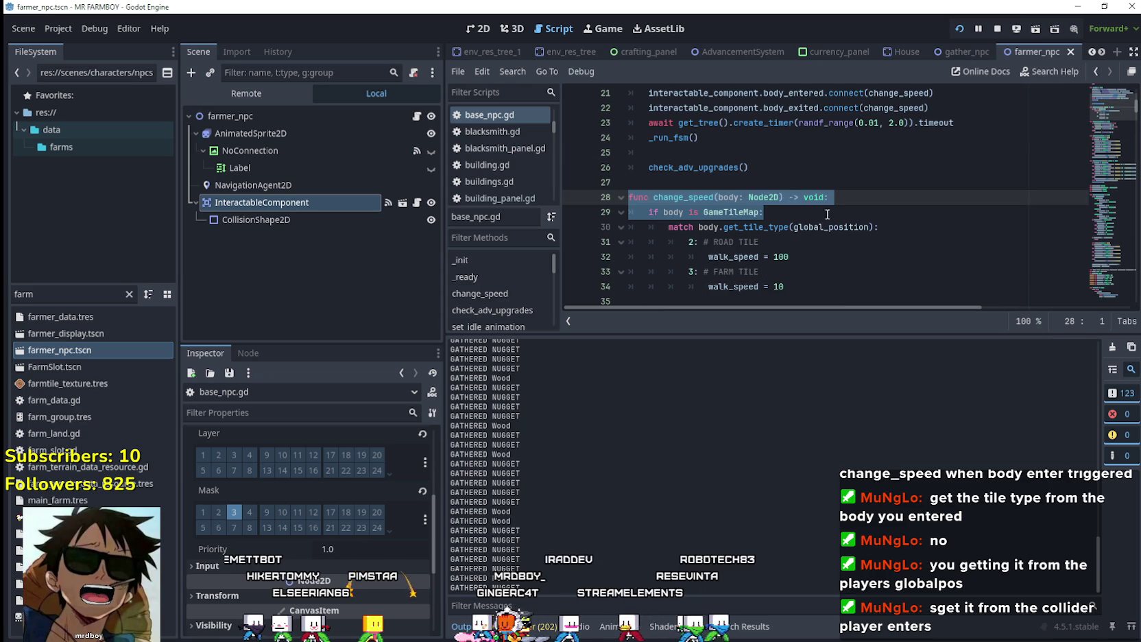
left_click(764, 212)
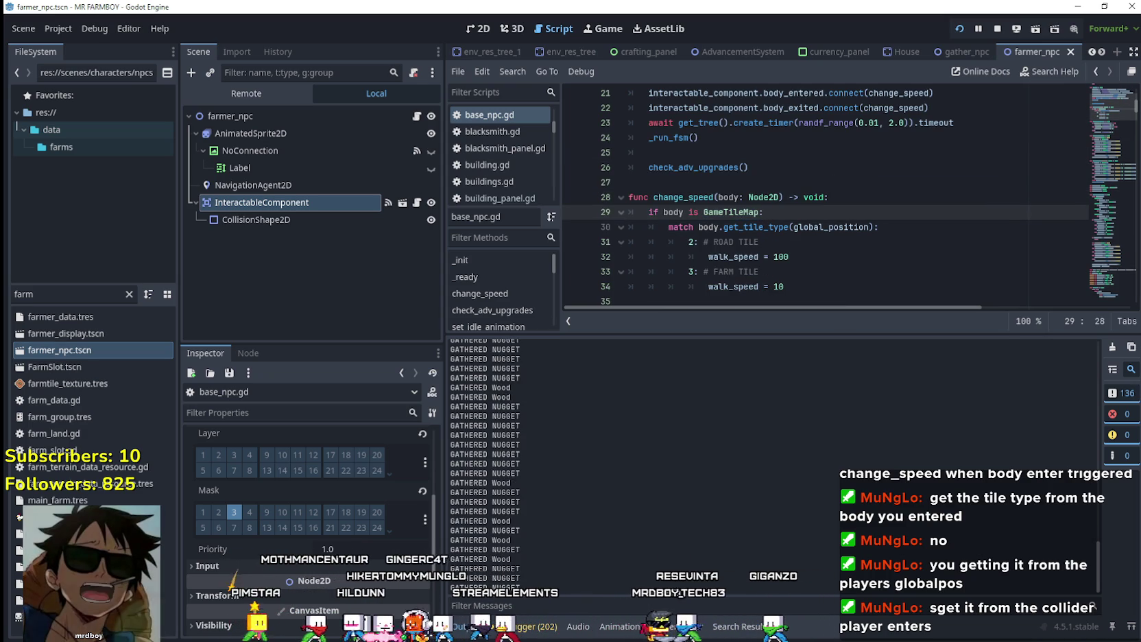
double_click(731, 212)
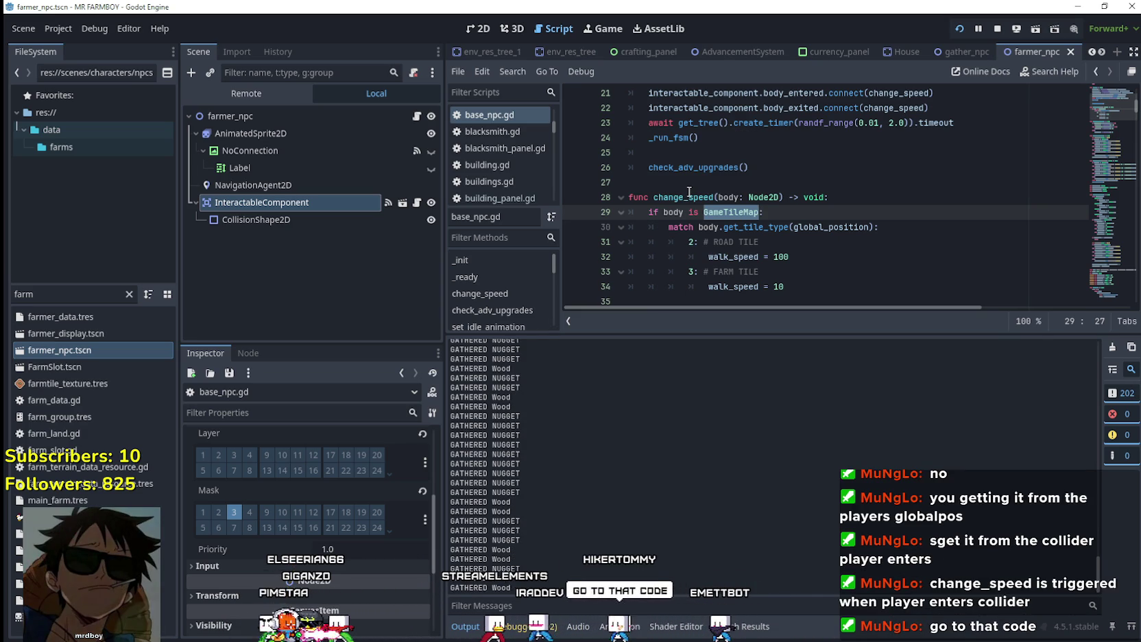
left_click(849, 271)
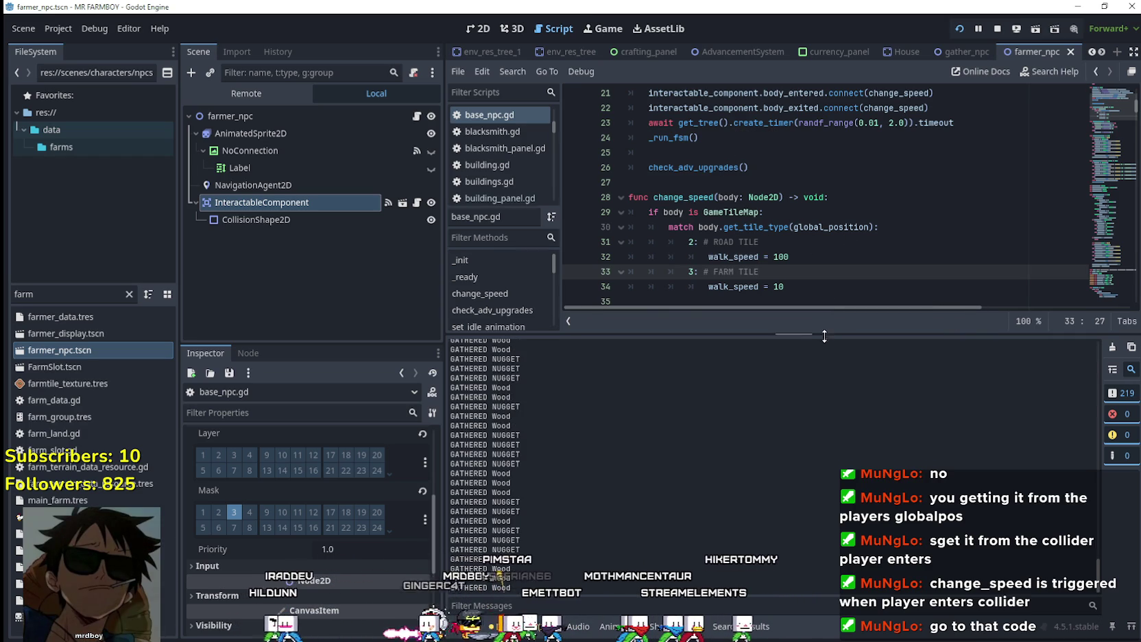
Enlarge the script area, highlight the body_entered.connect line, then switch to the 2D farmer_npc view
left_click_drag(824, 336, 824, 416)
left_click(838, 295)
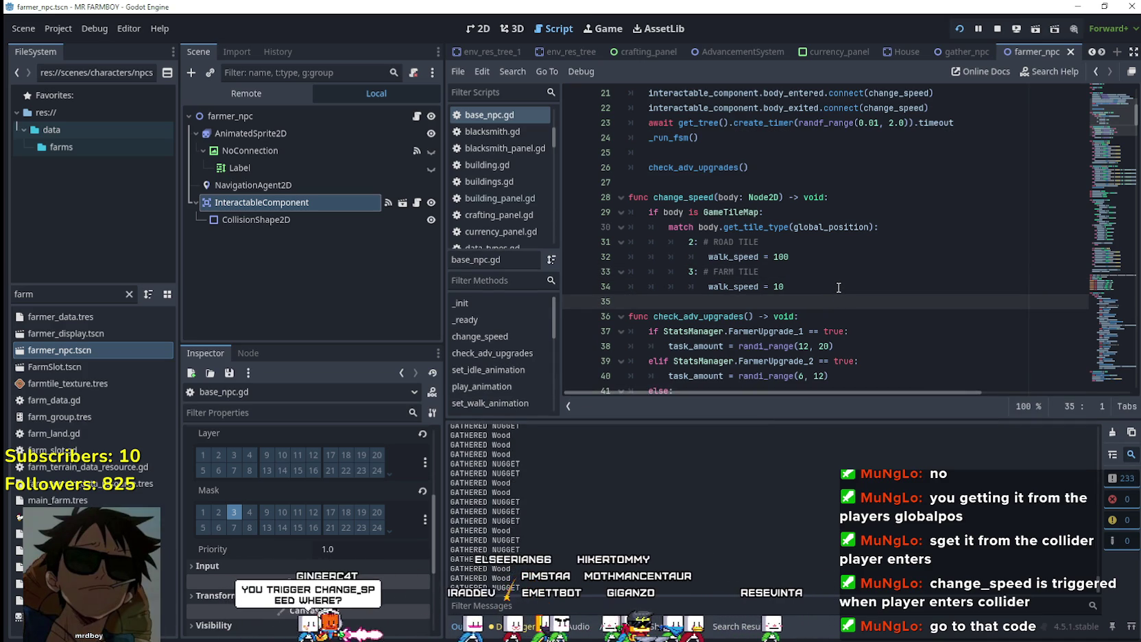
scroll(831, 289, "up", 1)
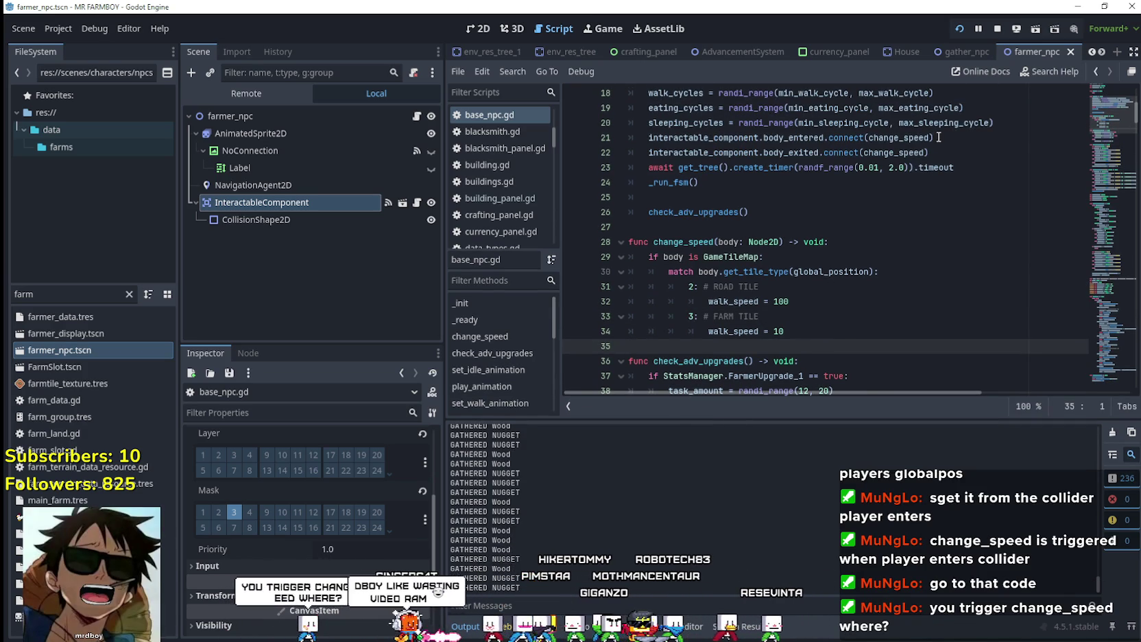
mouse_move(938, 137)
left_mouse_down()
mouse_move(708, 122)
mouse_move(629, 138)
left_mouse_up()
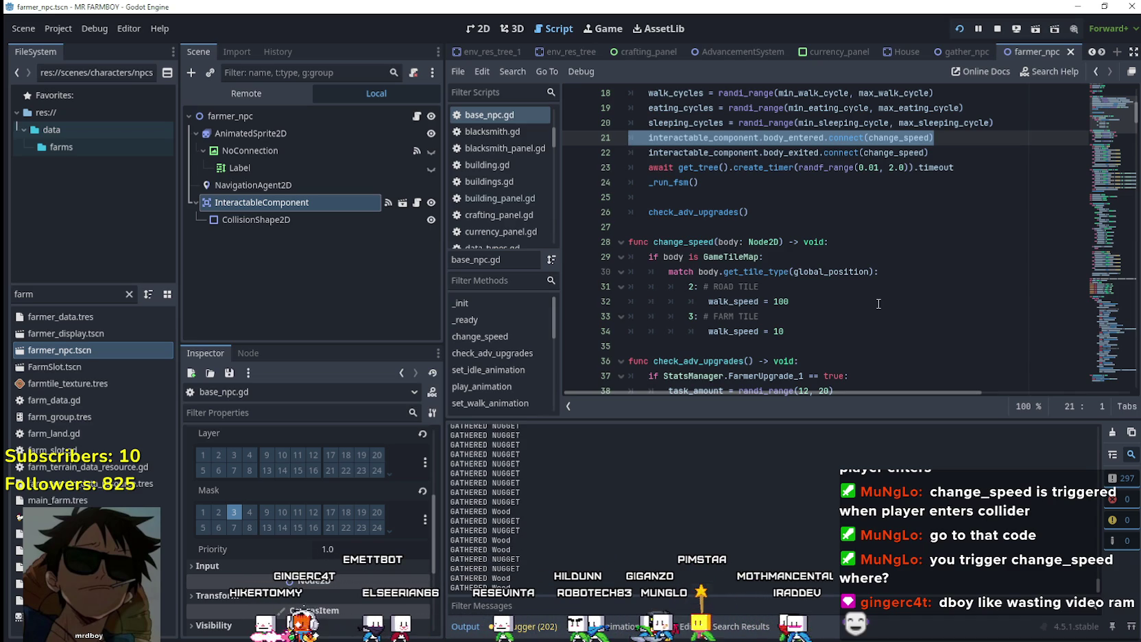
left_click(485, 30)
Inspect the CollisionShape2D and InteractableComponent nodes, then open farmer_npc's base_npc.gd script
scroll(538, 144, "up", 5)
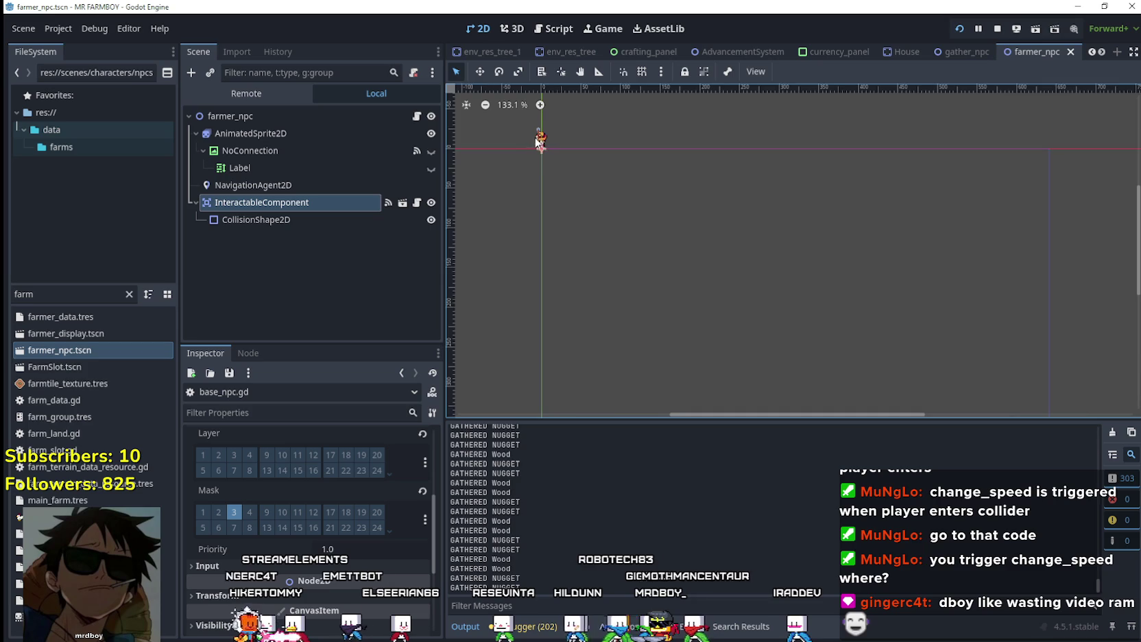
scroll(540, 145, "up", 10)
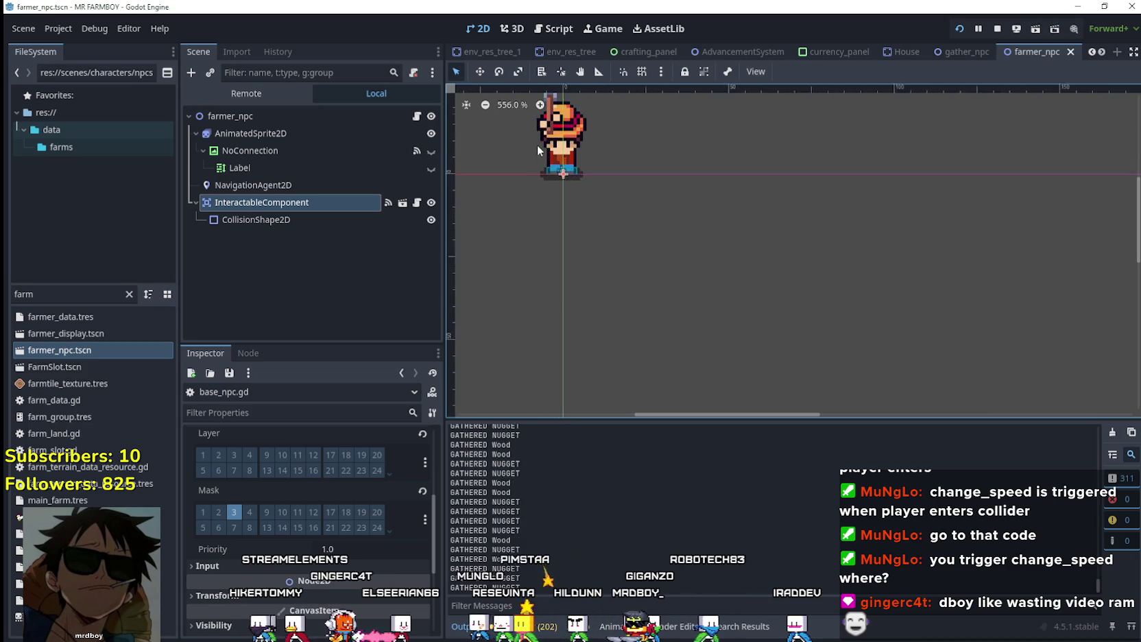
left_click(301, 216)
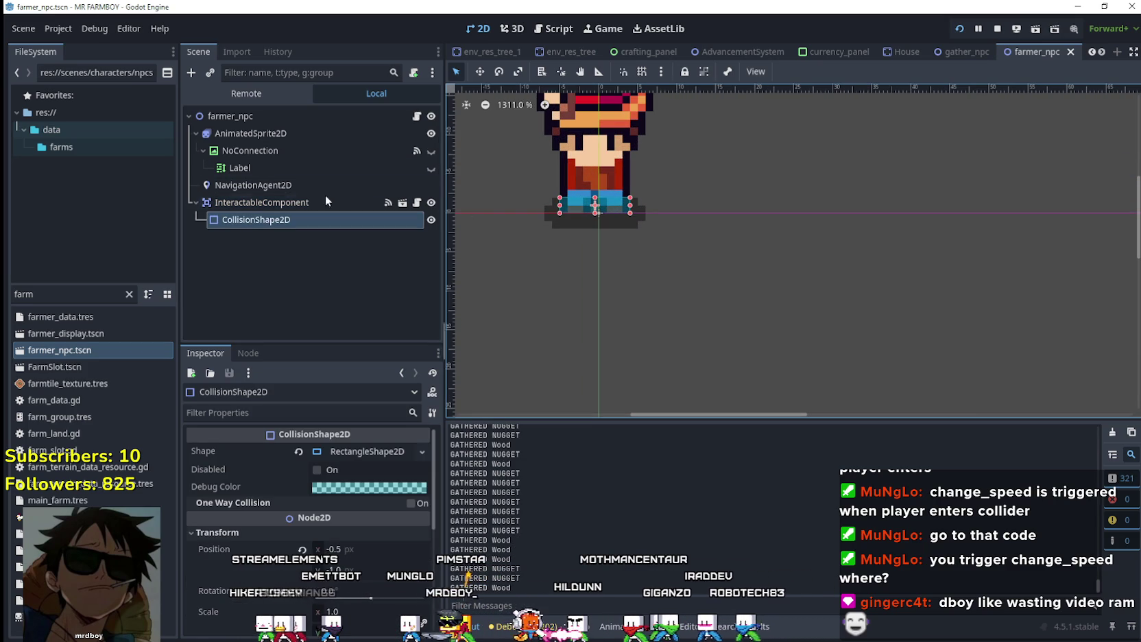
left_click(275, 203)
left_click(418, 116)
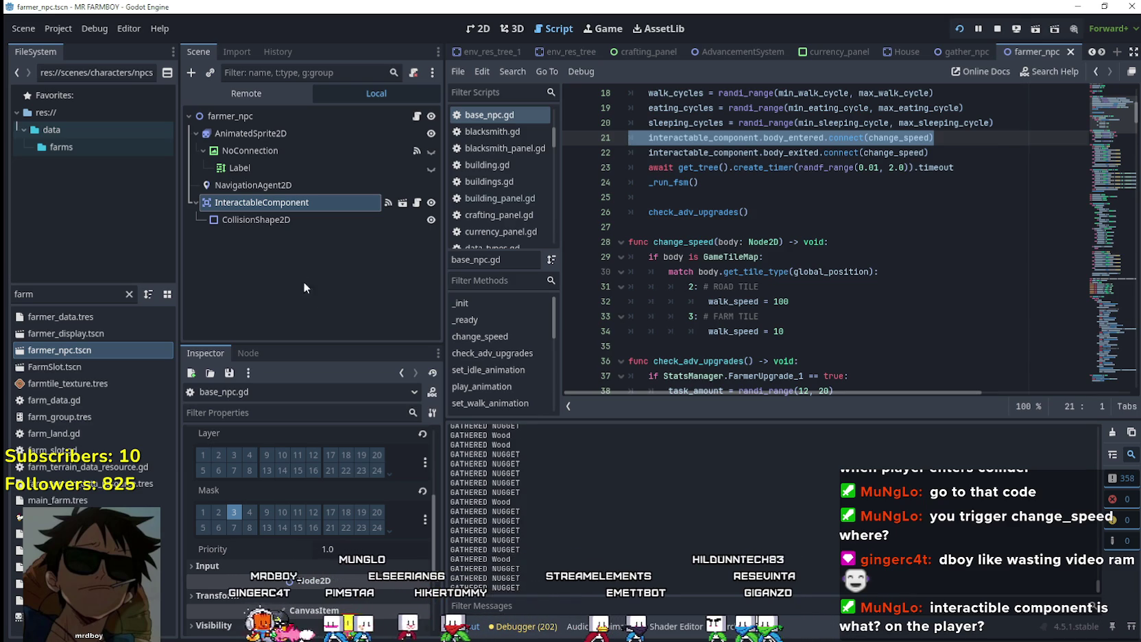
Enlarge the Inspector and code areas and highlight the body_entered and body_exited connections on lines 21–22
left_click_drag(335, 340, 334, 238)
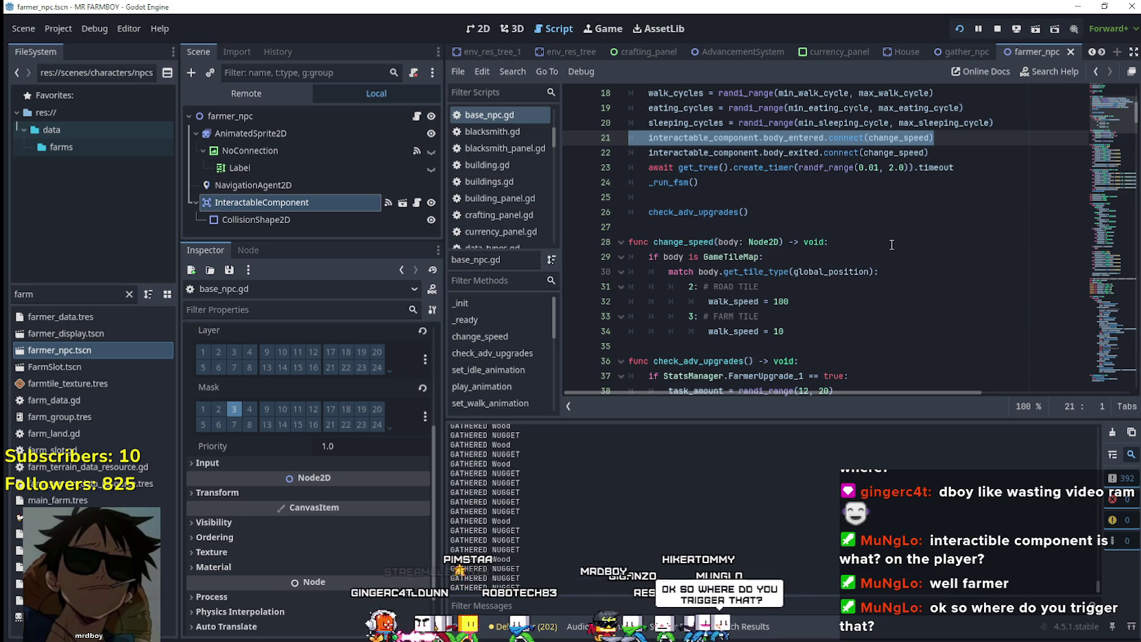
left_click_drag(934, 137, 638, 144)
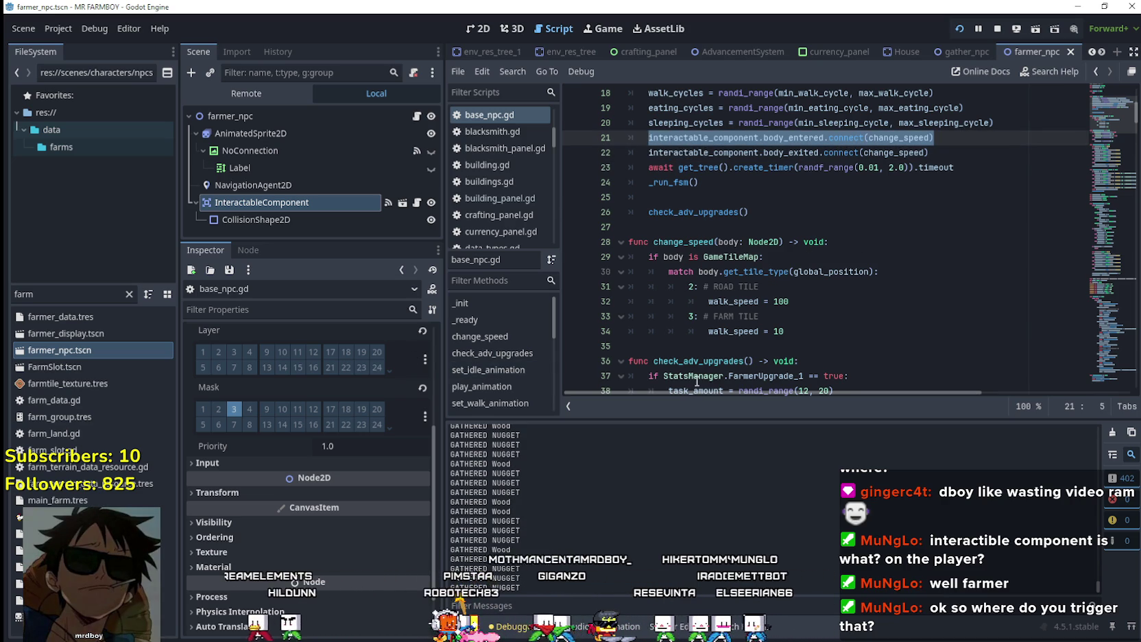
scroll(927, 215, "up", 1)
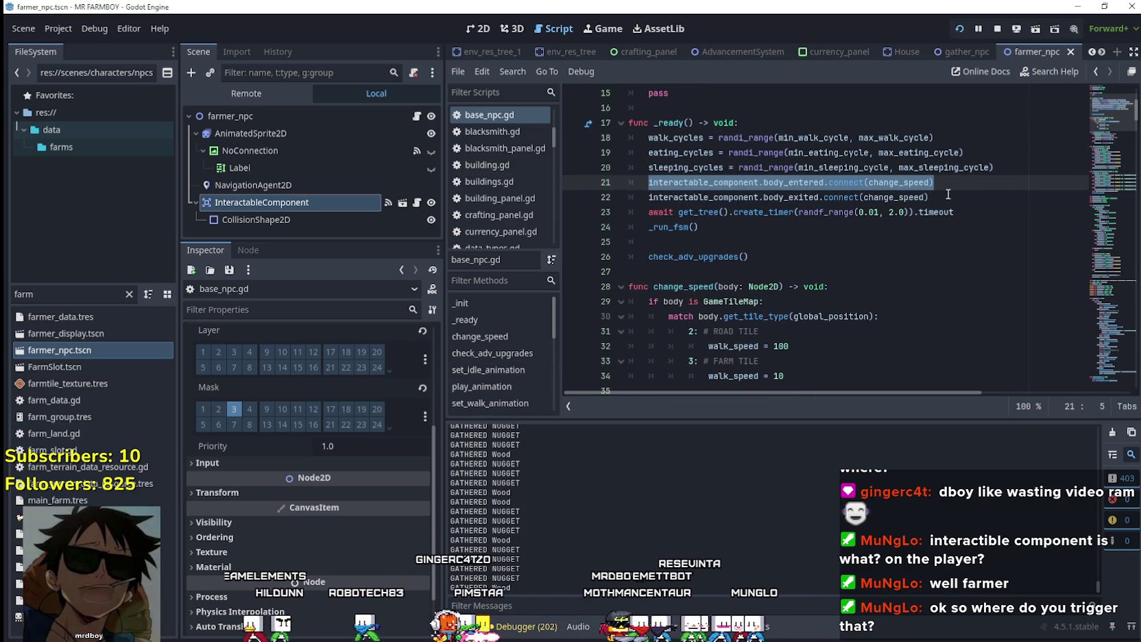
left_click_drag(928, 198, 629, 182)
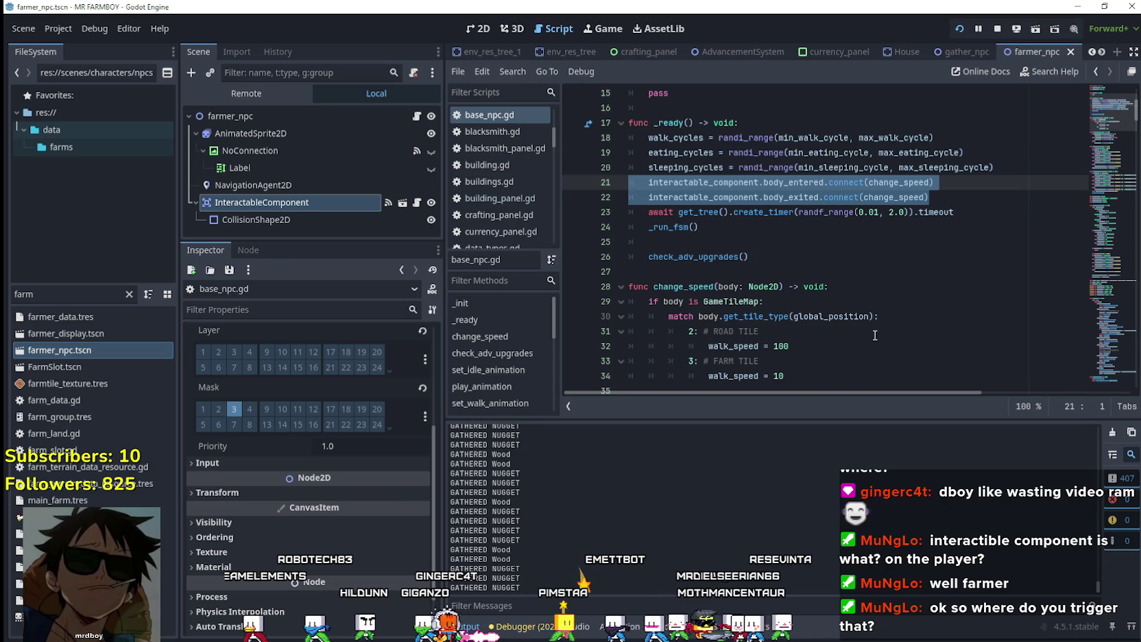
scroll(874, 334, "down", 1)
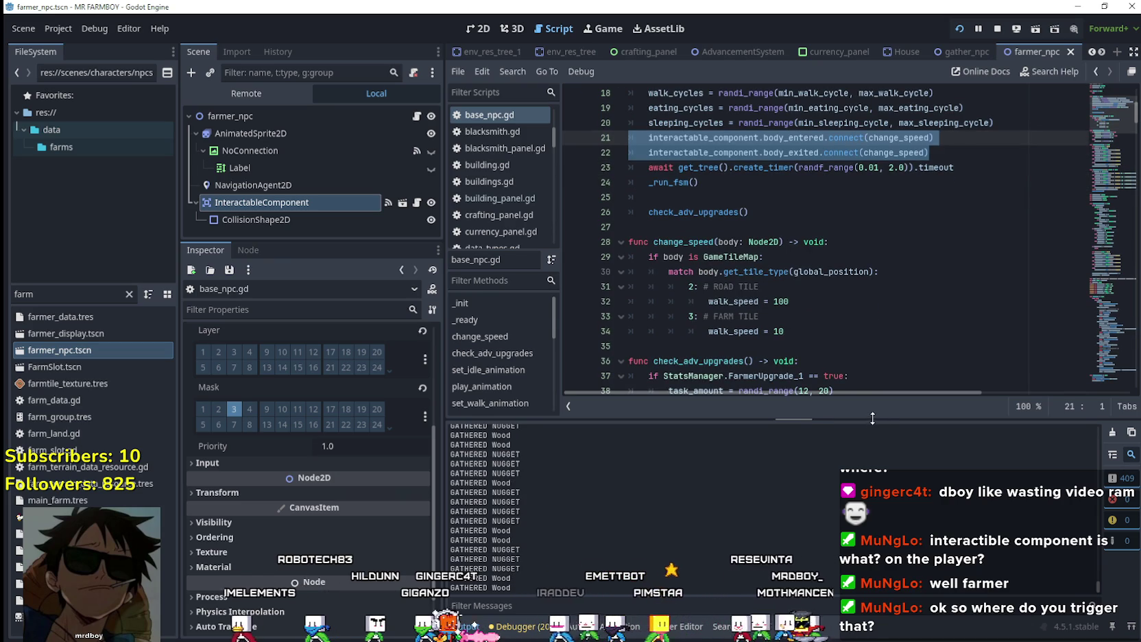
left_click_drag(874, 419, 878, 484)
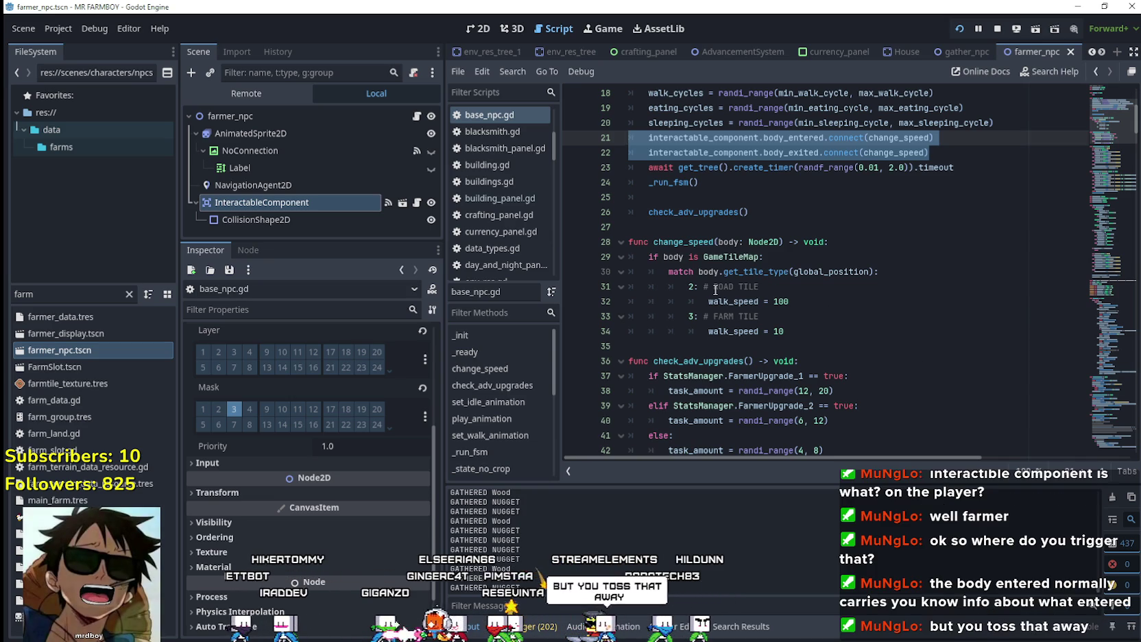
Append a #TILEMAPLAYER comment to line 29 listing the ROAD, FARM and GRASS tilesets
double_click(730, 256)
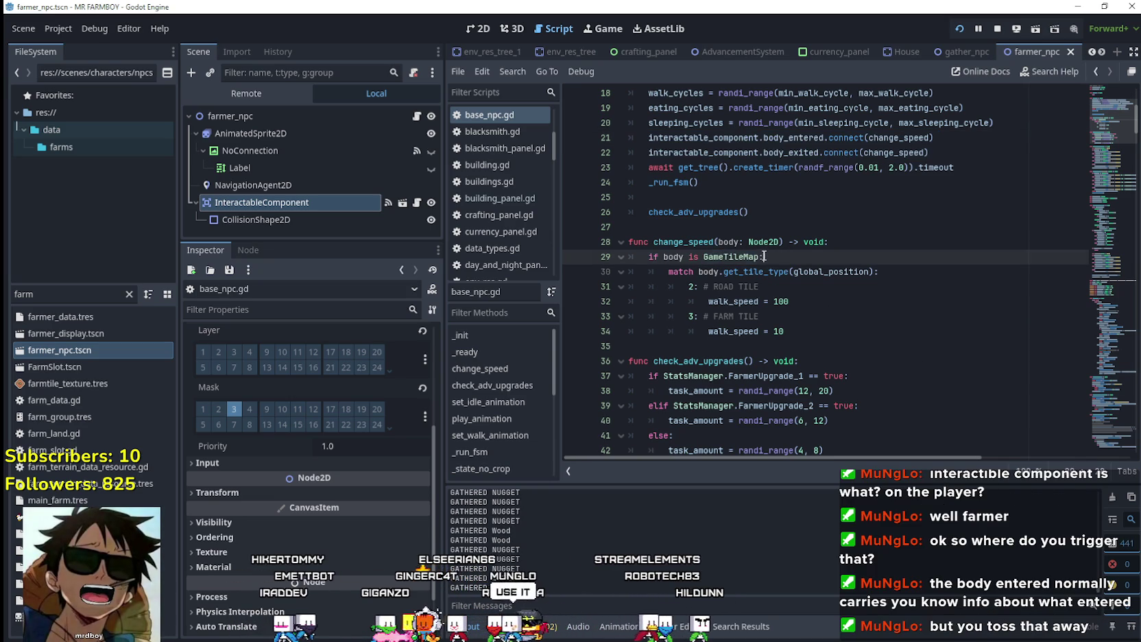
left_click_drag(764, 257, 630, 256)
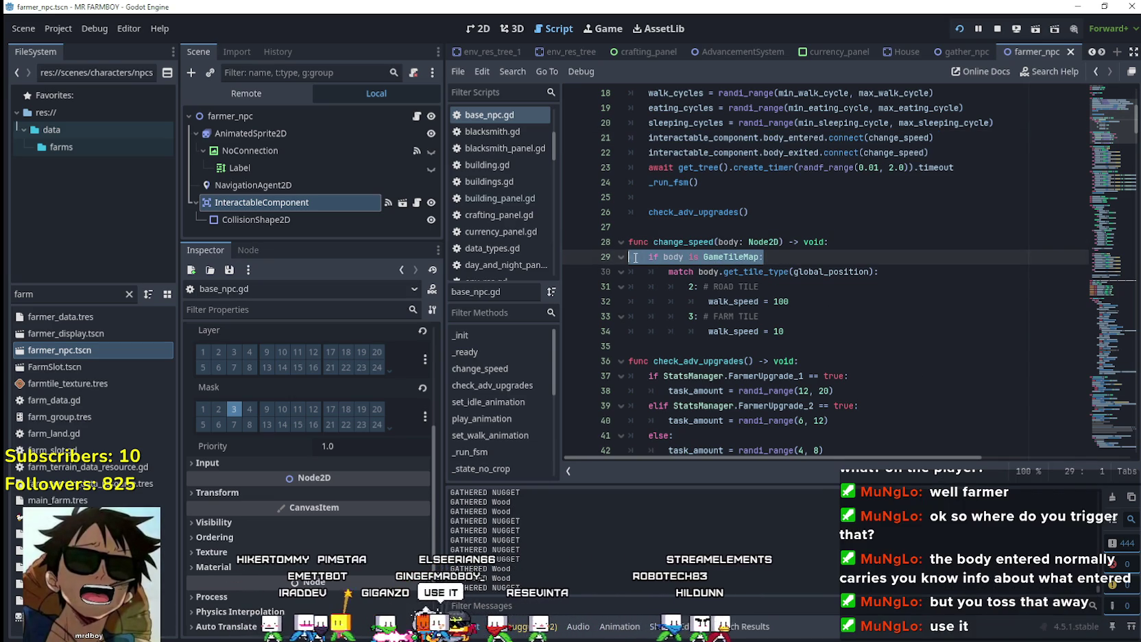
left_click(788, 261)
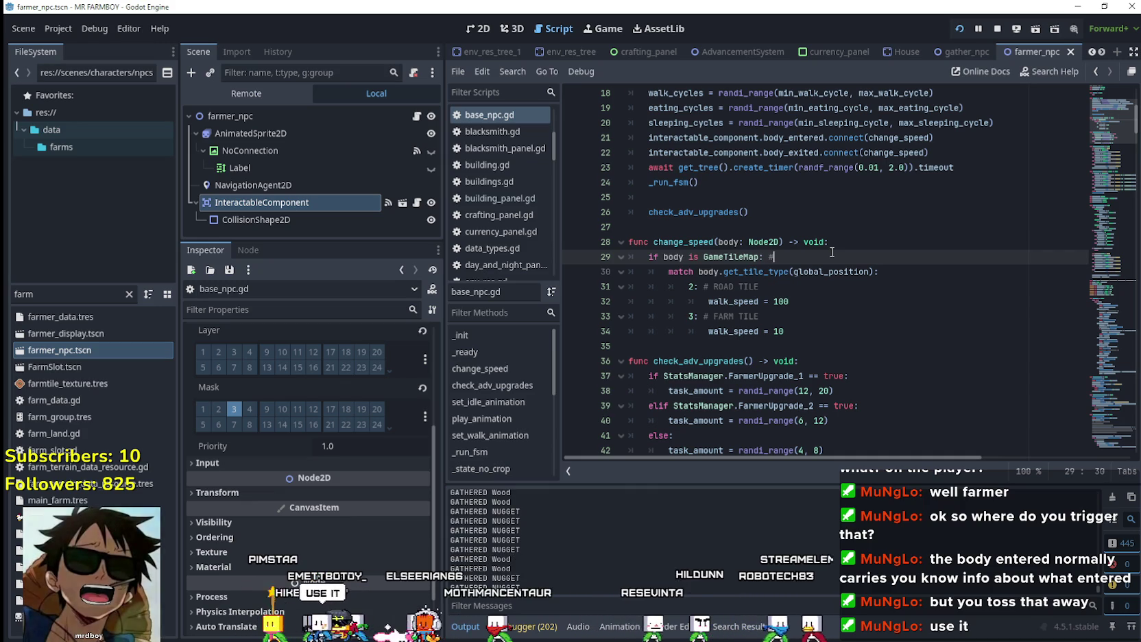
type("#TILEMAPLAYER")
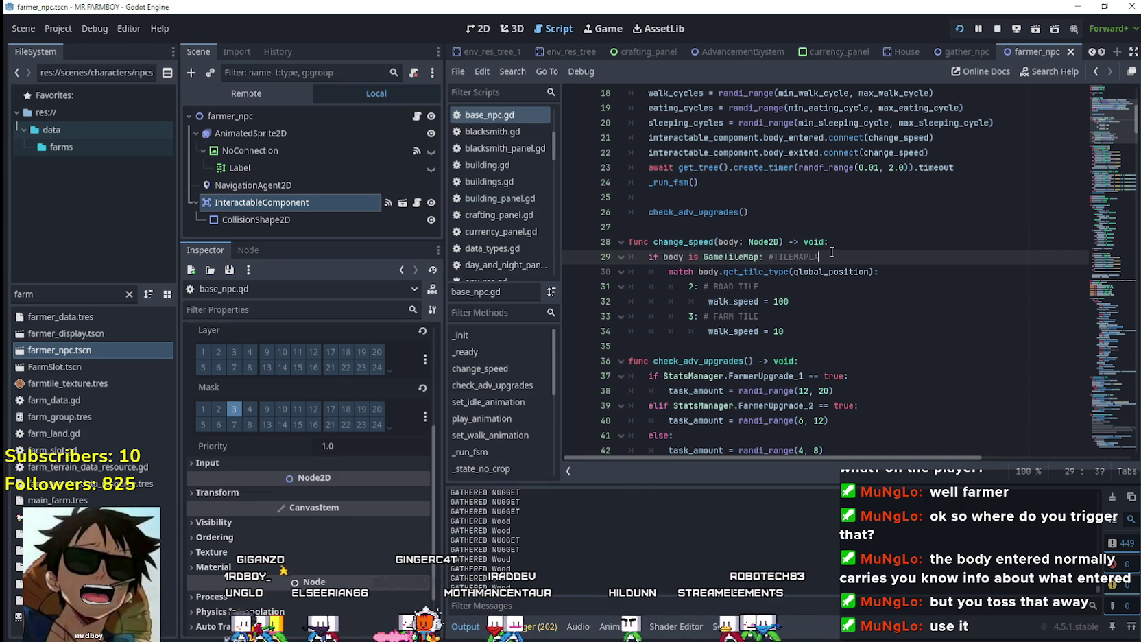
type("(")
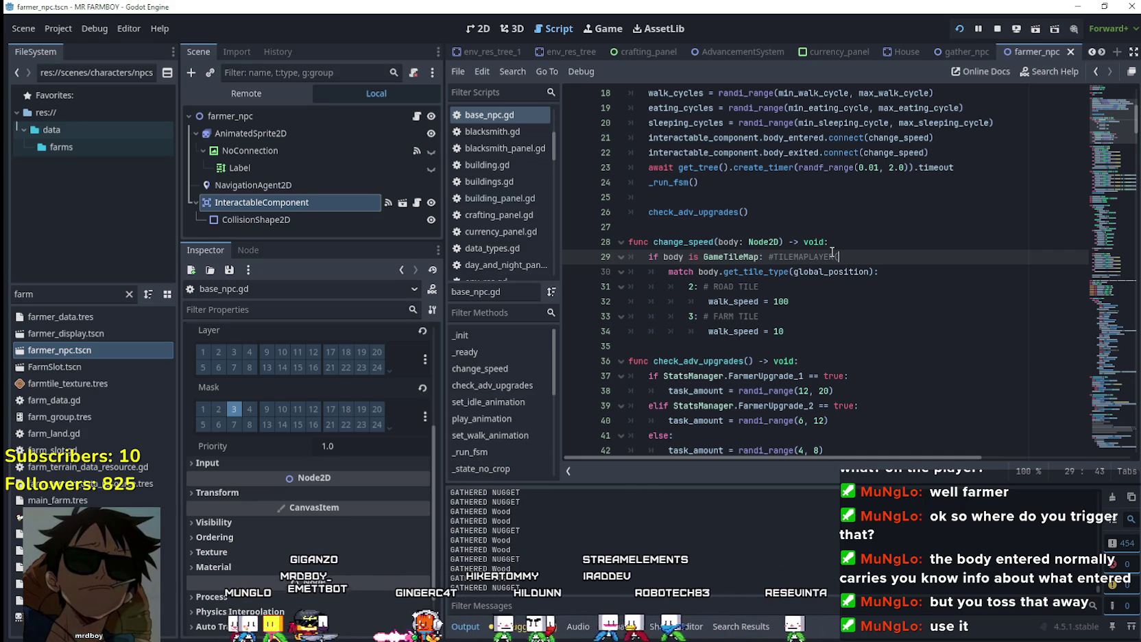
type("ROAD,6")
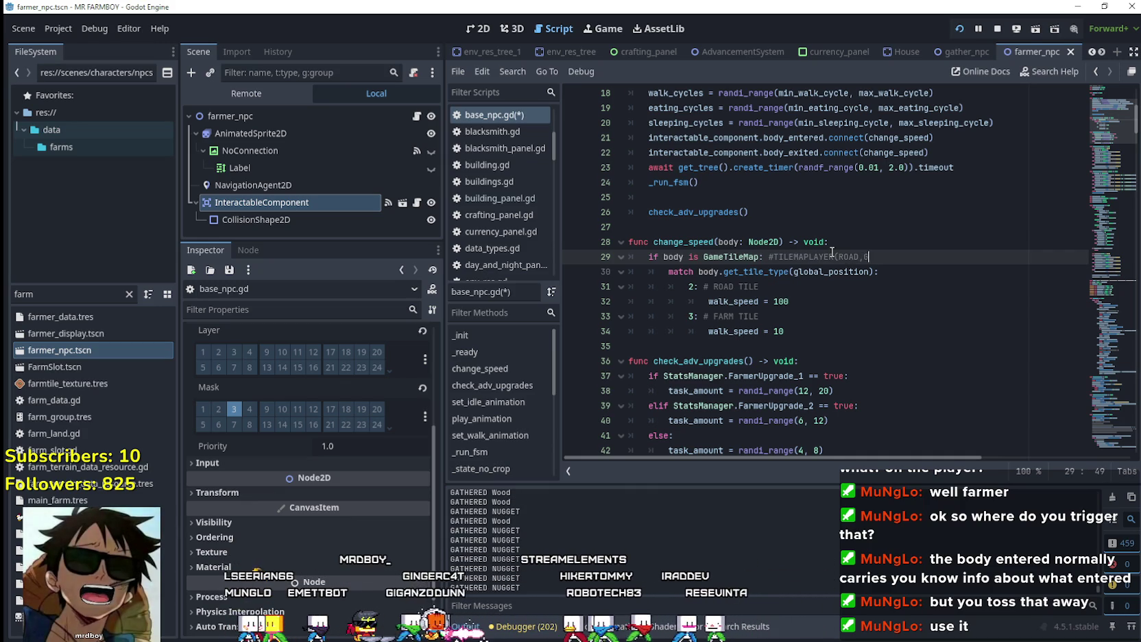
key("BackSpace")
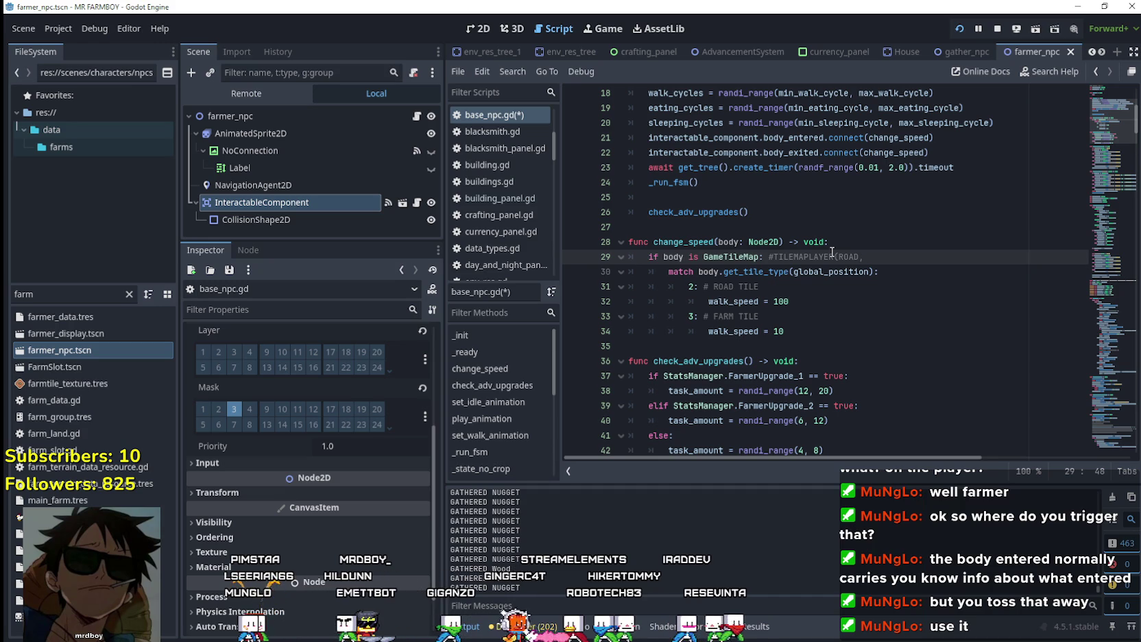
type("FARM,GREAS")
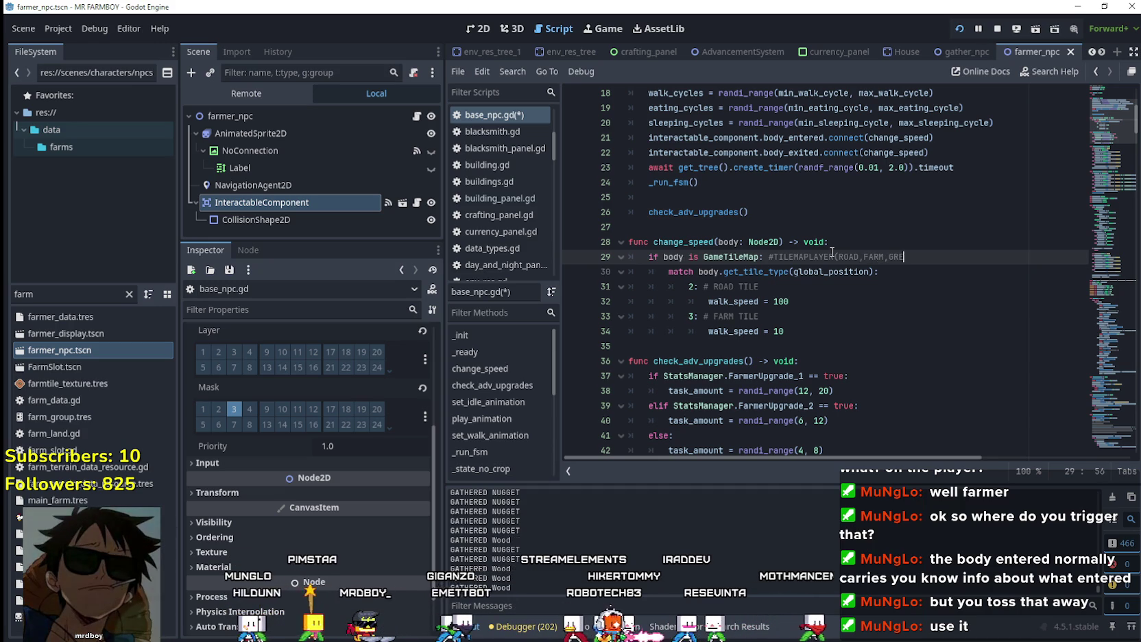
key("BackSpace")
key("BackSpace")
key("BackSpace")
type("ASS")
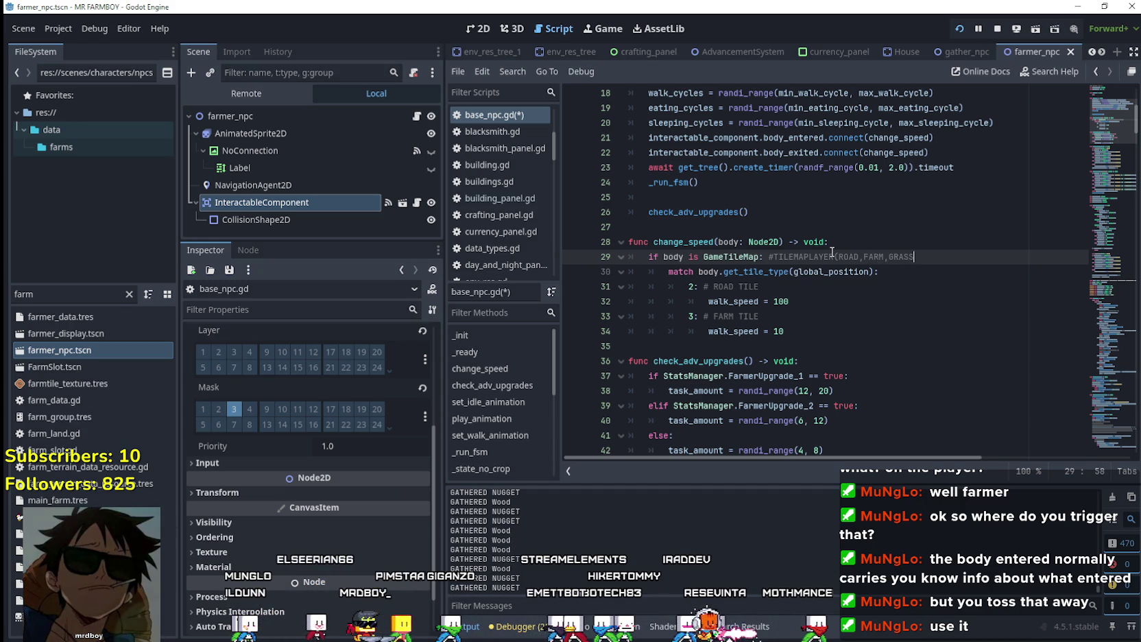
type(" TILESETS_")
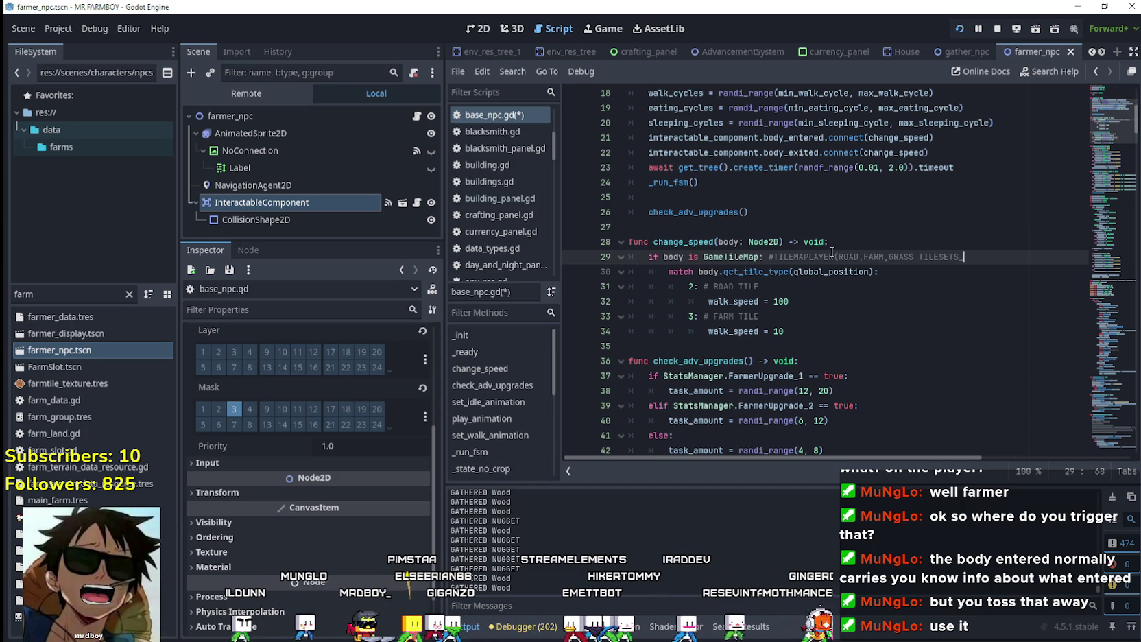
key("BackSpace")
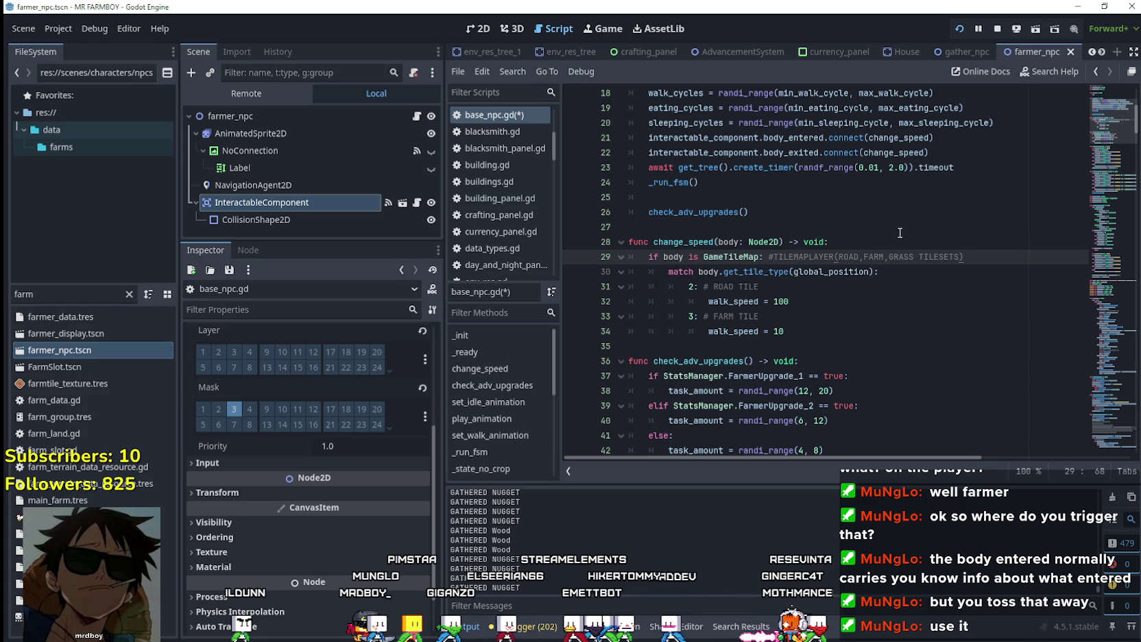
Start a new comment line below the GameTileMap check for #TILEMAPLAYER.GET_CELL(
double_click(850, 272)
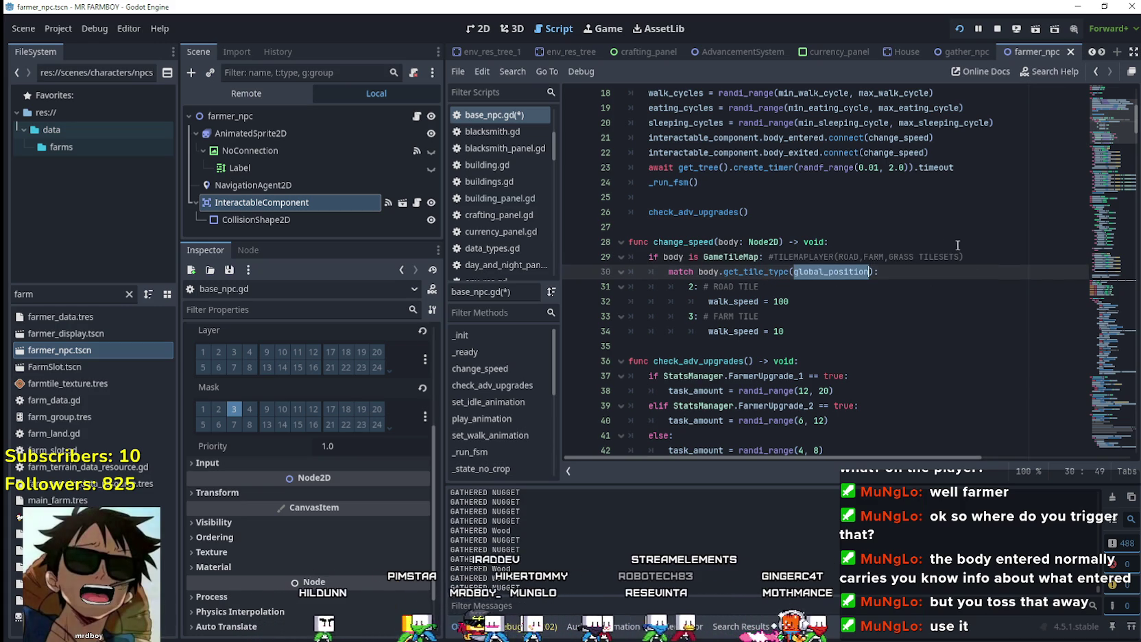
left_click(981, 255)
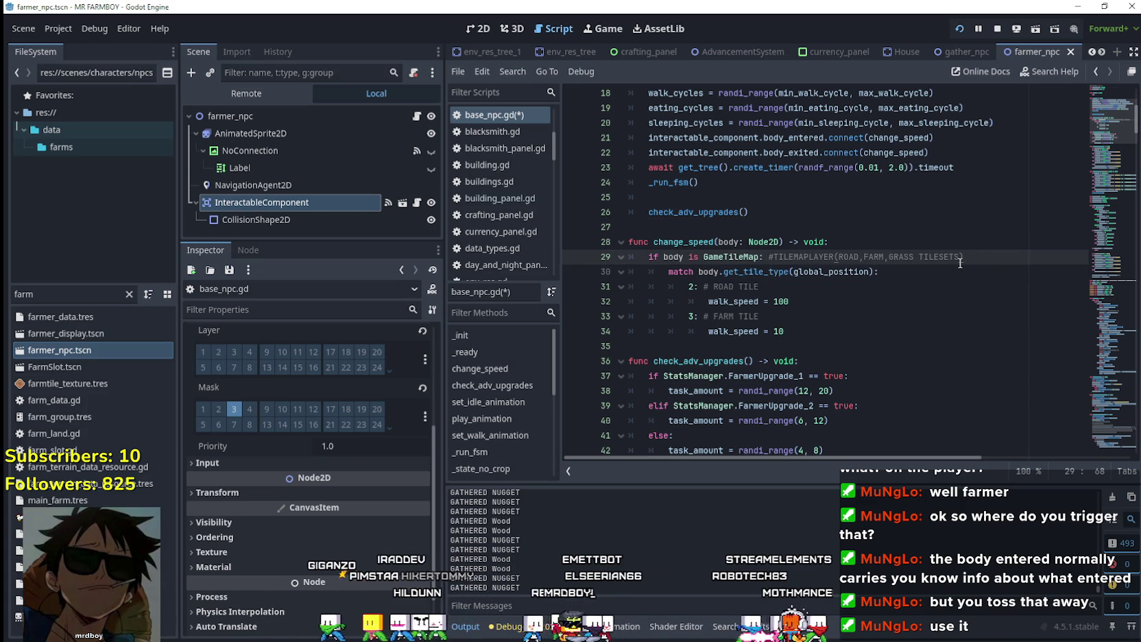
key("Return")
type("#TILEMAPLAYER.GET_CELL(")
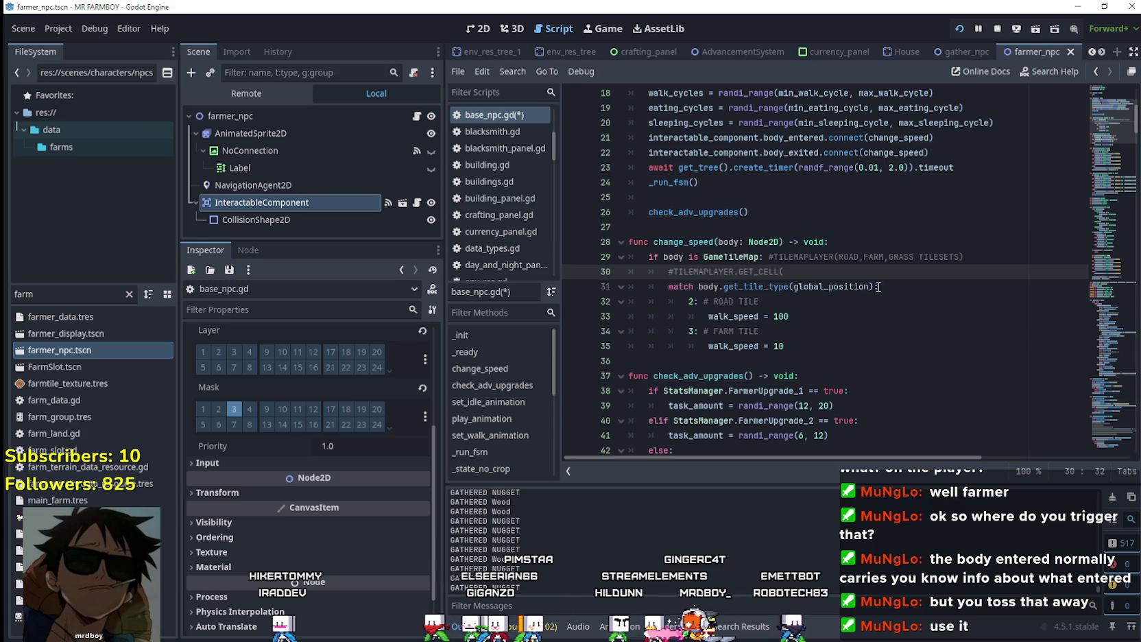
Close the parentheses on the line 30 note so it reads #TILEMAPLAYER.GET_CELL()
left_click(826, 287)
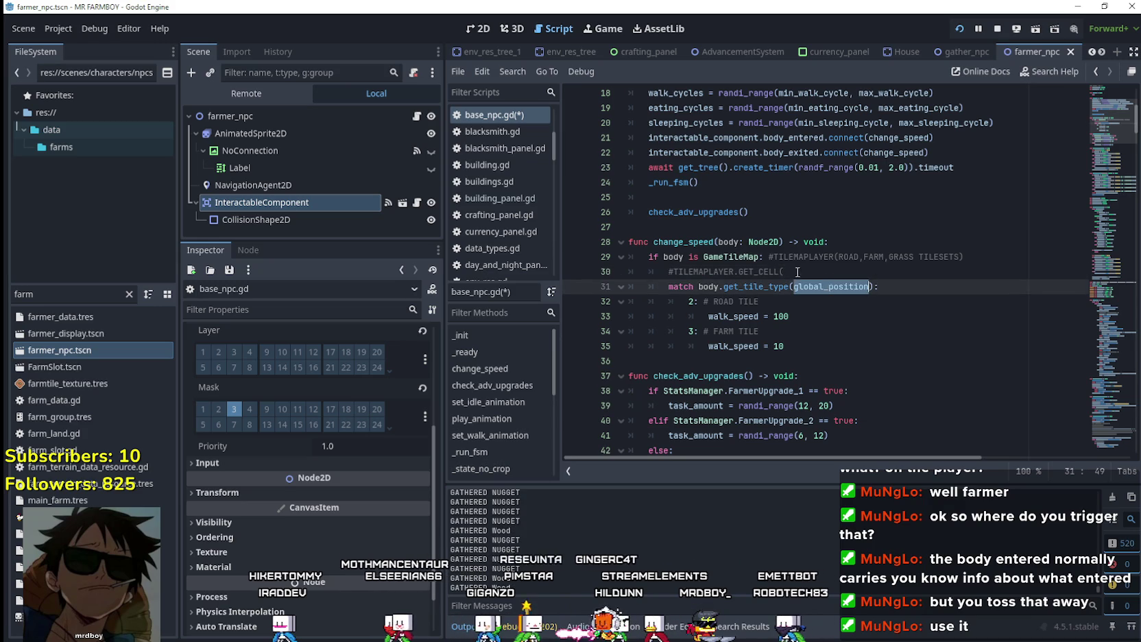
left_click(798, 272)
type(")")
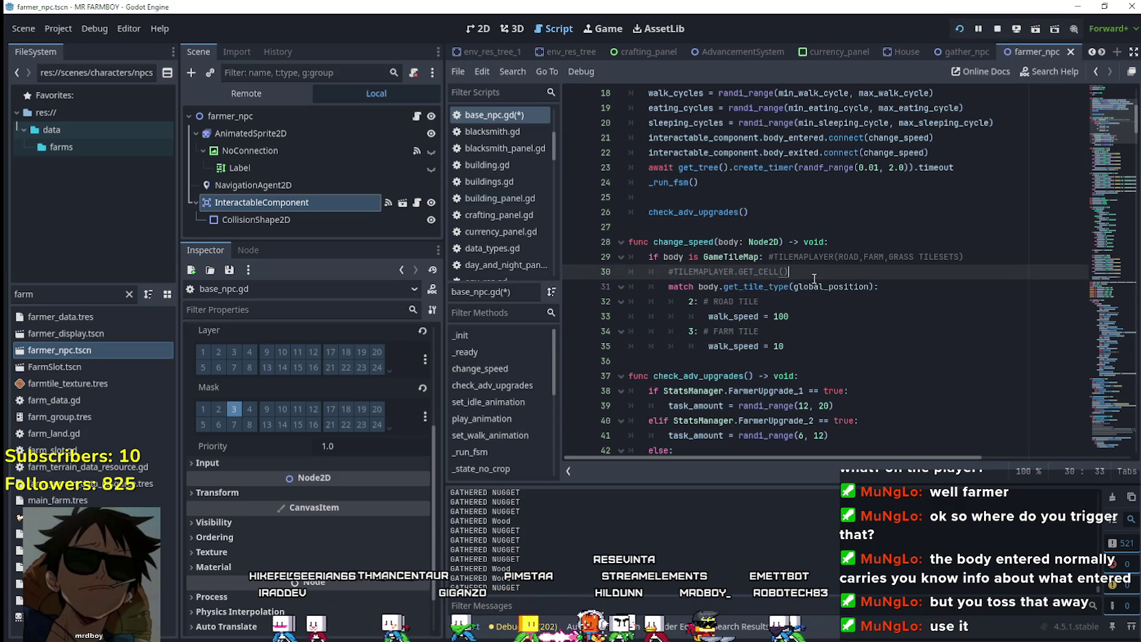
mouse_move(840, 321)
left_mouse_down()
mouse_move(651, 256)
mouse_move(789, 316)
mouse_move(794, 341)
left_mouse_up()
left_click(828, 276)
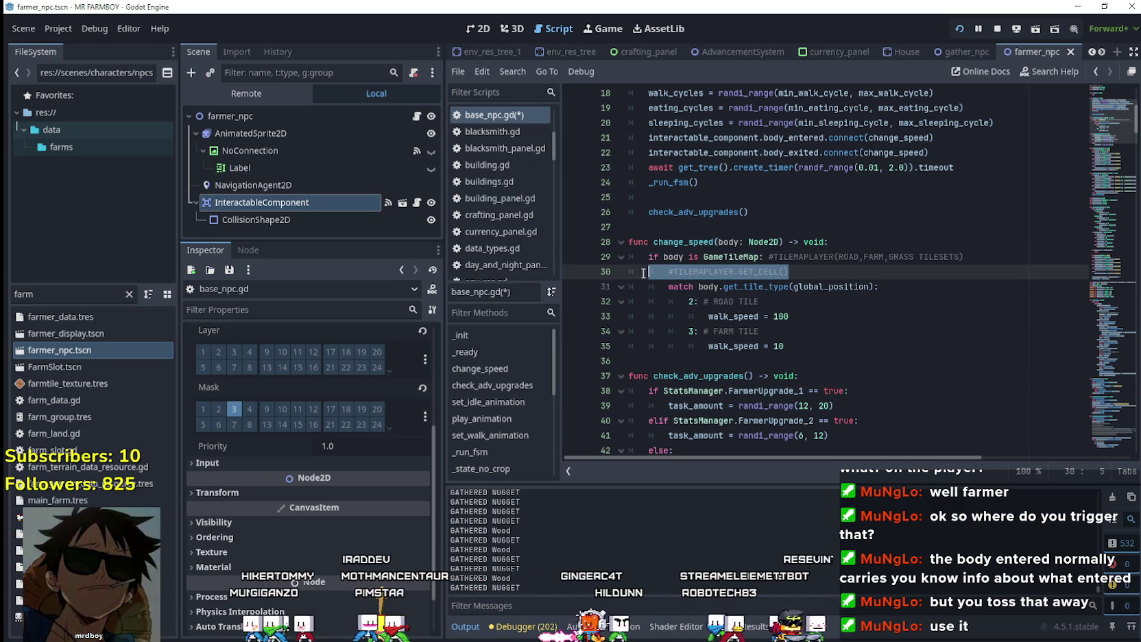
left_click_drag(674, 273, 735, 276)
left_click(837, 275)
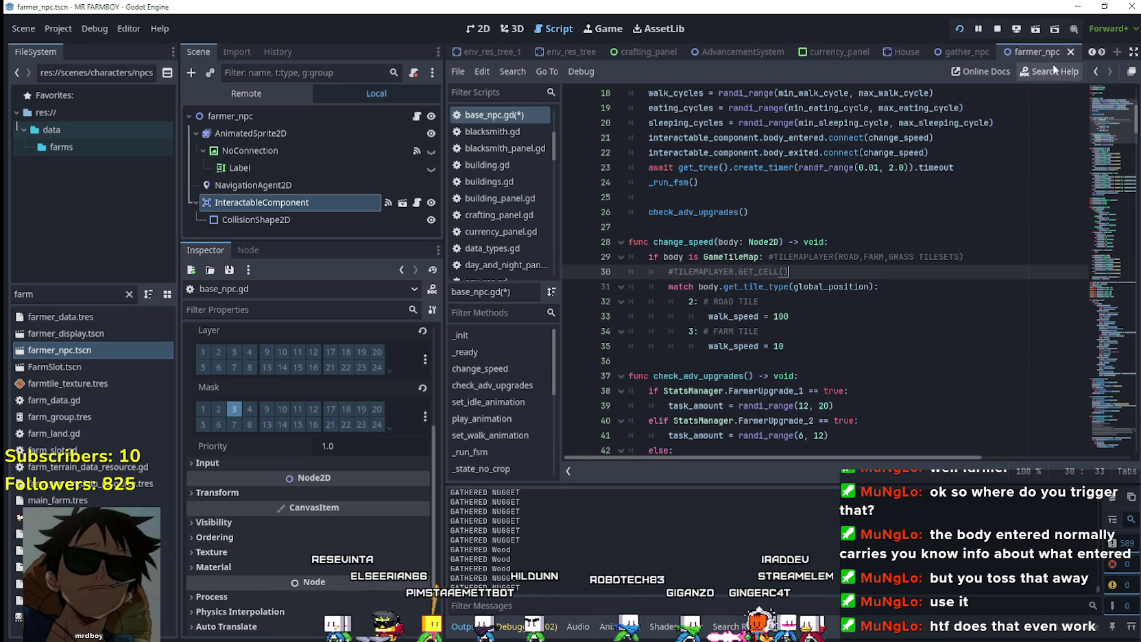
Switch to the test_scene_everything scene
left_click(1092, 53)
left_click(1091, 53)
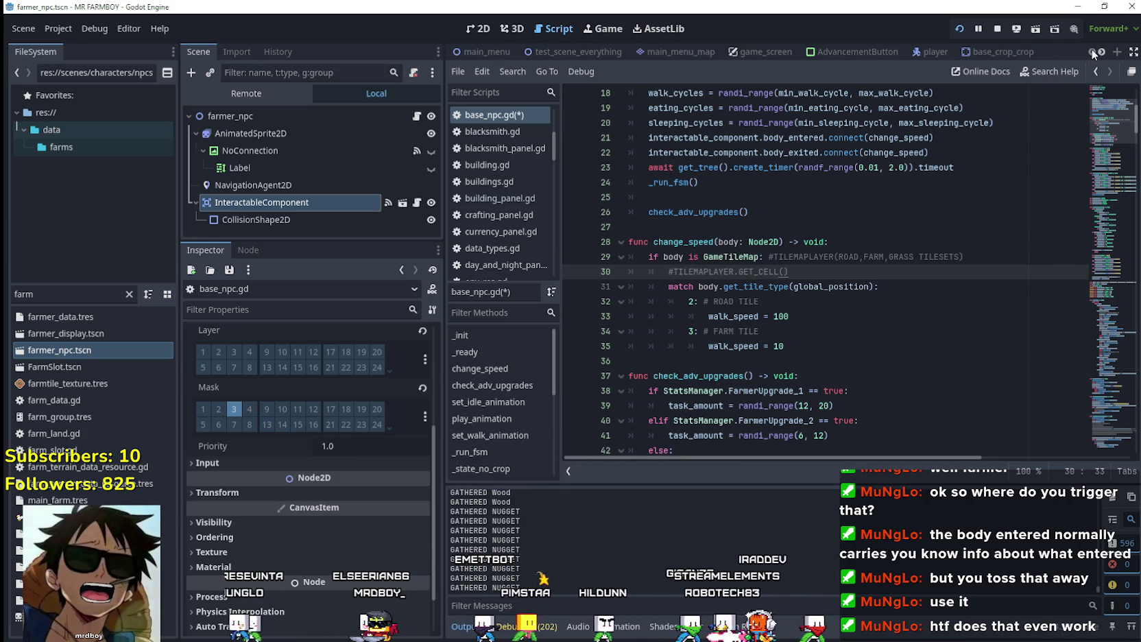
left_click(563, 48)
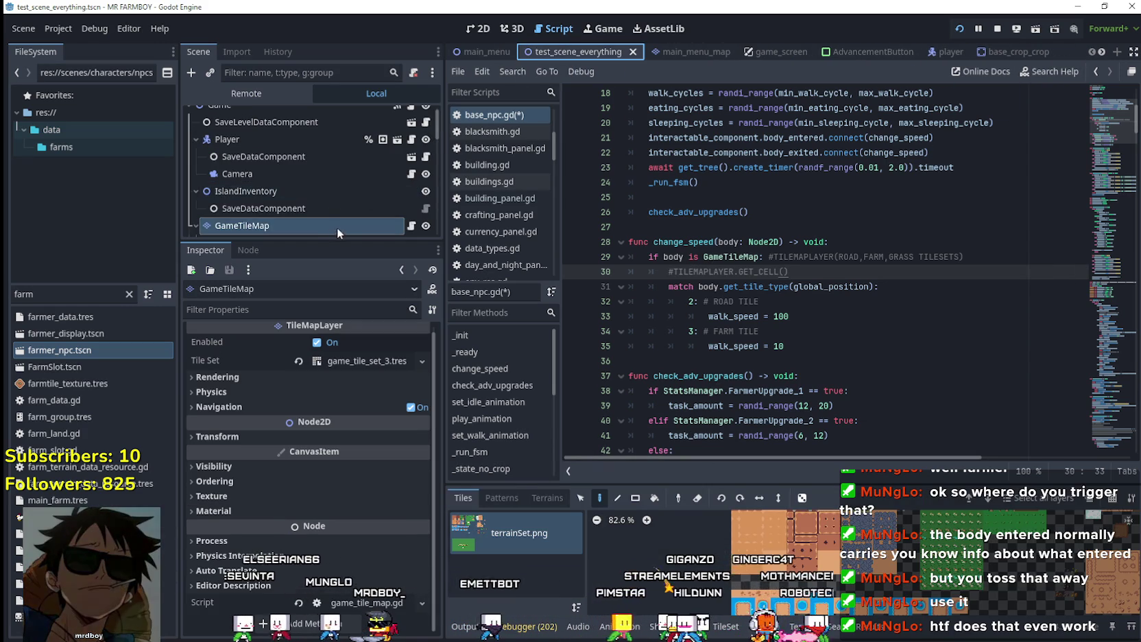
scroll(337, 227, "down", 2)
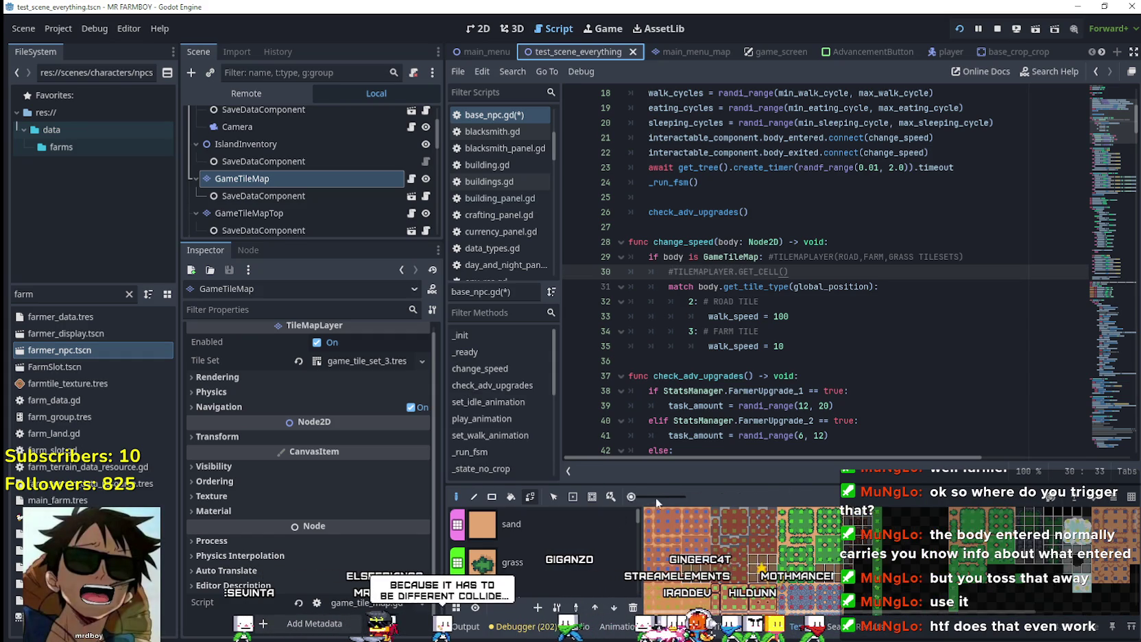
Enlarge the TileMap panel to browse the Terrains list, then resize it to show the terrainSet.png atlas
left_click(547, 497)
left_click_drag(683, 482, 683, 185)
scroll(555, 332, "down", 2)
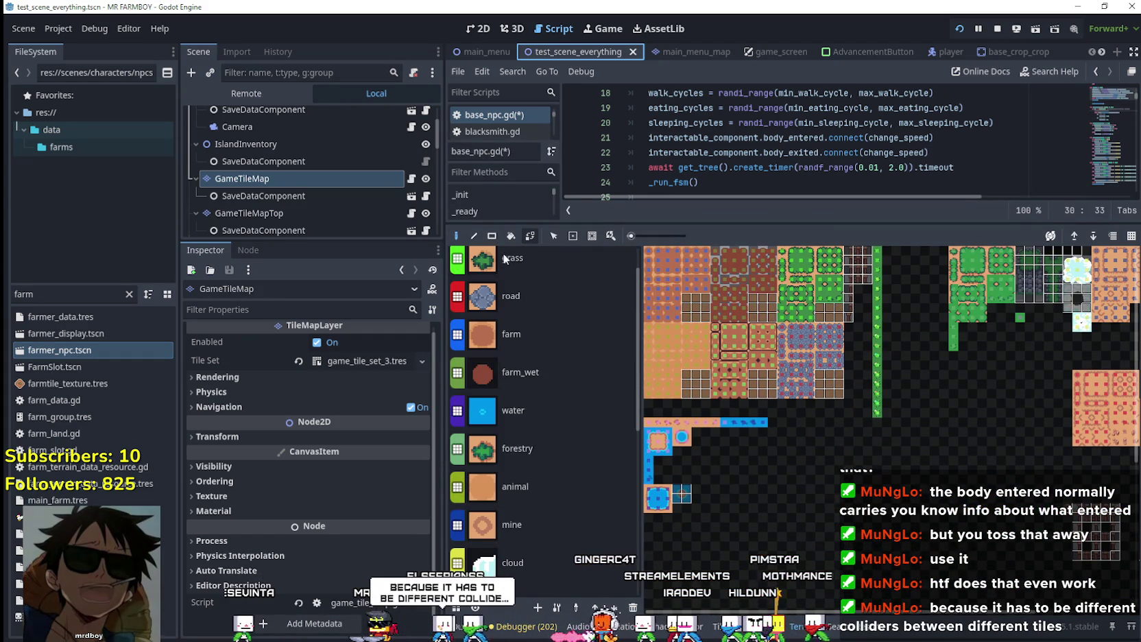
scroll(499, 434, "down", 2)
scroll(494, 466, "down", 2)
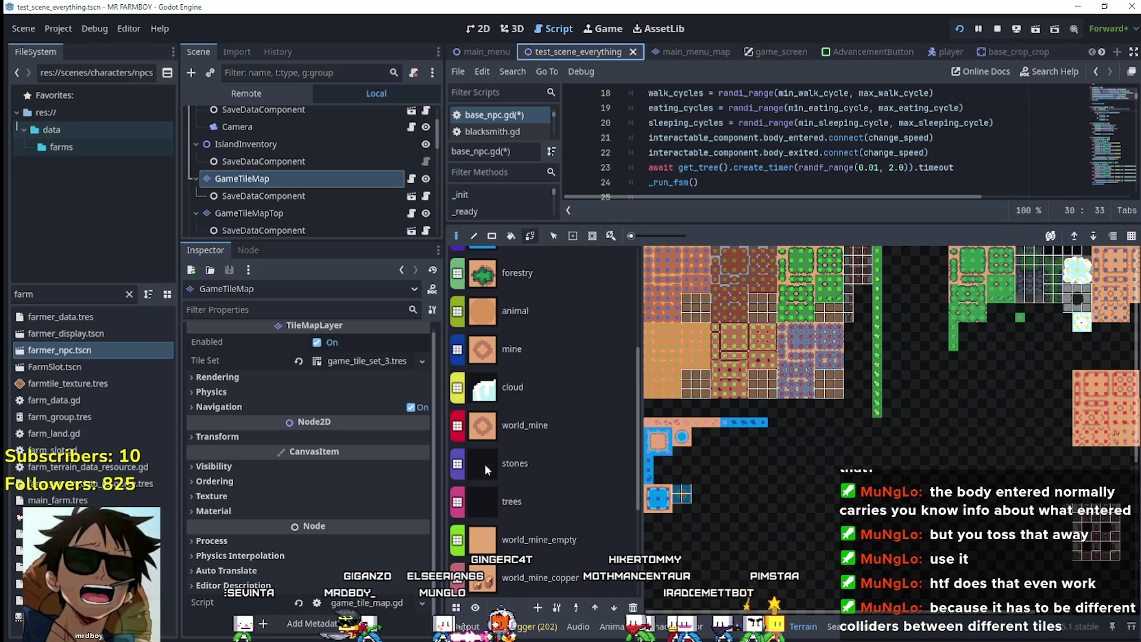
scroll(484, 463, "up", 5)
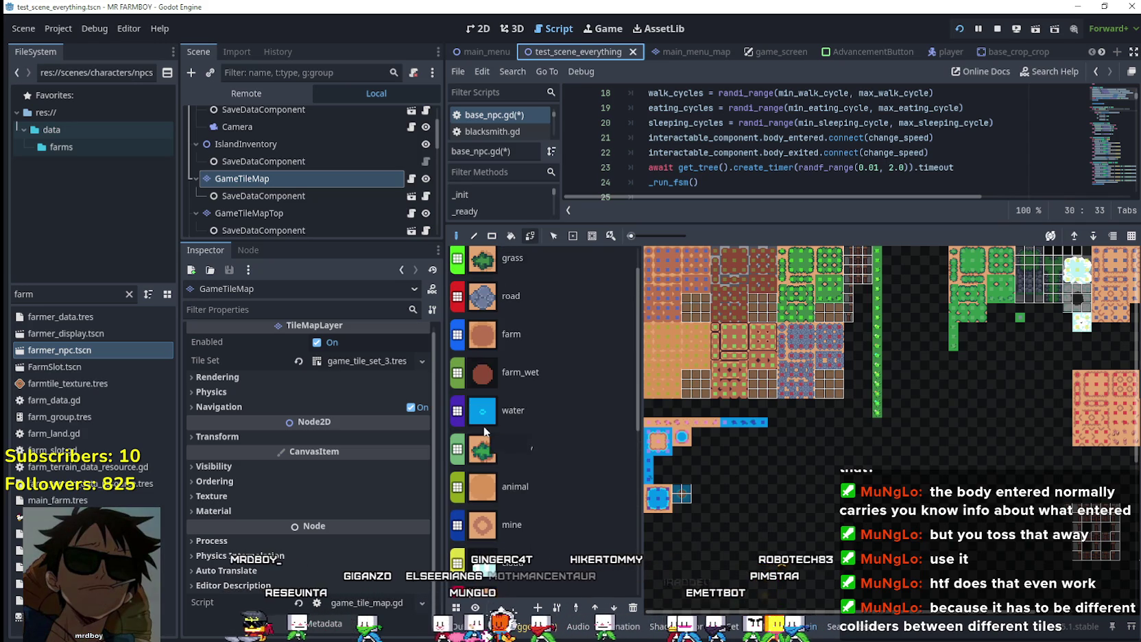
left_click_drag(550, 223, 550, 548)
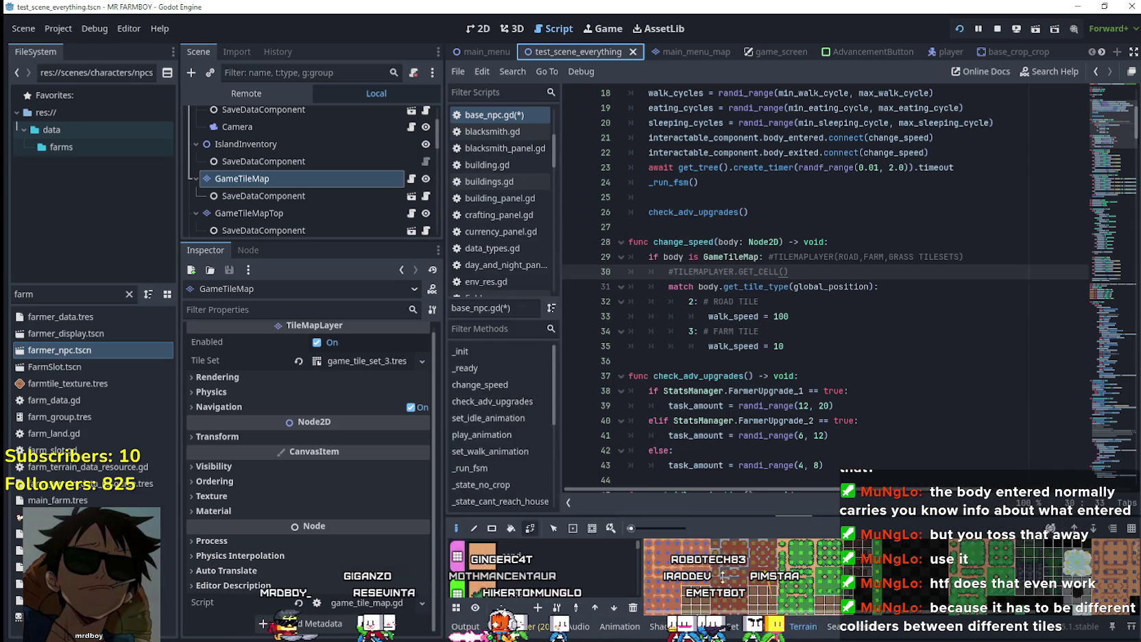
left_click_drag(772, 551, 772, 343)
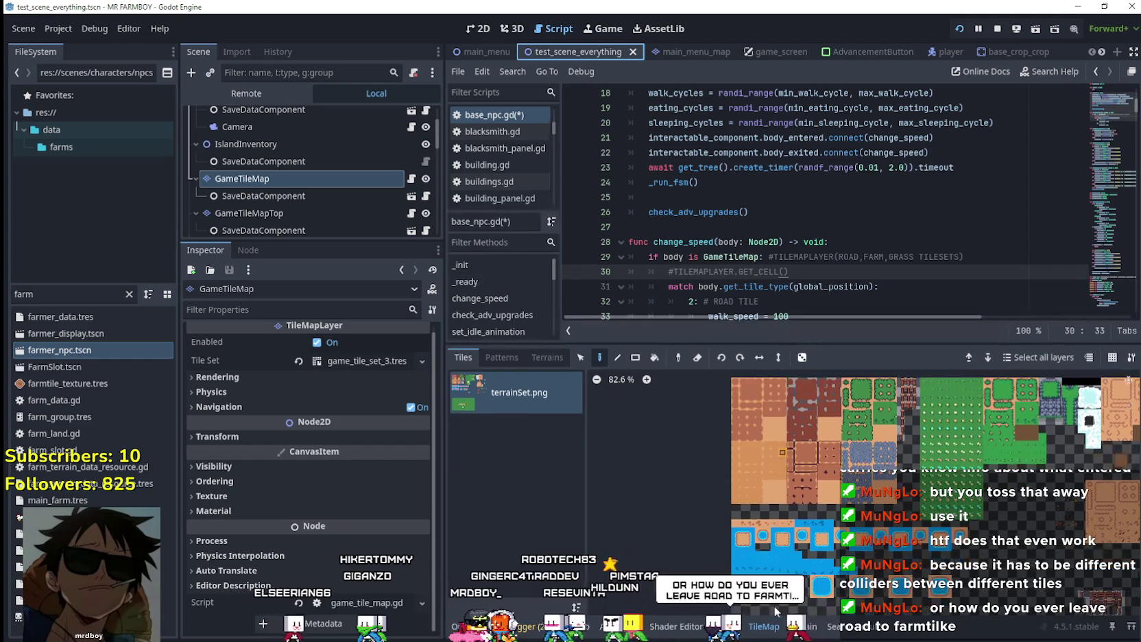
Open the TileSet editor, pick atlas tile 9,7, and expand the Tile Set's Physics Layers
left_click(732, 626)
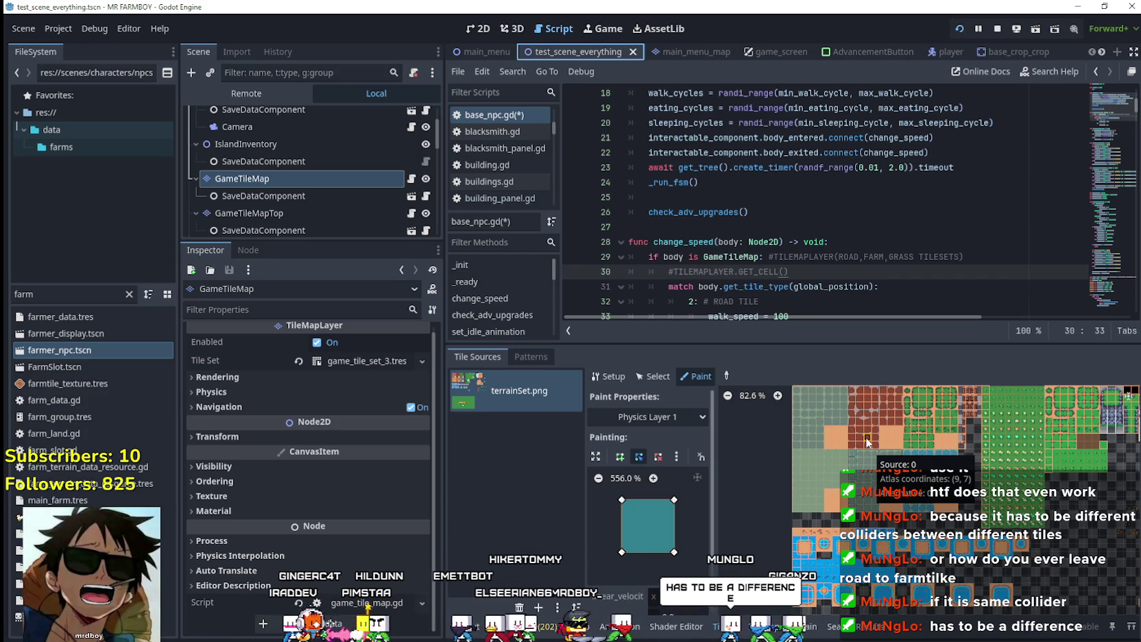
left_click(866, 439)
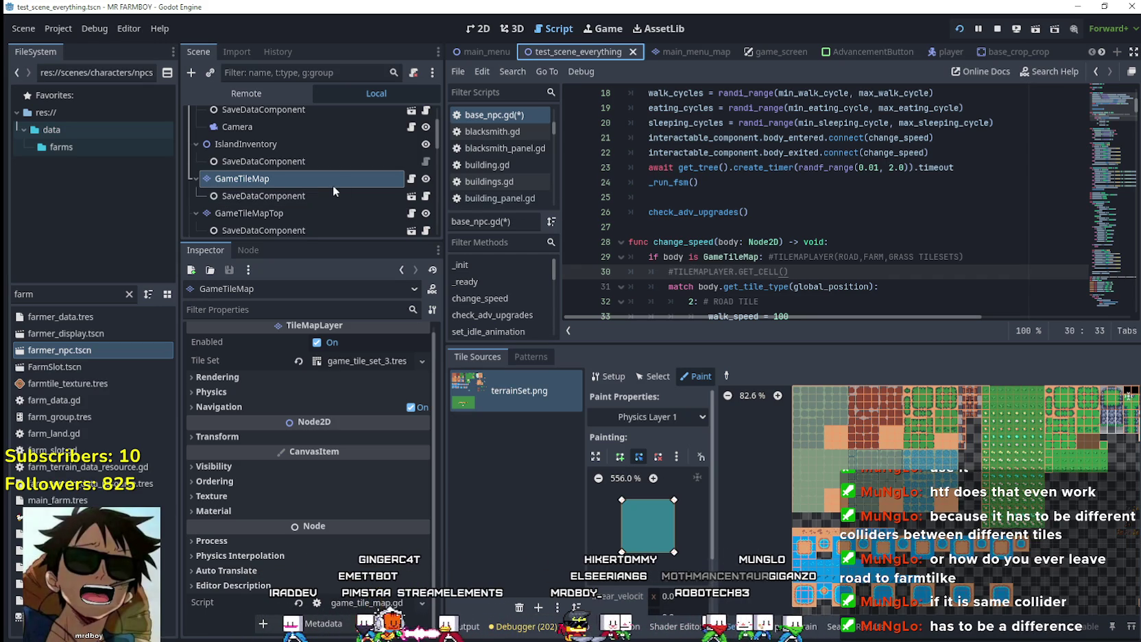
left_click(376, 362)
scroll(261, 484, "down", 5)
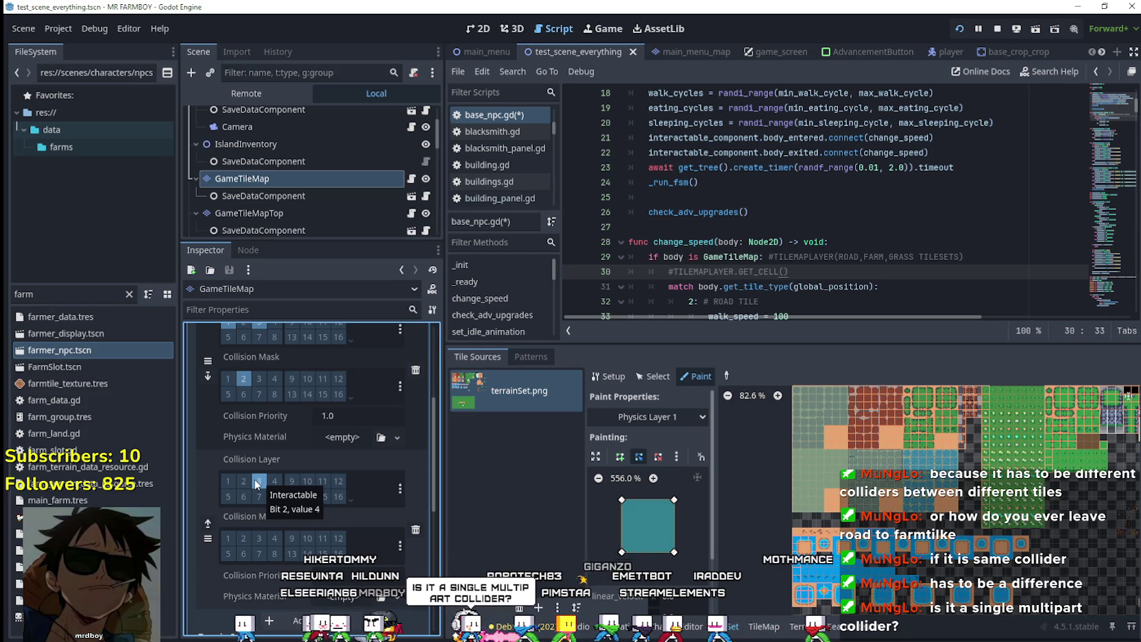
Paint Physics Layer 1 collision onto an atlas tile and review collision layer 3 (Interactable)
scroll(867, 456, "up", 1)
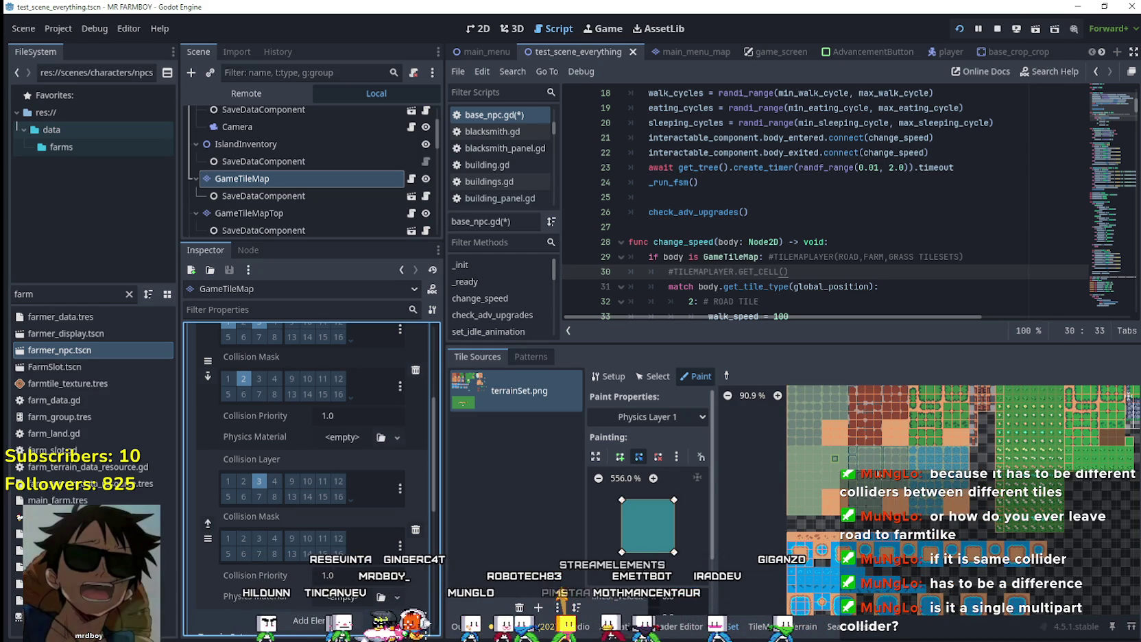
left_click(800, 424)
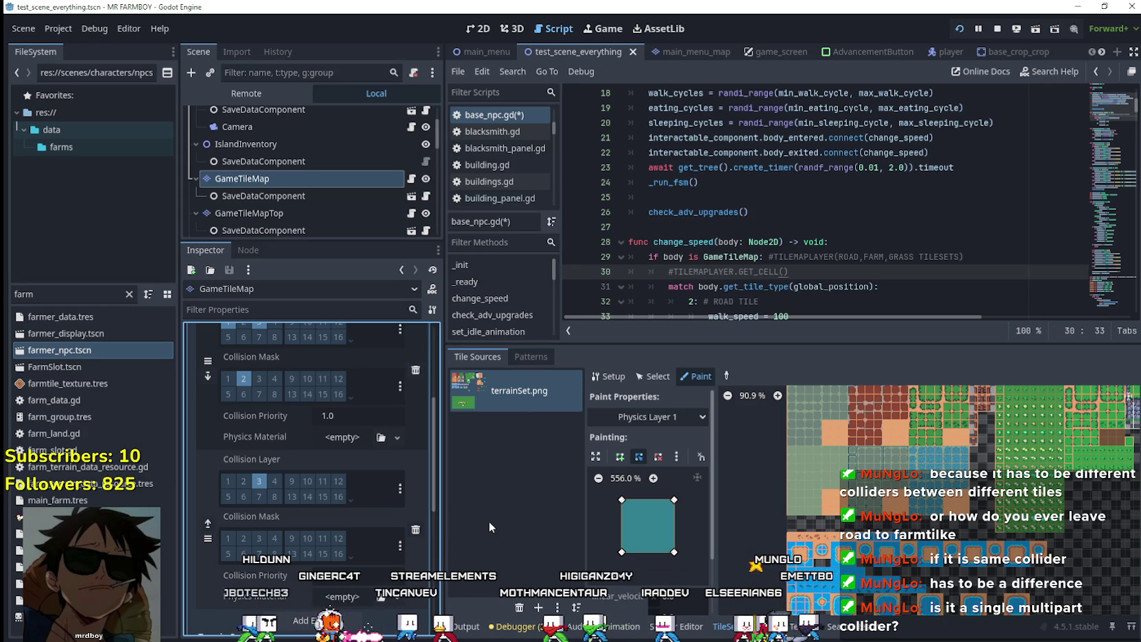
scroll(289, 486, "down", 1)
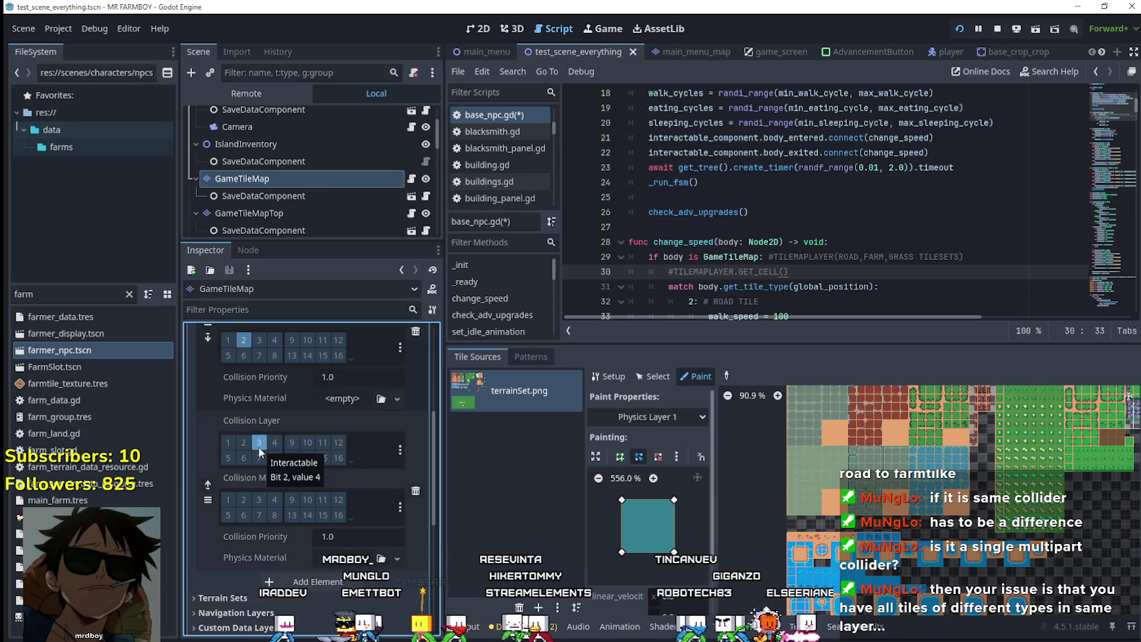
scroll(665, 230, "down", 1)
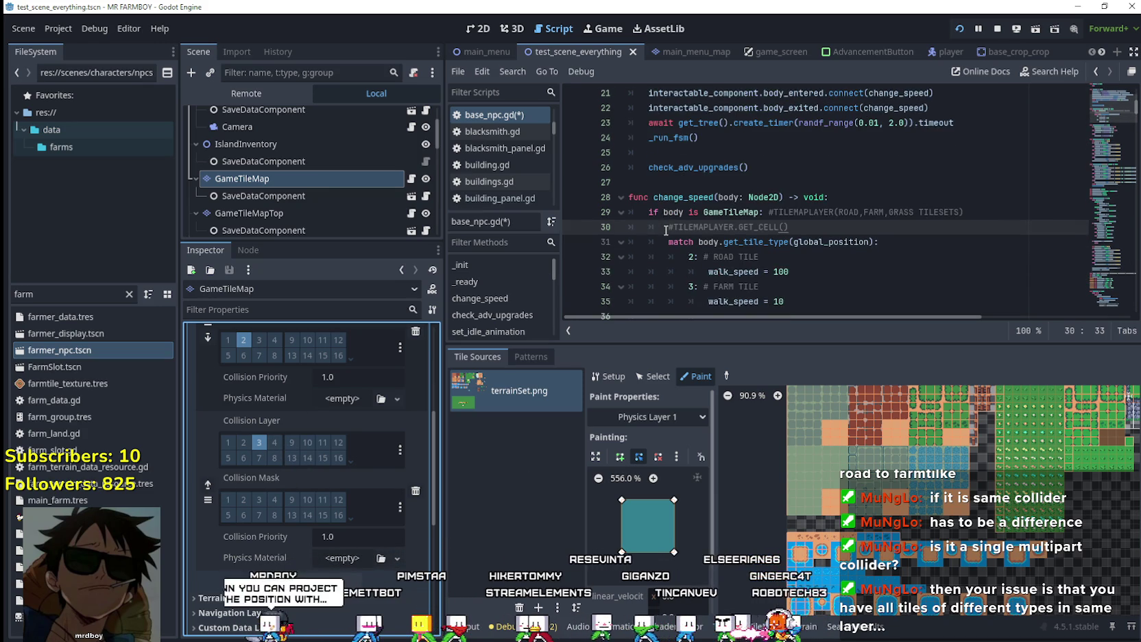
scroll(665, 230, "down", 1)
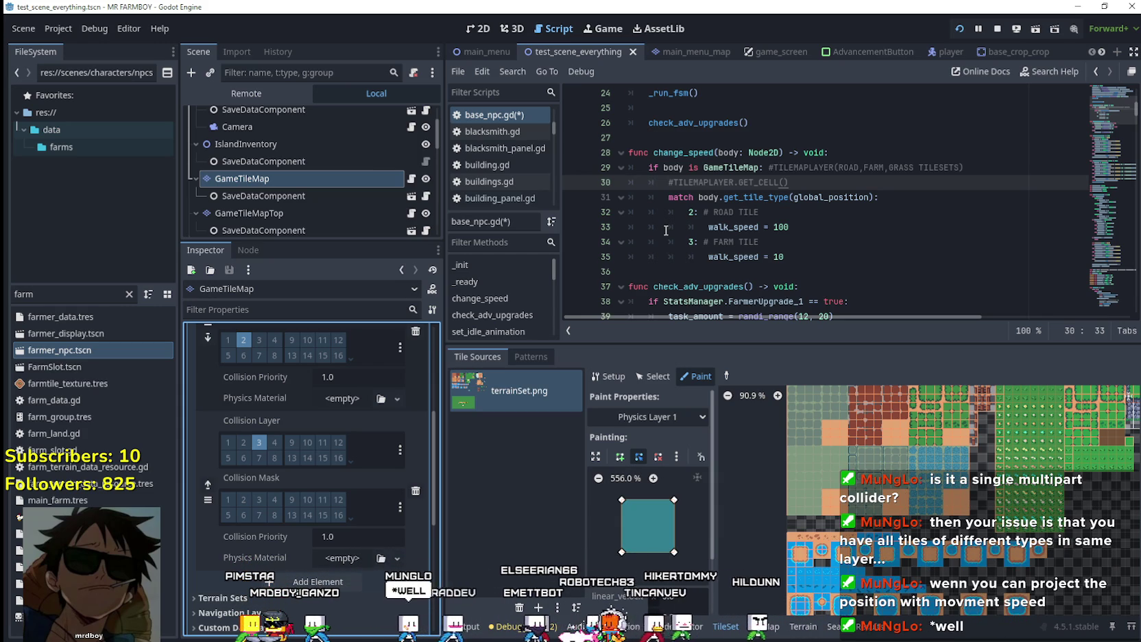
left_click(831, 257)
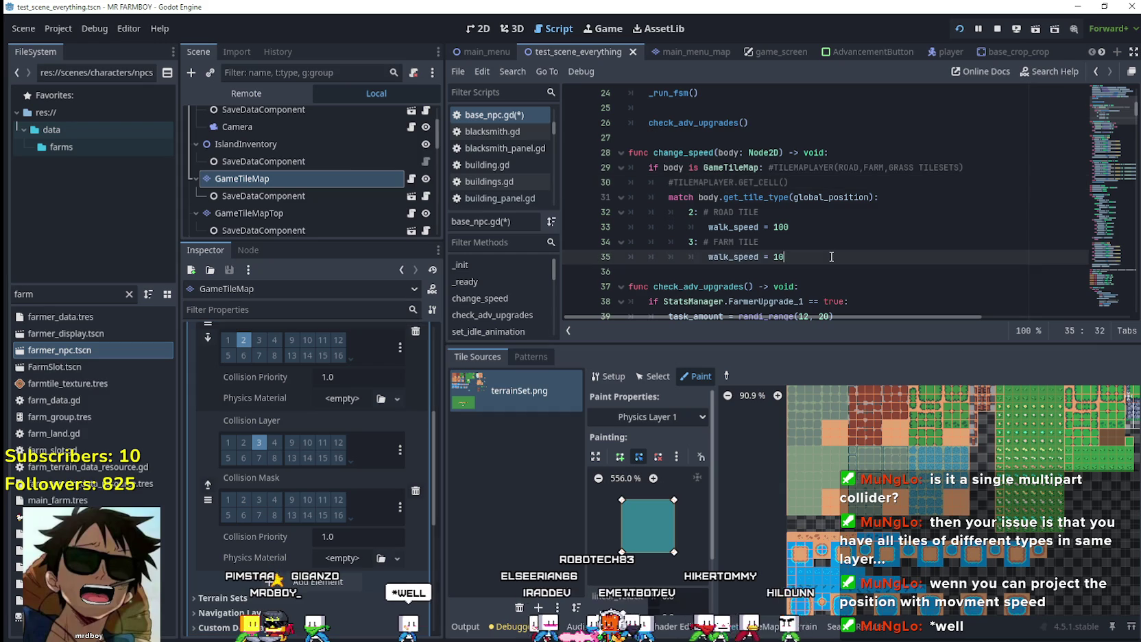
left_click_drag(920, 198, 681, 187)
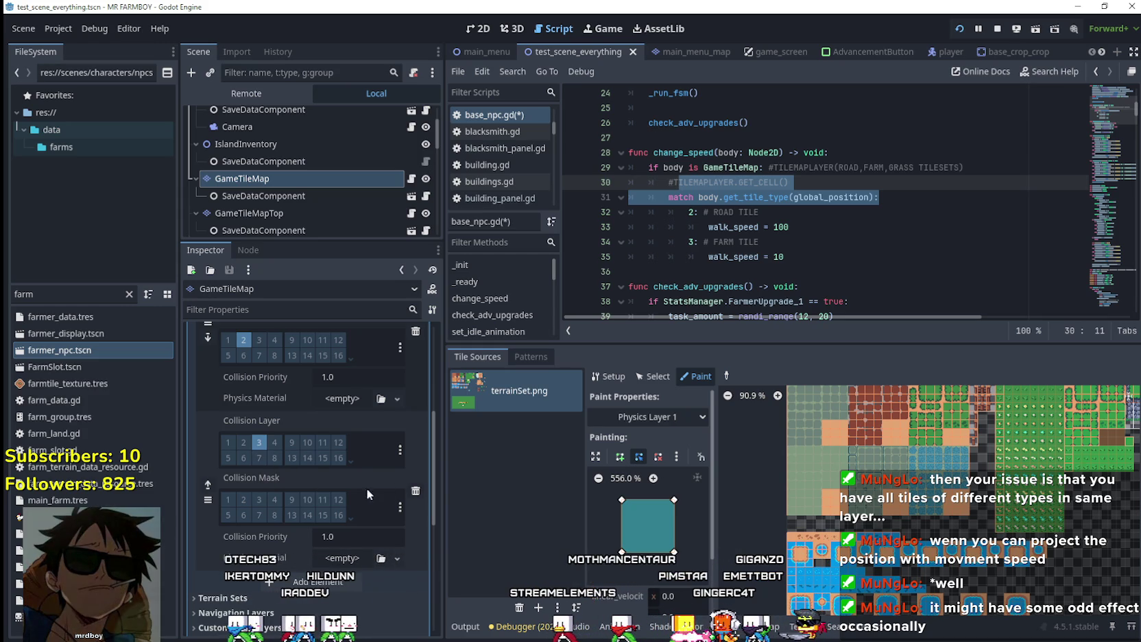
scroll(358, 552, "down", 3)
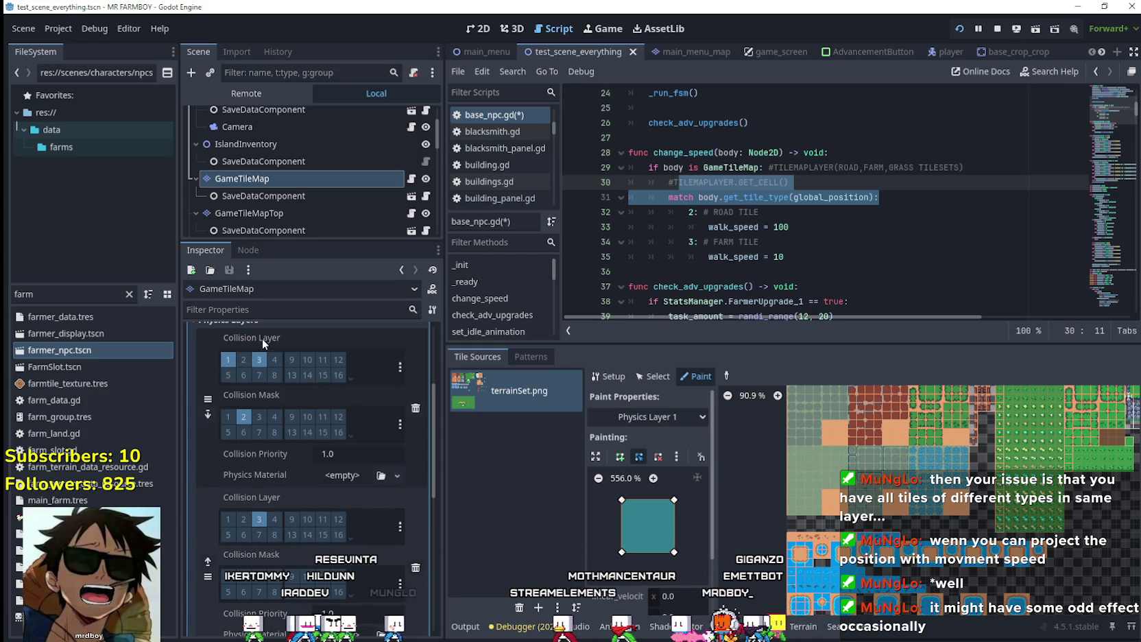
scroll(262, 343, "down", 7)
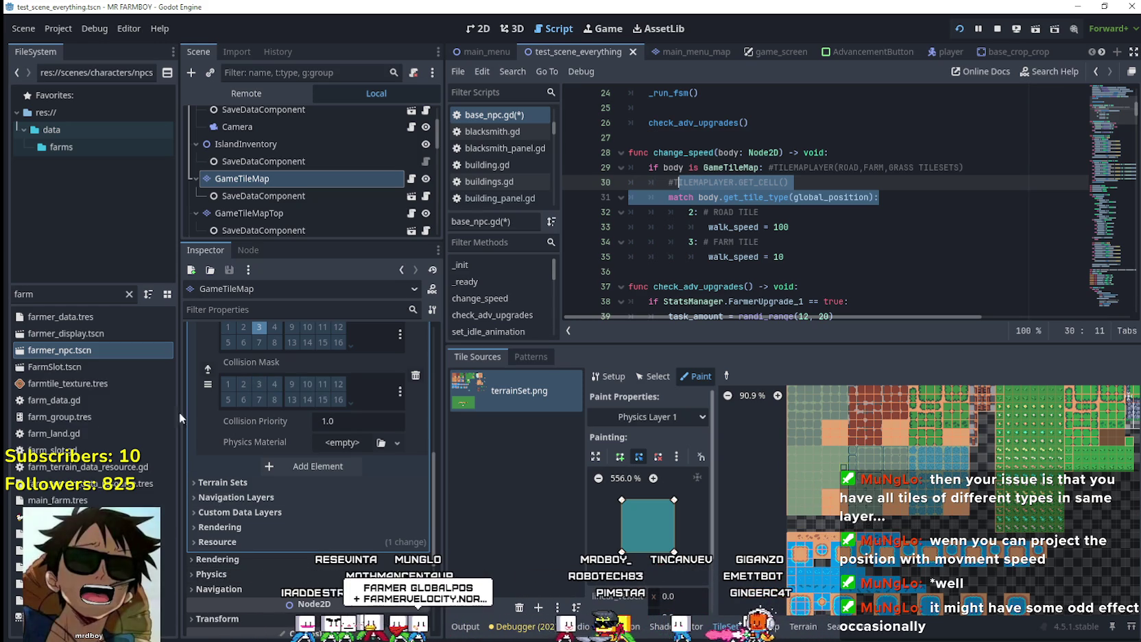
scroll(263, 474, "up", 6)
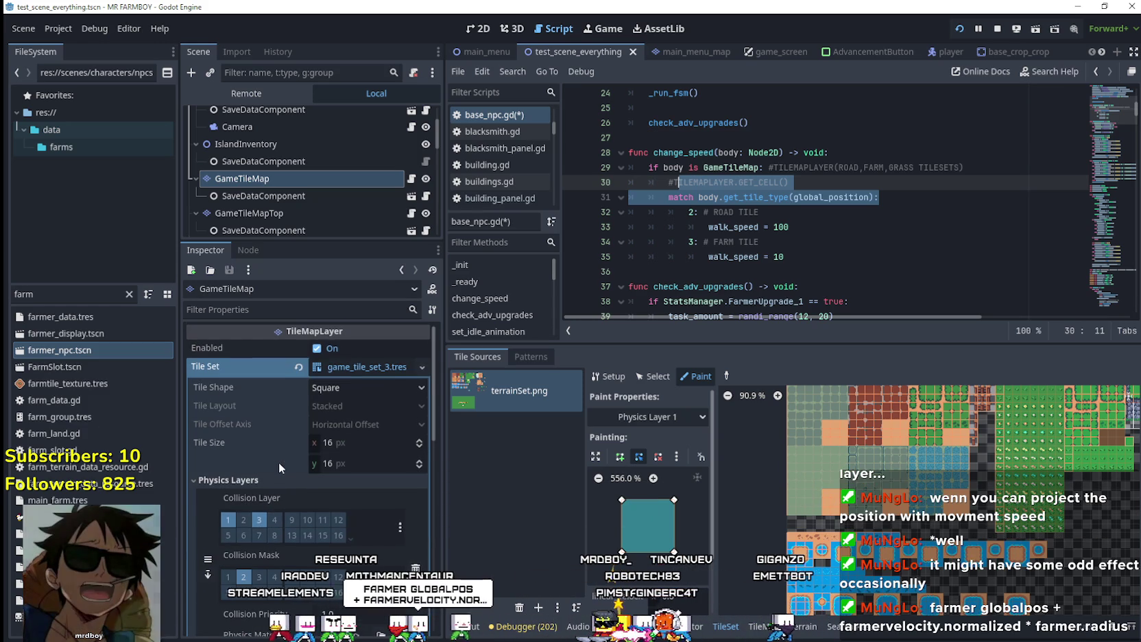
scroll(366, 524, "down", 6)
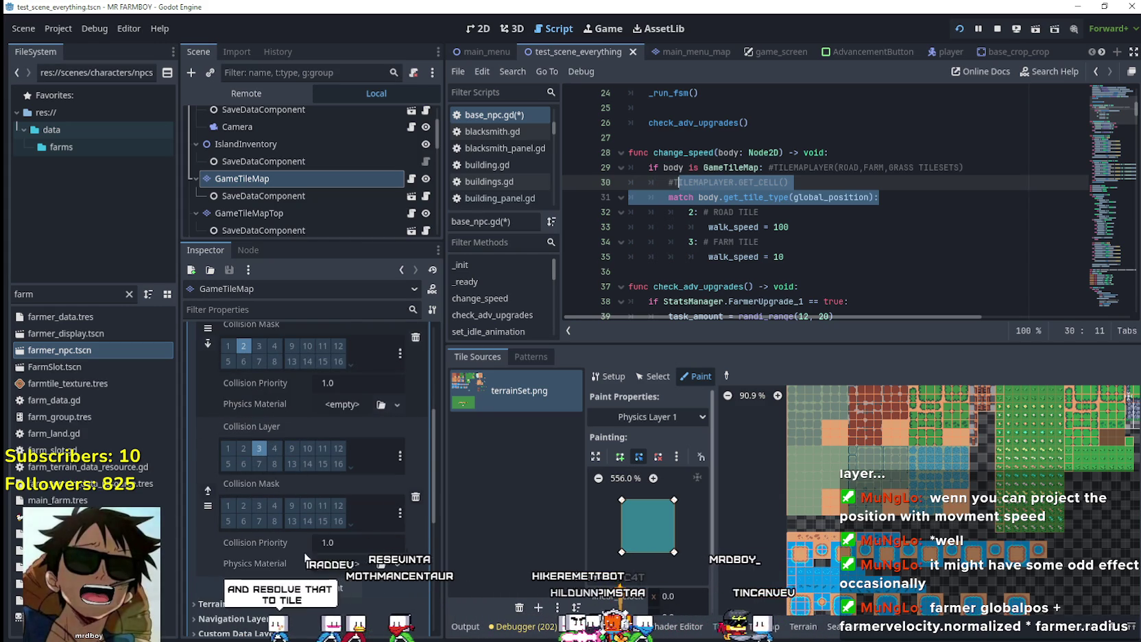
scroll(304, 557, "down", 2)
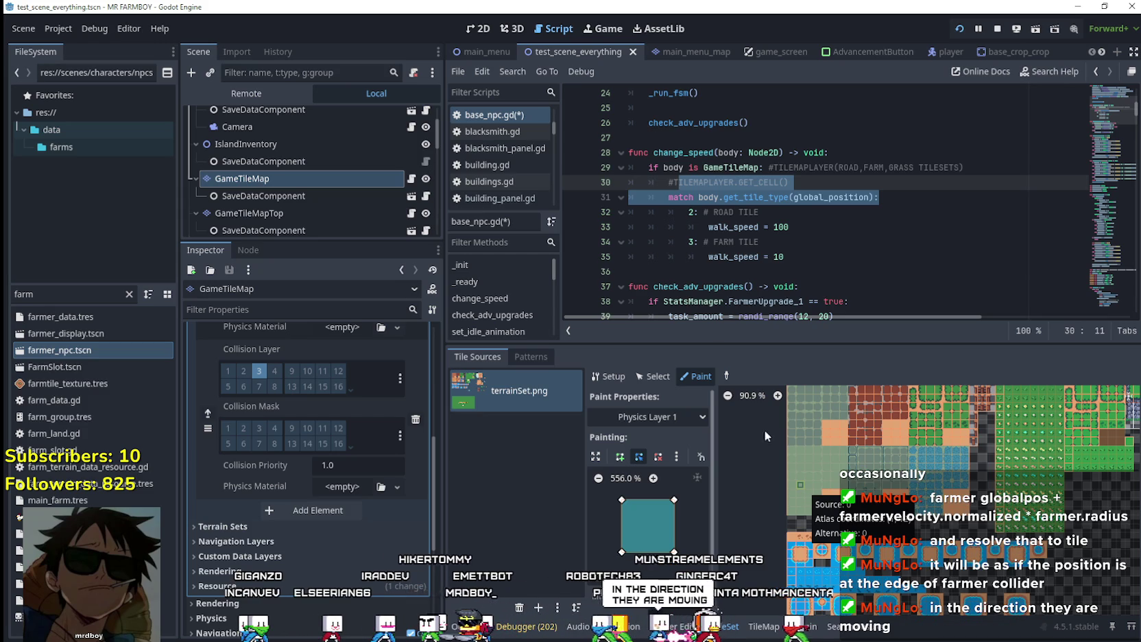
left_click(943, 246)
left_click(823, 256)
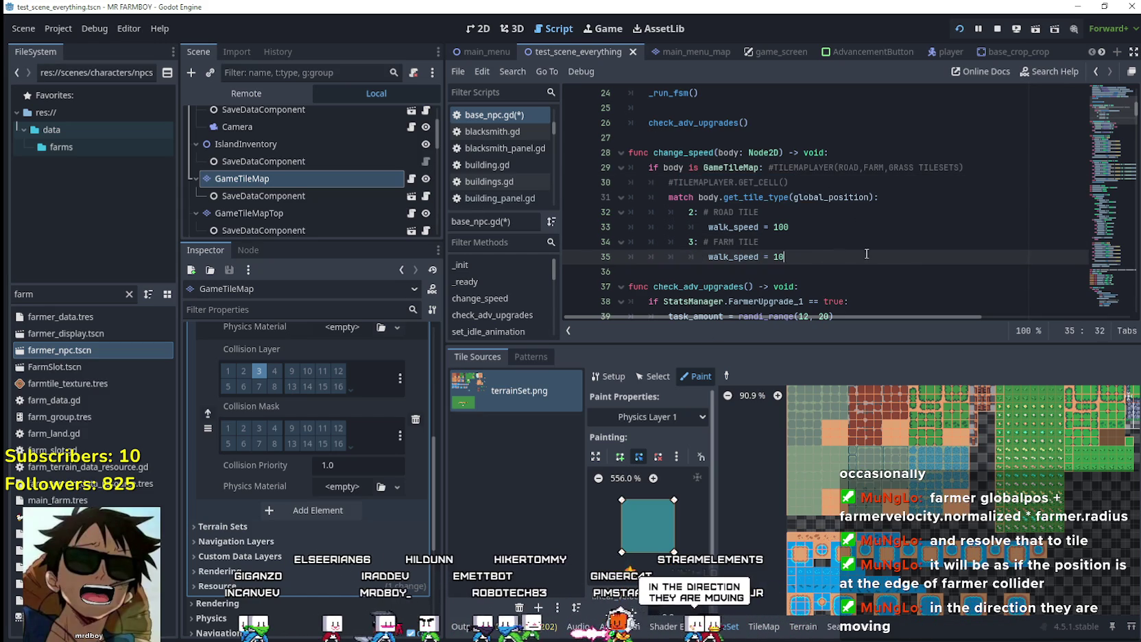
Run the scene with F6 to test the NPC walk speeds
key("F6")
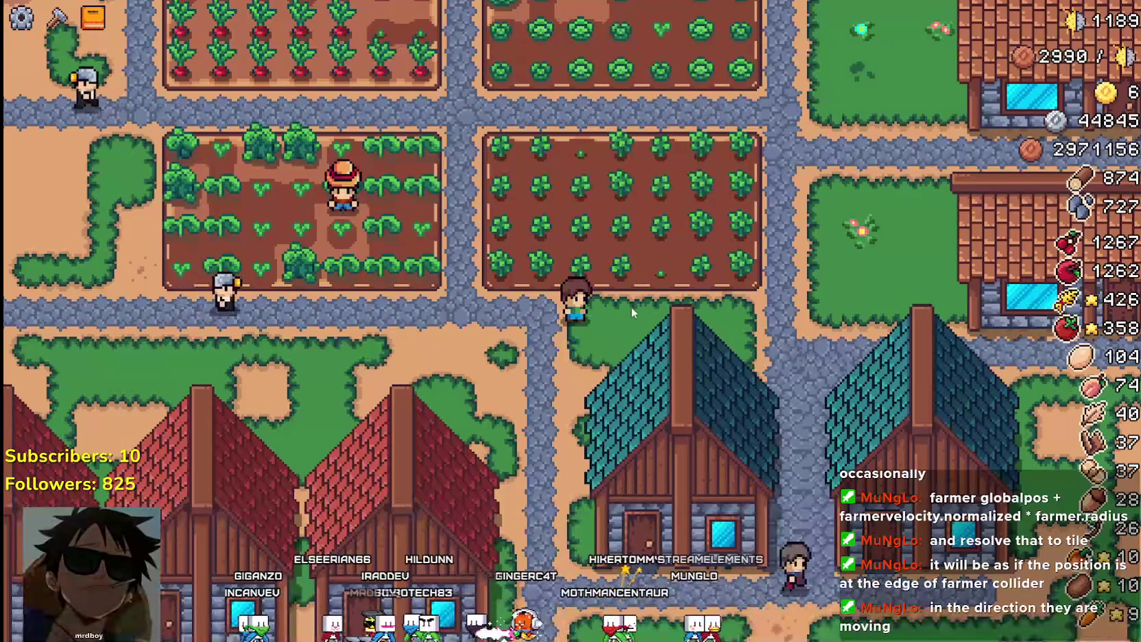
scroll(631, 313, "down", 5)
scroll(630, 319, "up", 6)
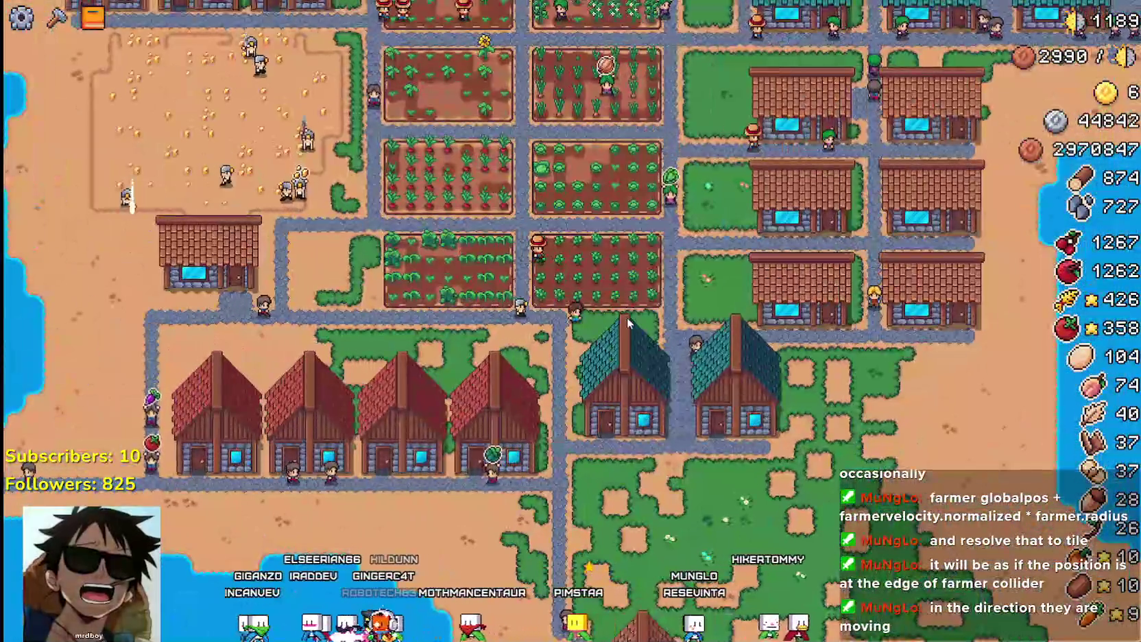
Pan with WASD across the farms, houses and lakeshore, watching the NPCs walk, then return to change_speed
key("d")
key("w")
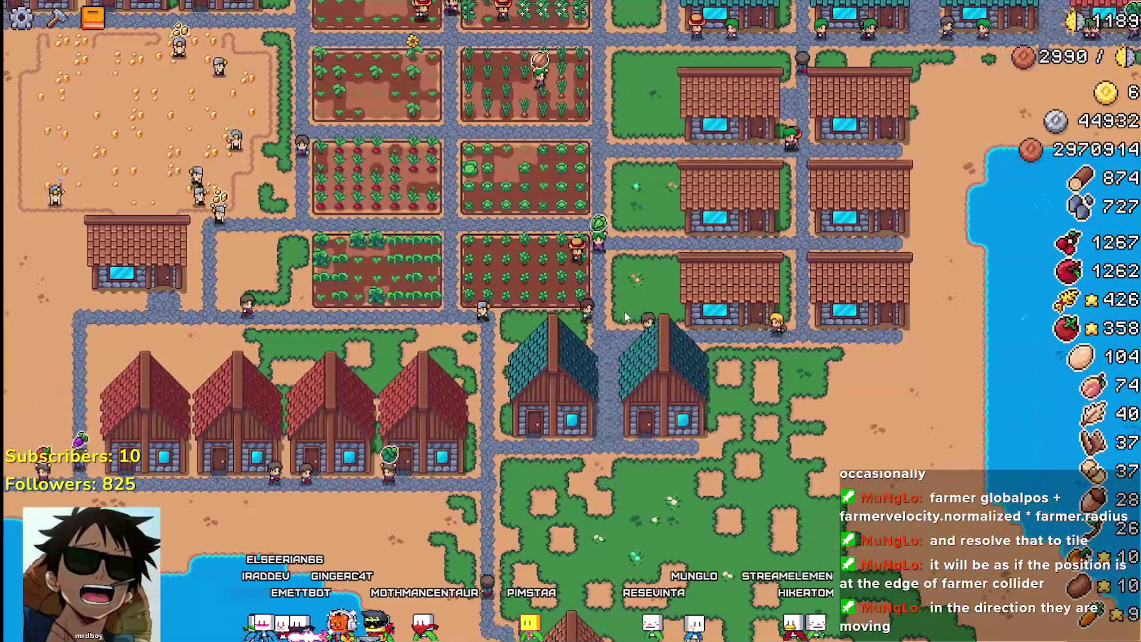
key("w")
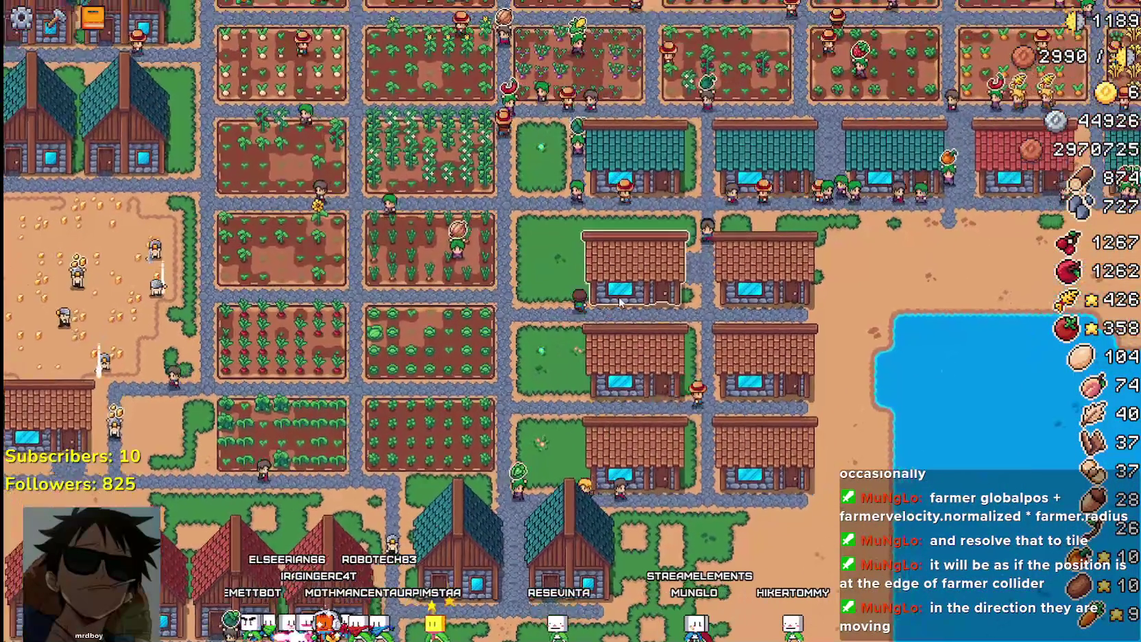
key("d")
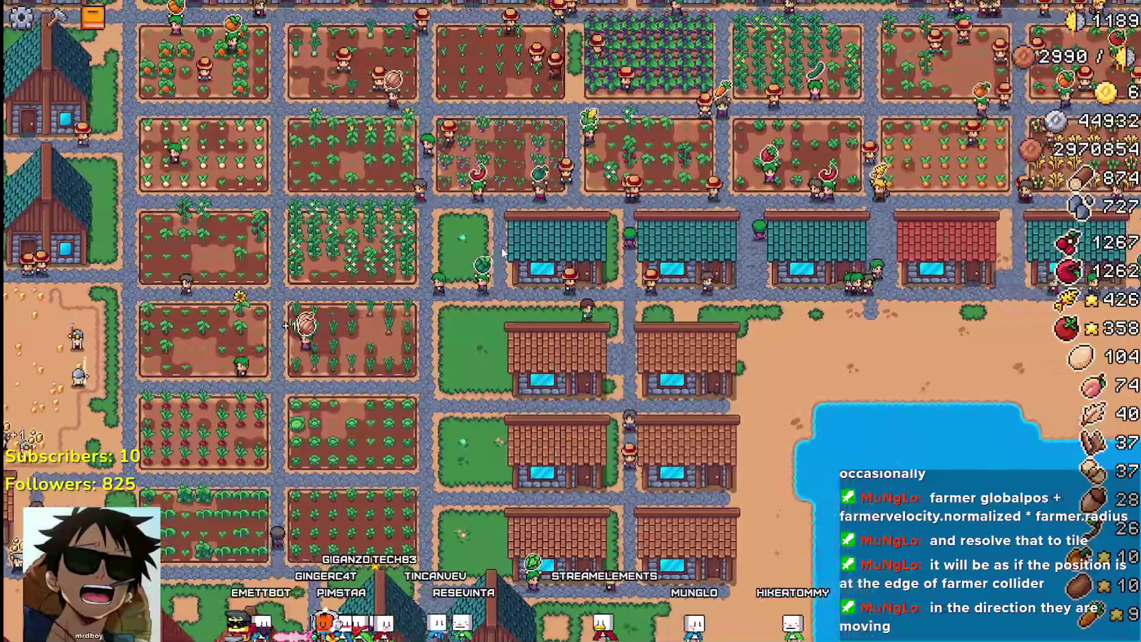
key("d")
key("w")
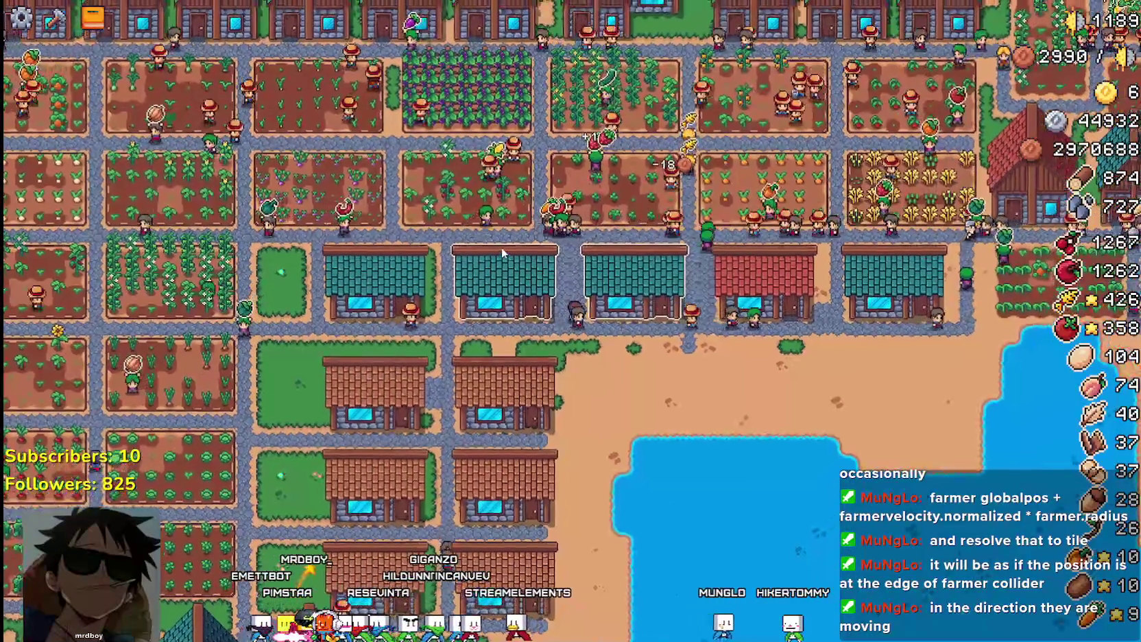
key("d")
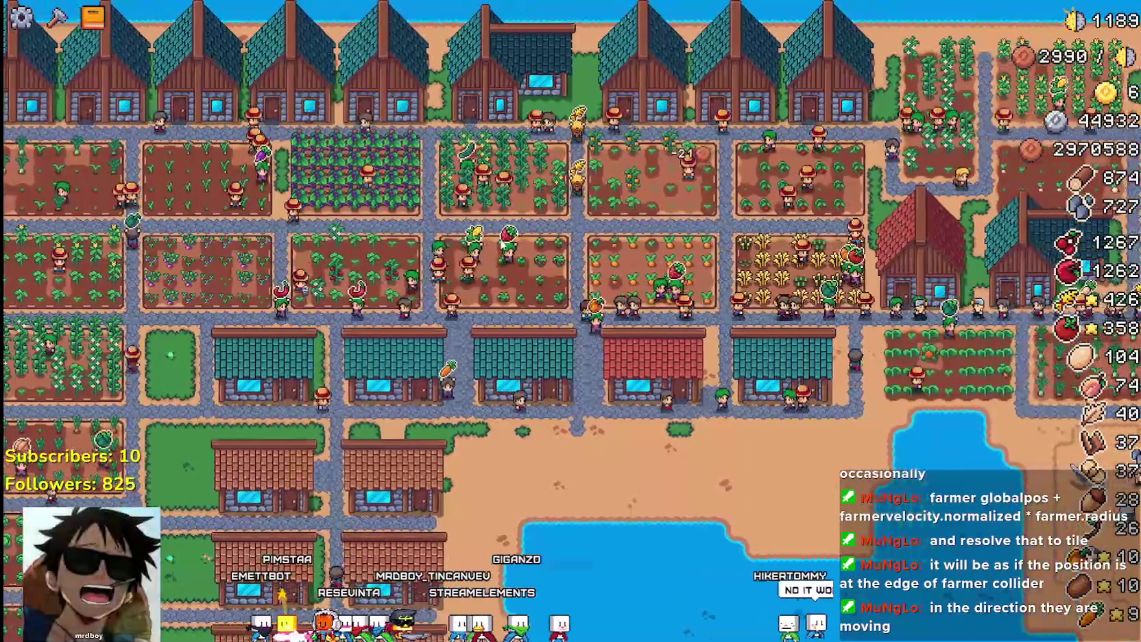
key("d")
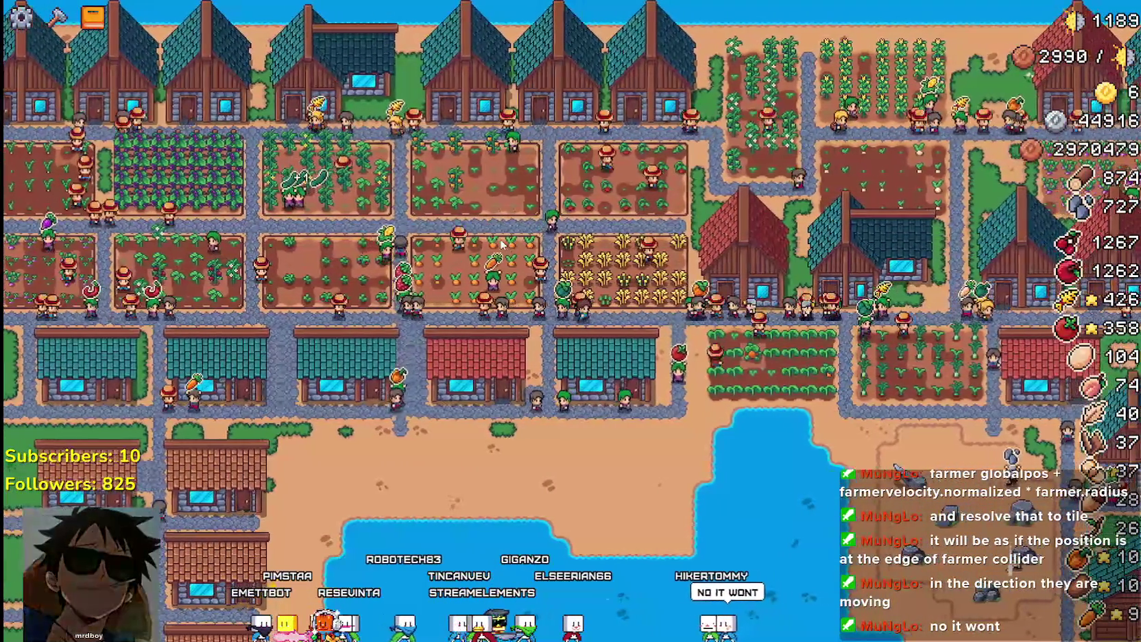
key("s")
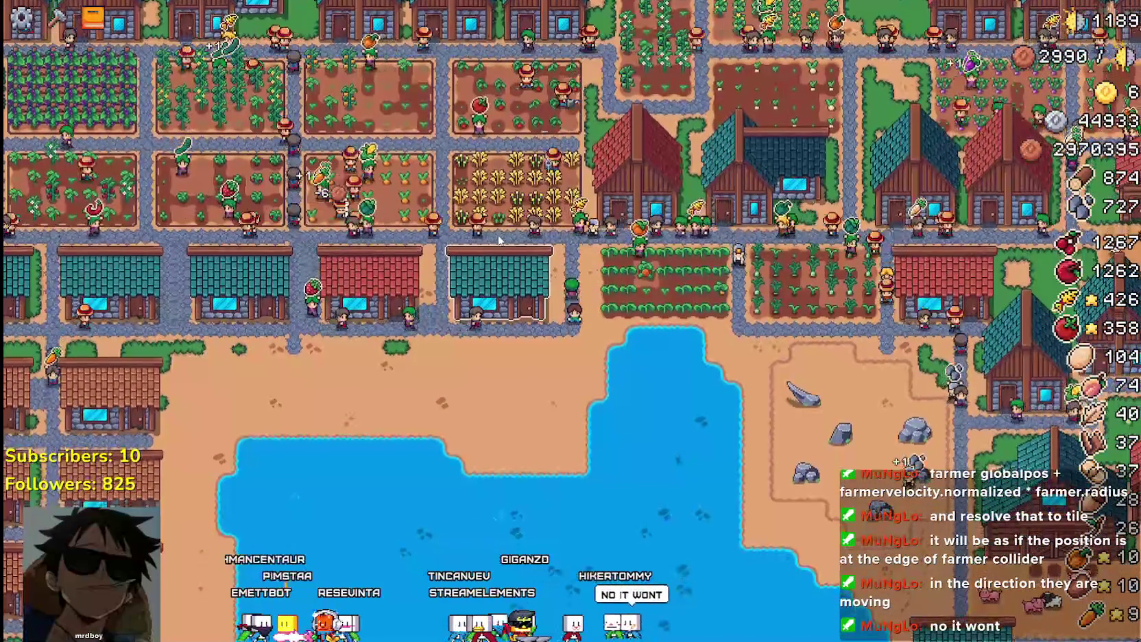
scroll(500, 242, "up", 2)
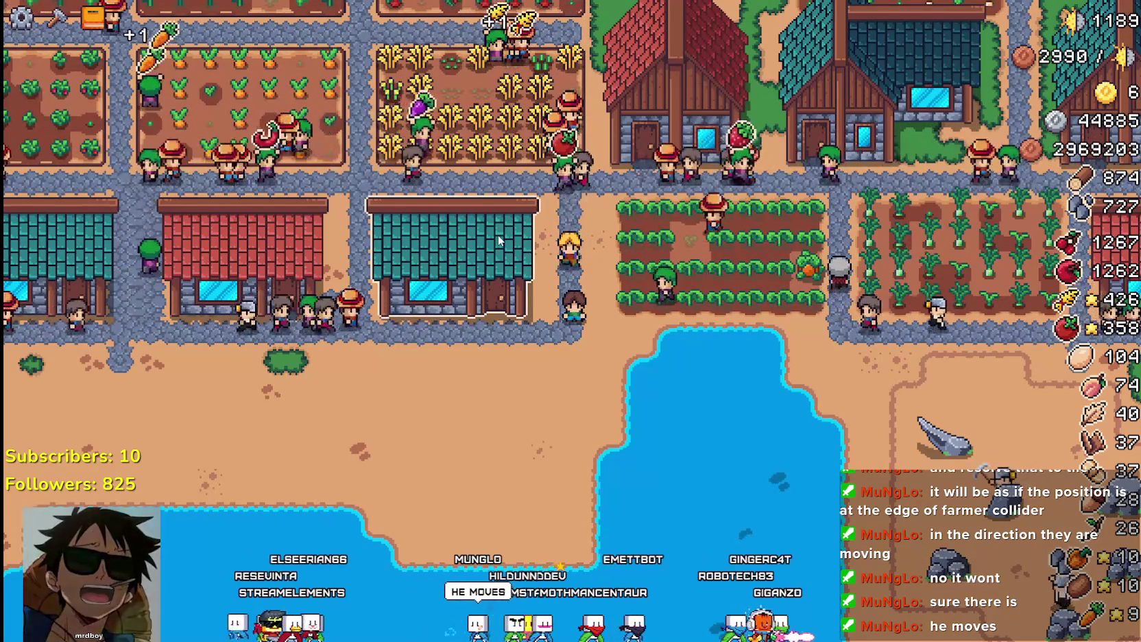
scroll(497, 235, "down", 1)
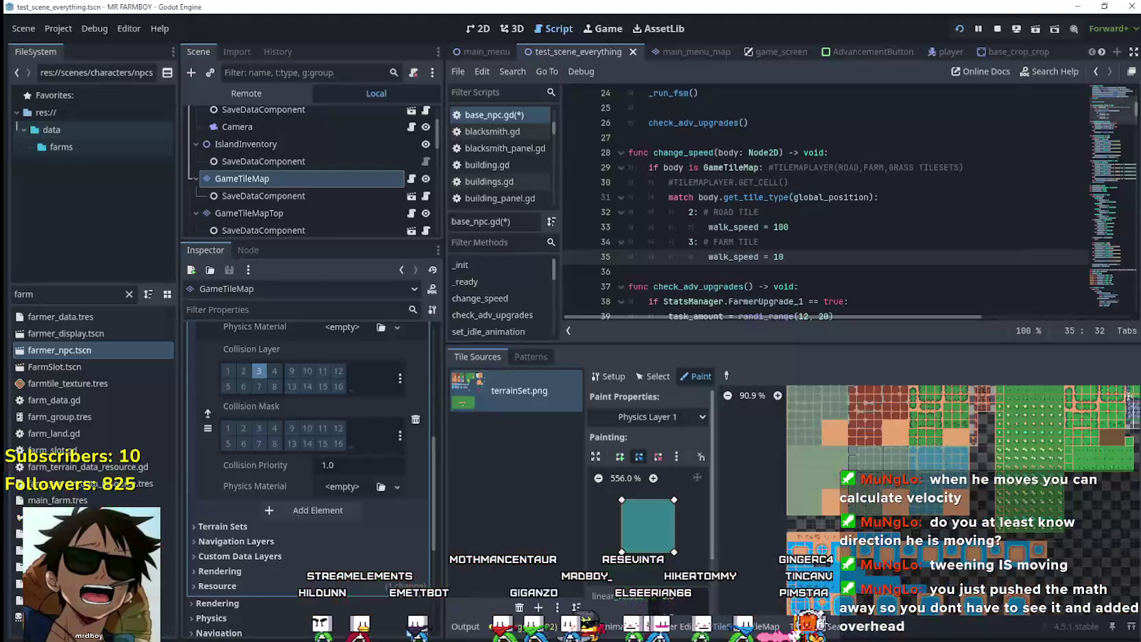
mouse_move(1103, 110)
left_mouse_down()
mouse_move(1103, 127)
mouse_move(1104, 115)
left_mouse_up()
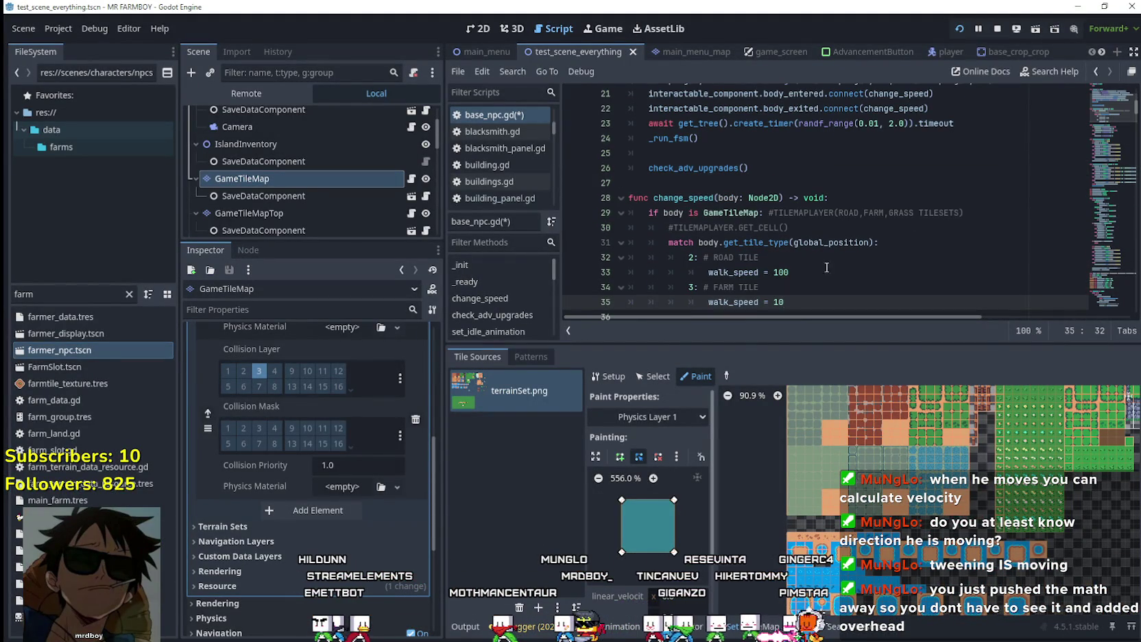
left_click(840, 244)
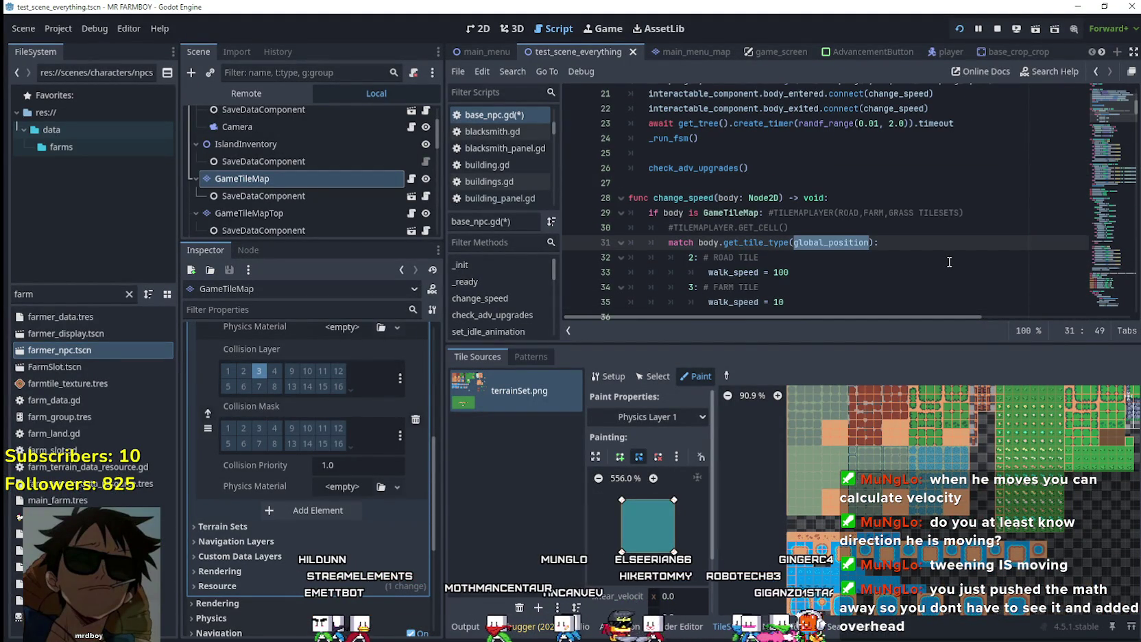
left_click_drag(1103, 113, 1109, 278)
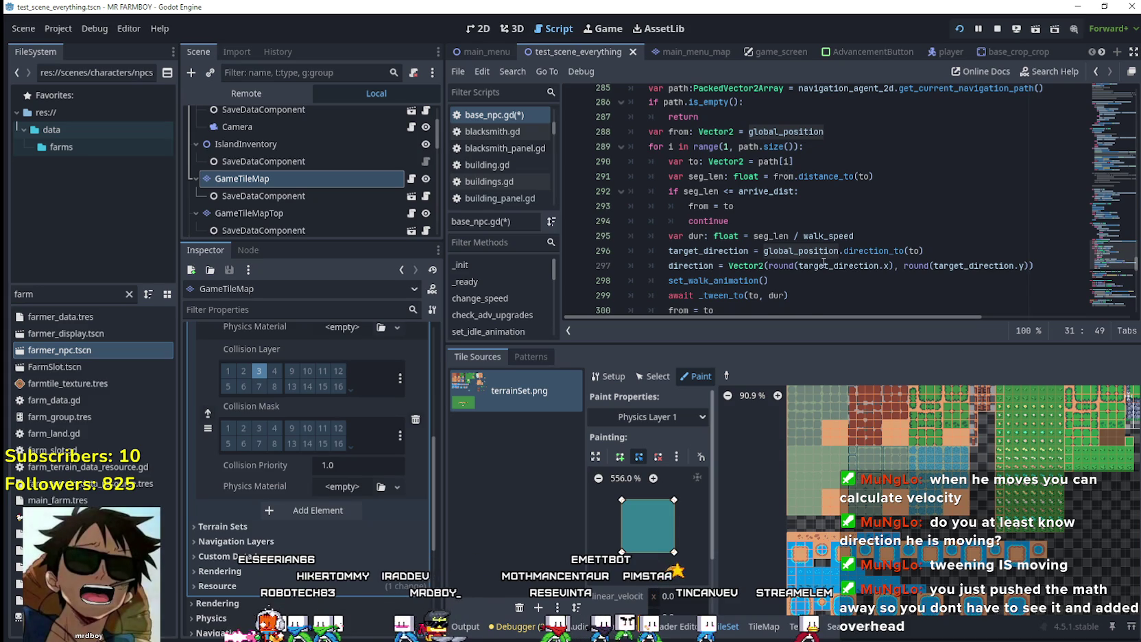
scroll(823, 263, "down", 2)
left_click(815, 177)
key("Down")
key("Down")
key("Down")
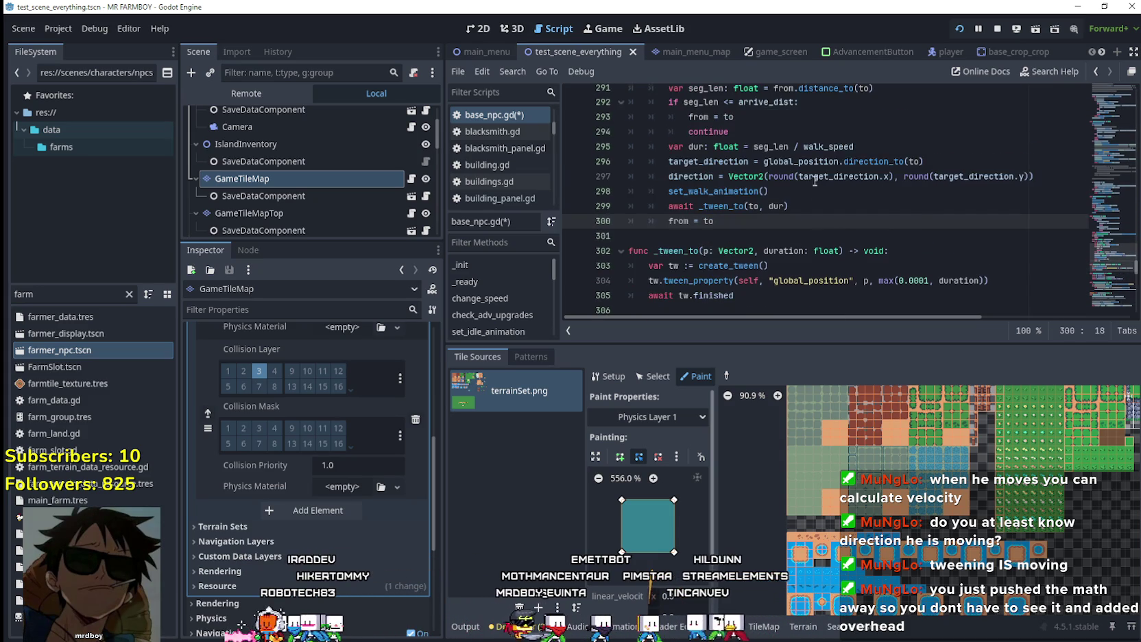
scroll(814, 181, "up", 1)
scroll(1116, 280, "down", 14)
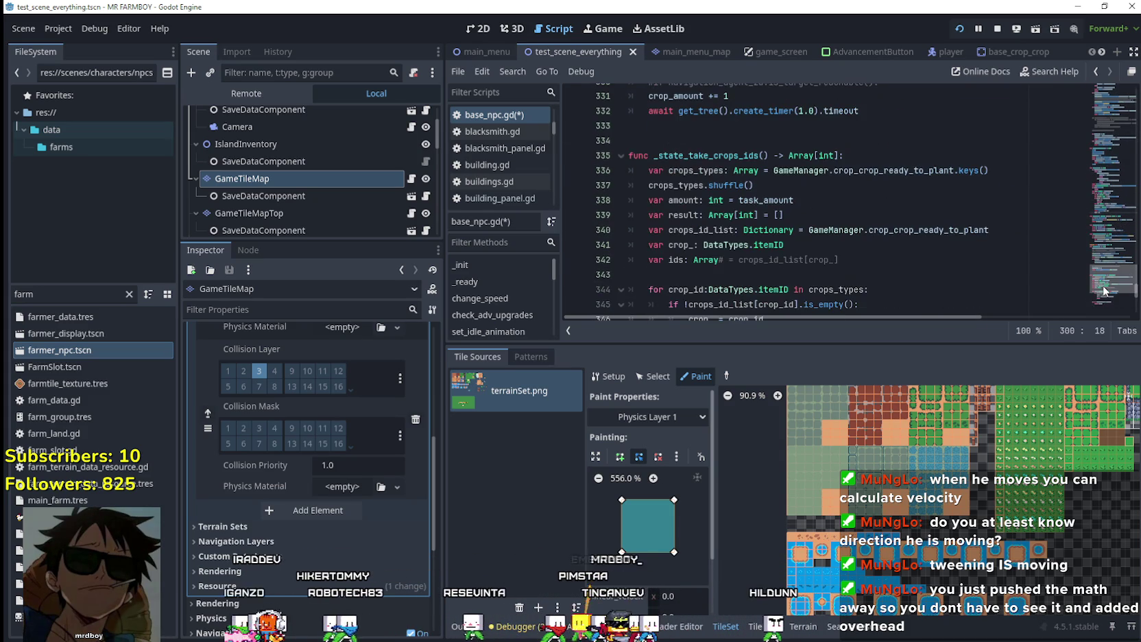
scroll(1103, 291, "down", 8)
scroll(1103, 290, "up", 4)
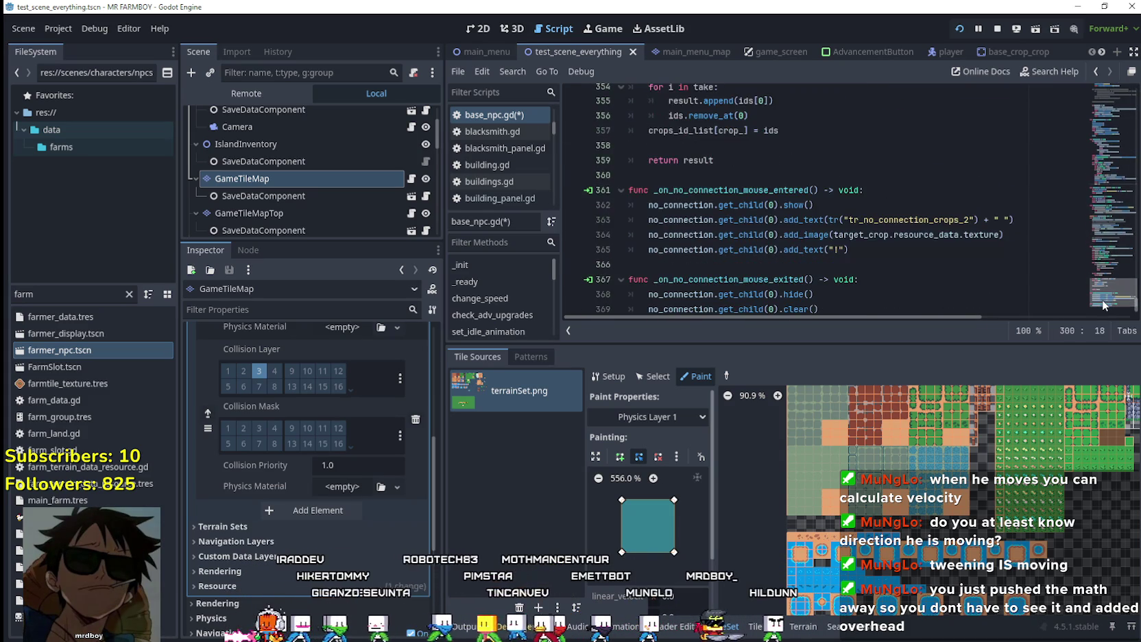
left_click_drag(1102, 291, 1109, 150)
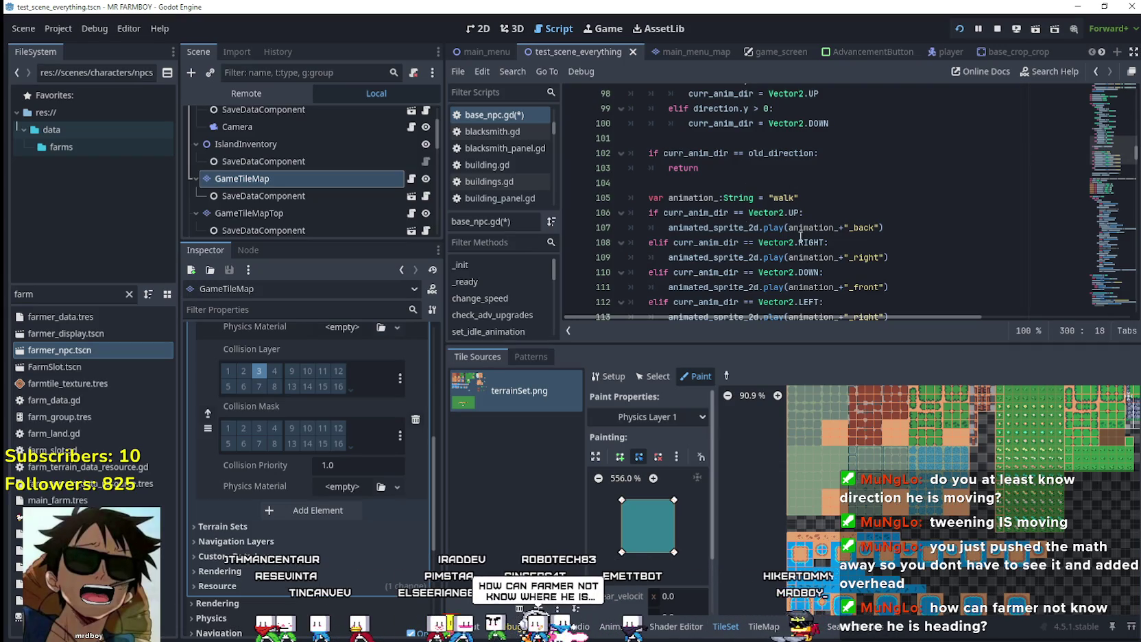
scroll(880, 225, "down", 1)
scroll(1119, 146, "up", 14)
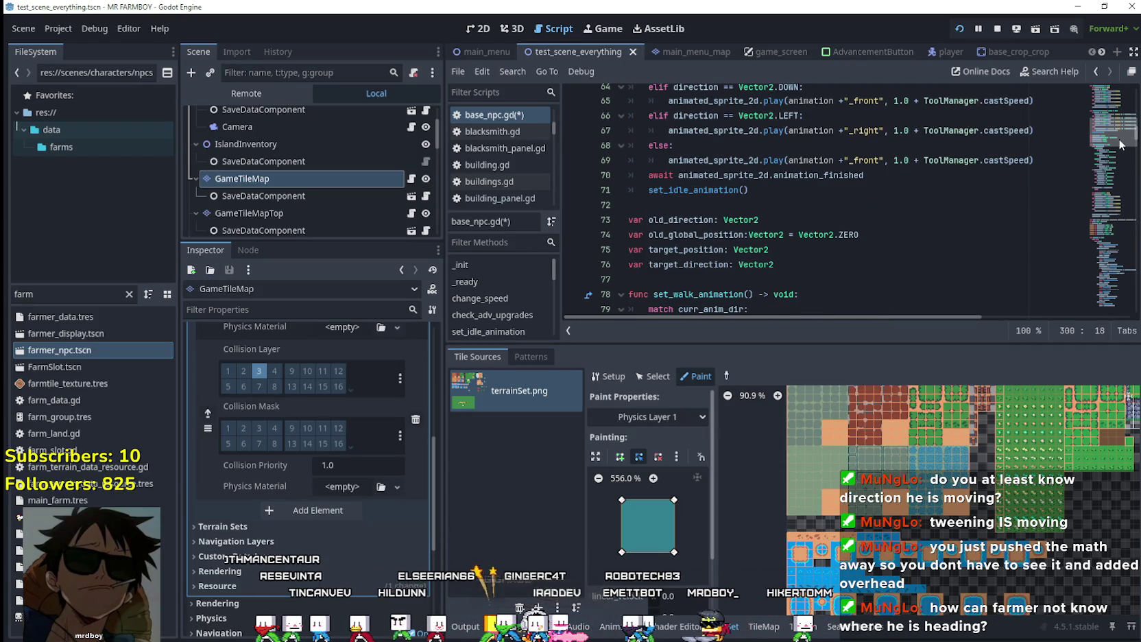
scroll(1123, 139, "up", 2)
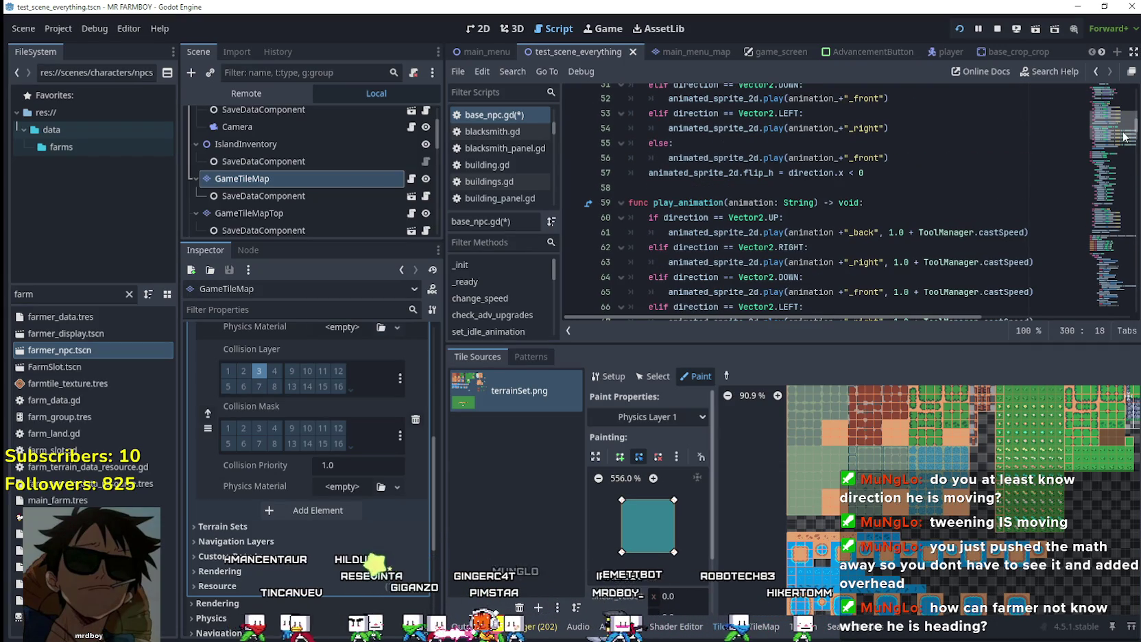
scroll(1124, 137, "up", 4)
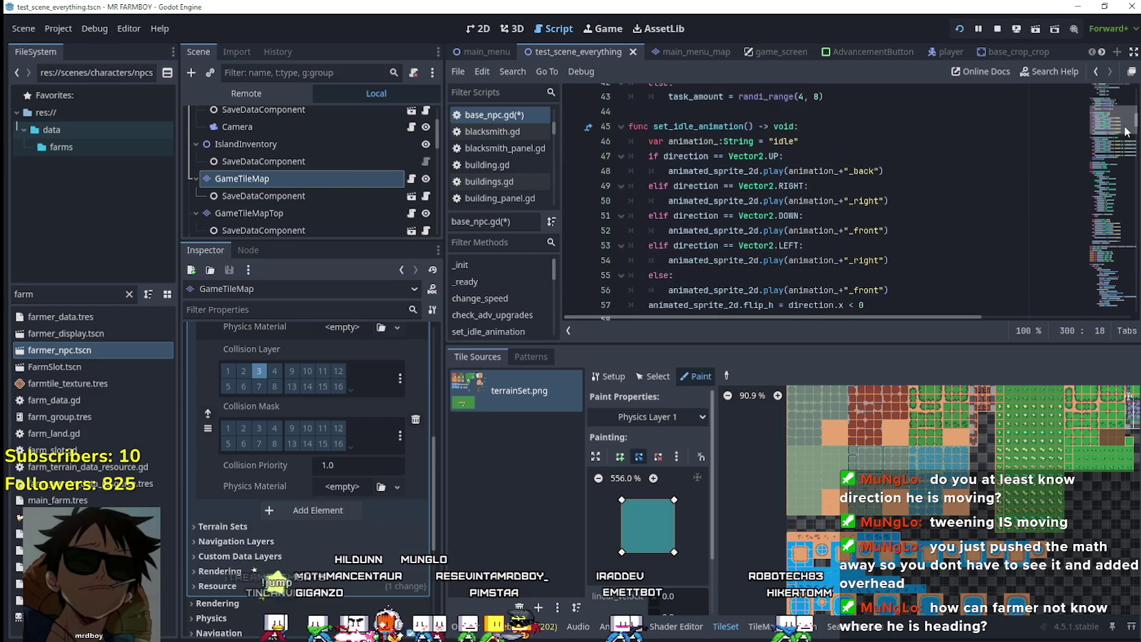
scroll(1123, 131, "down", 3)
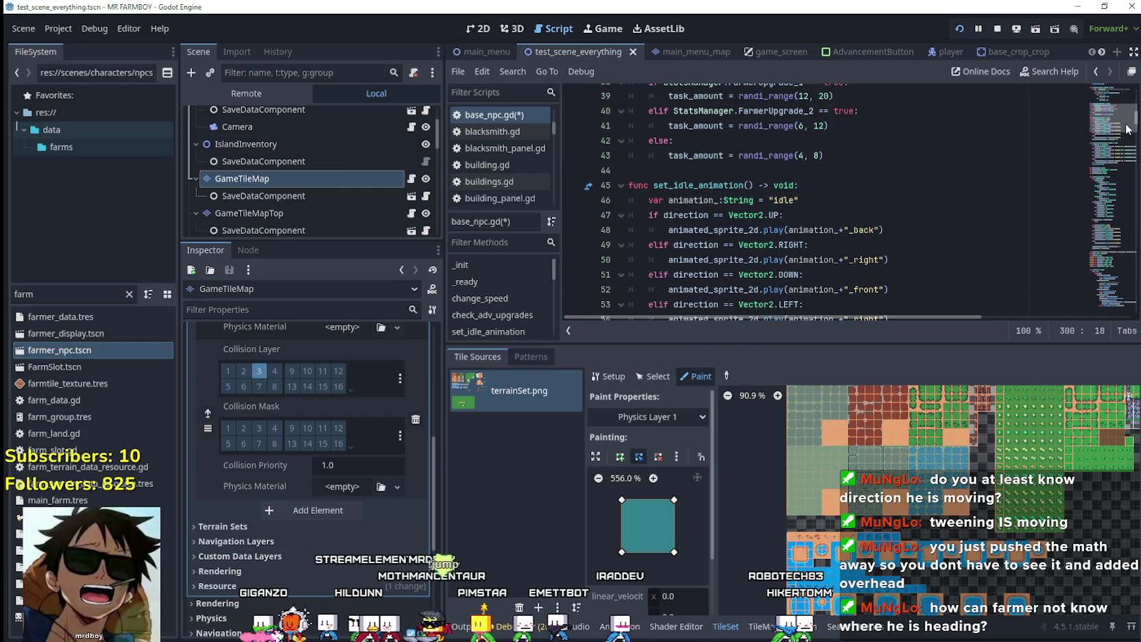
scroll(1110, 141, "down", 10)
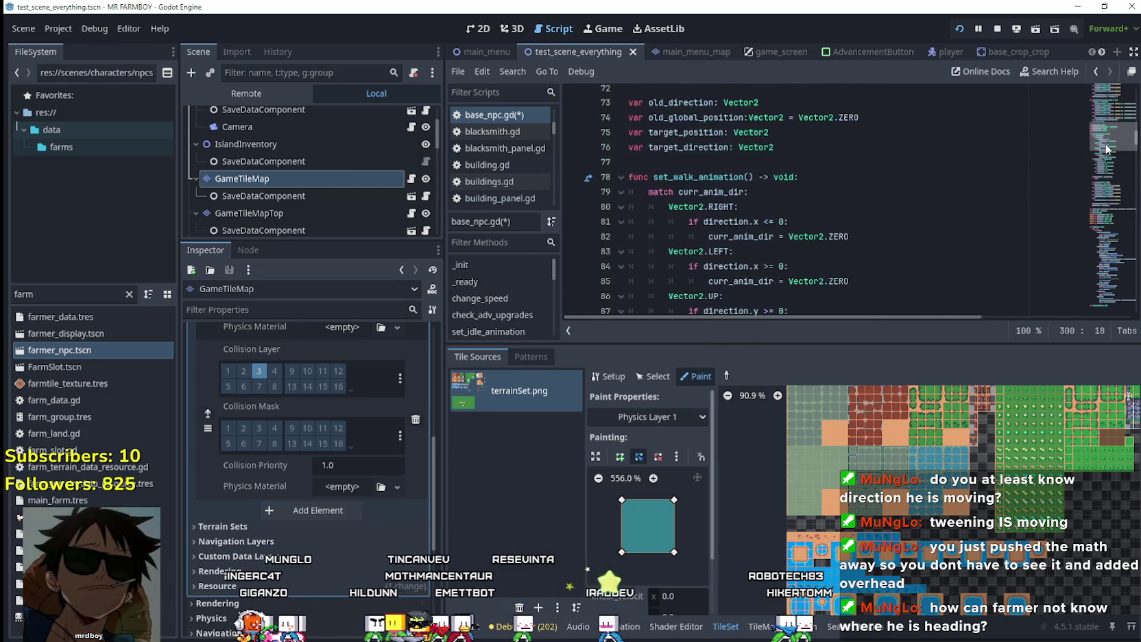
left_click_drag(1099, 152, 1084, 234)
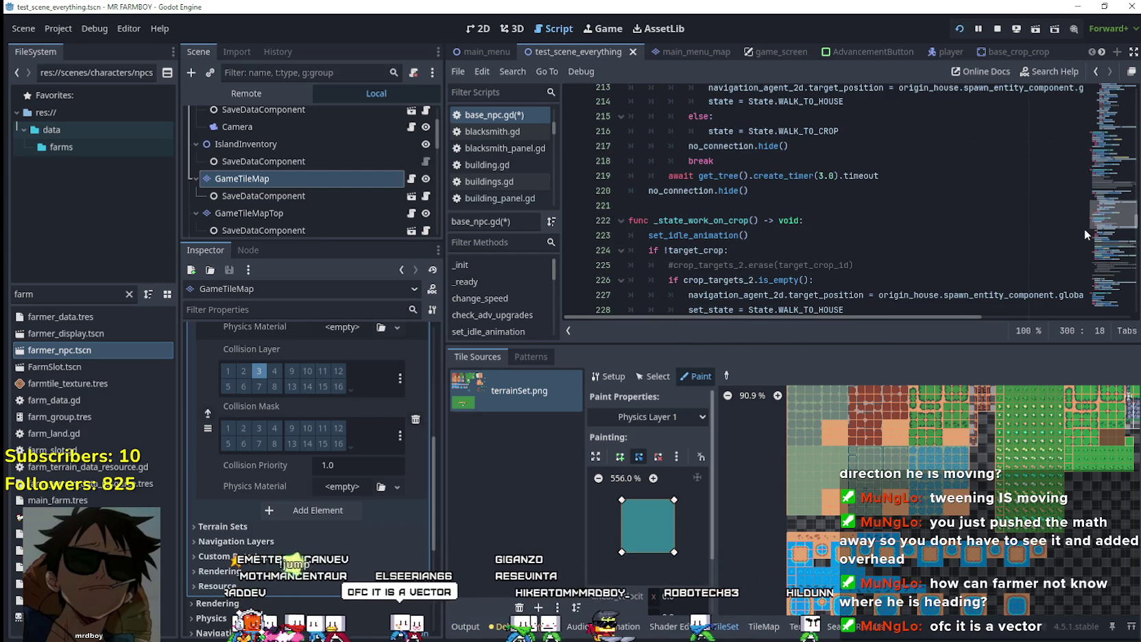
scroll(1110, 224, "down", 4)
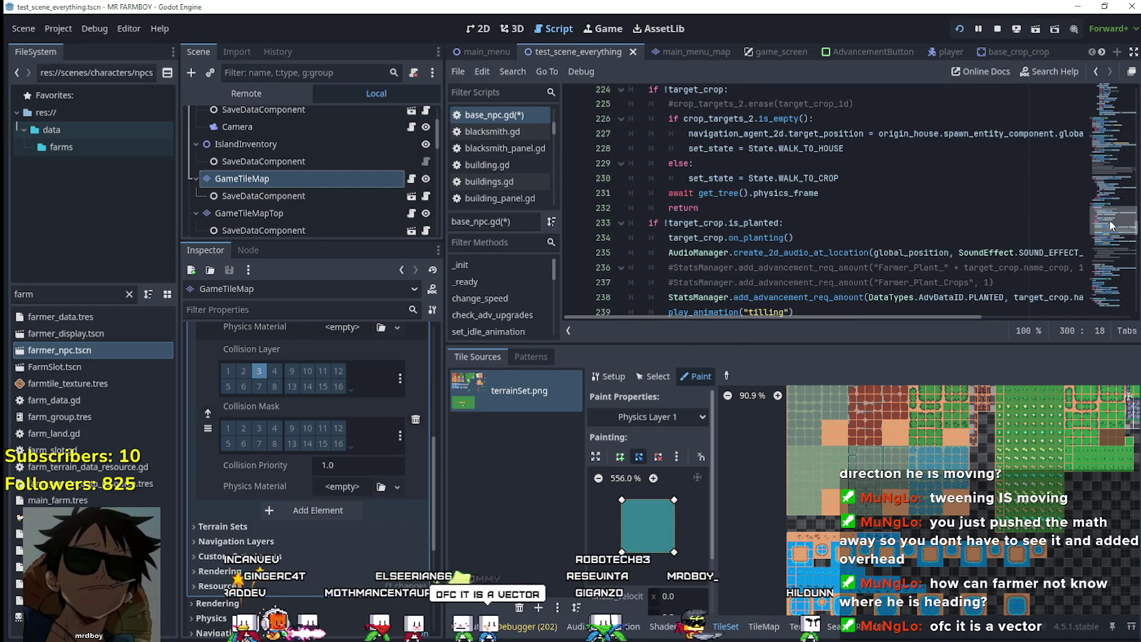
scroll(1111, 224, "up", 2)
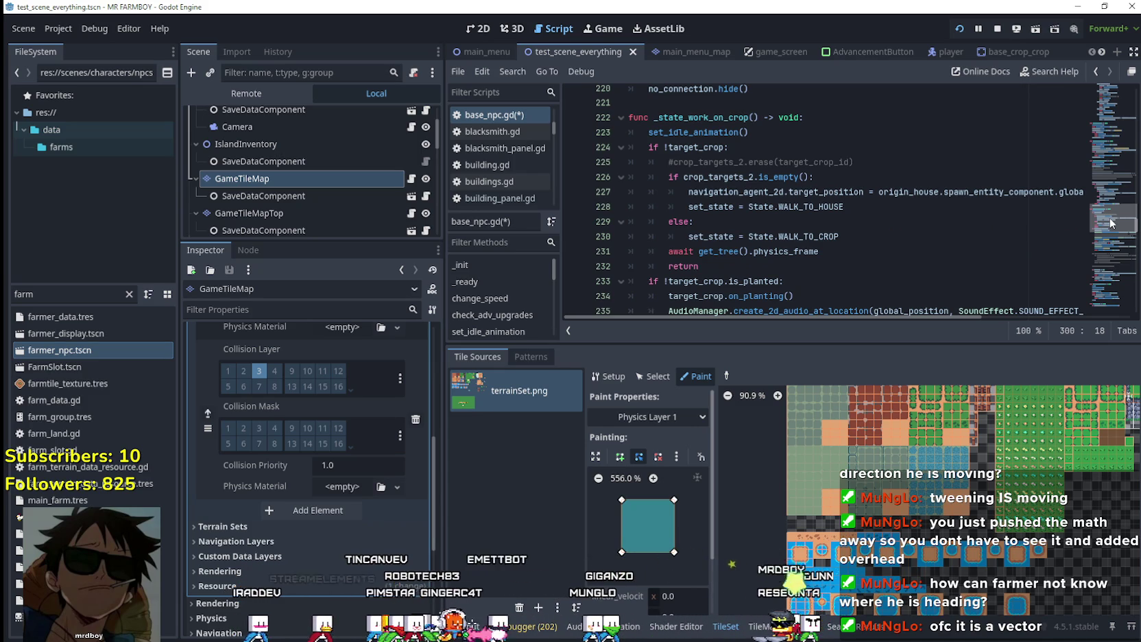
left_click_drag(1111, 223, 1108, 242)
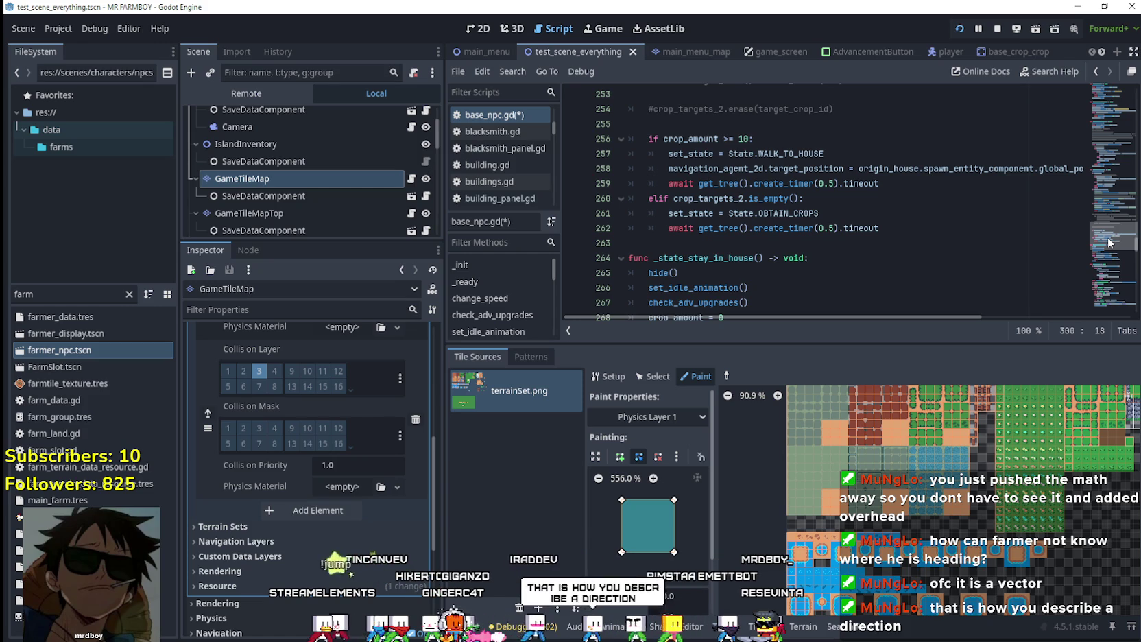
left_click_drag(1111, 241, 1110, 243)
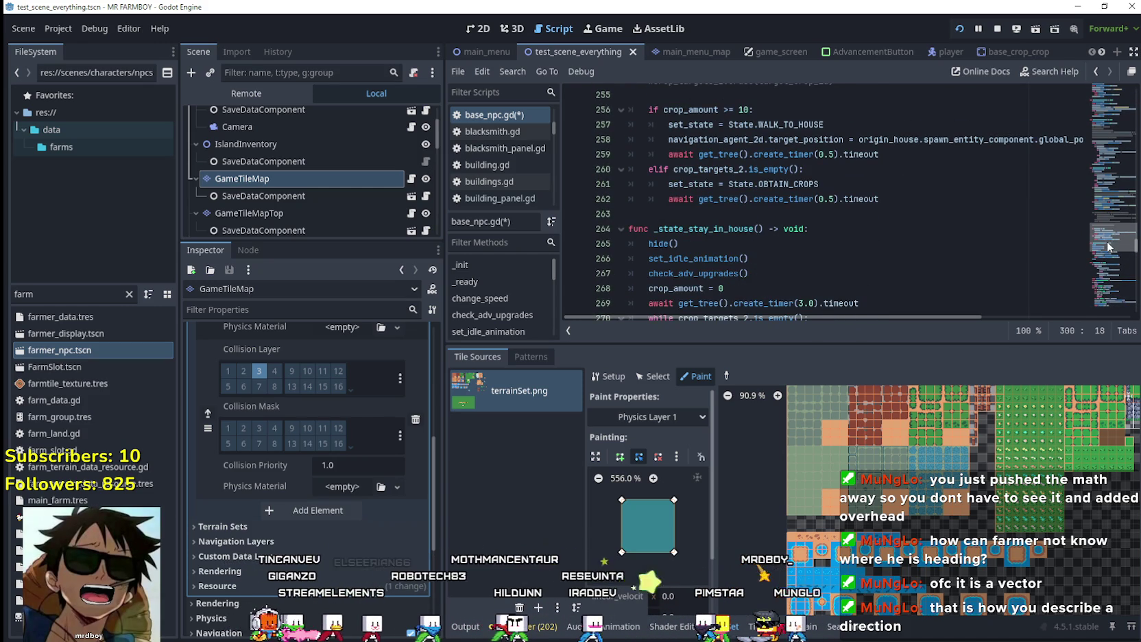
left_click_drag(1109, 245, 1097, 297)
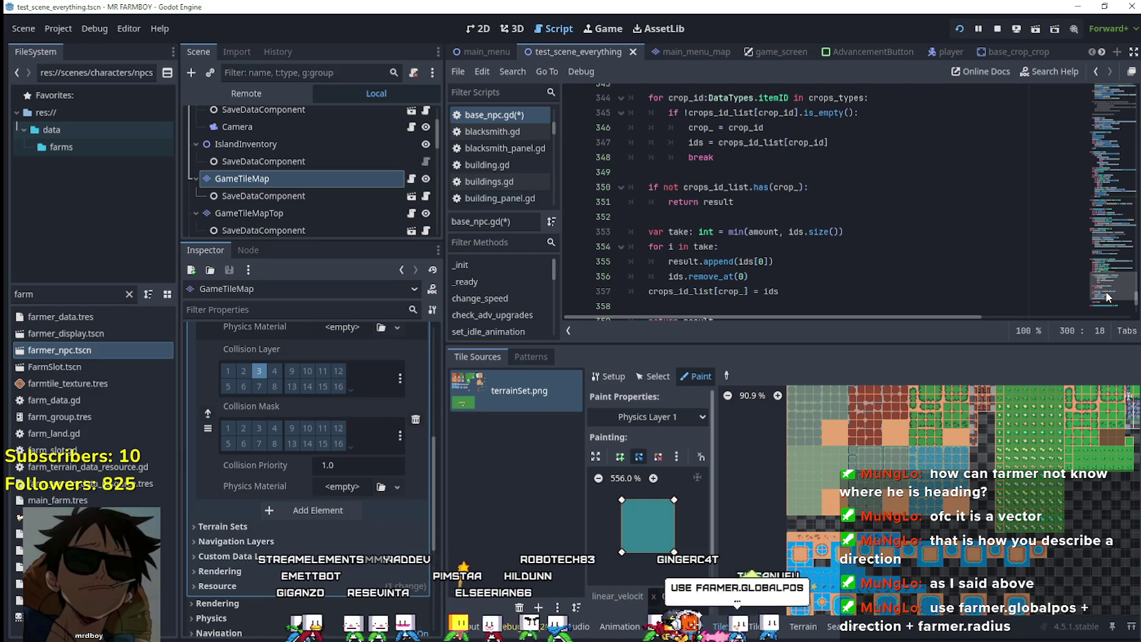
scroll(1108, 295, "up", 2)
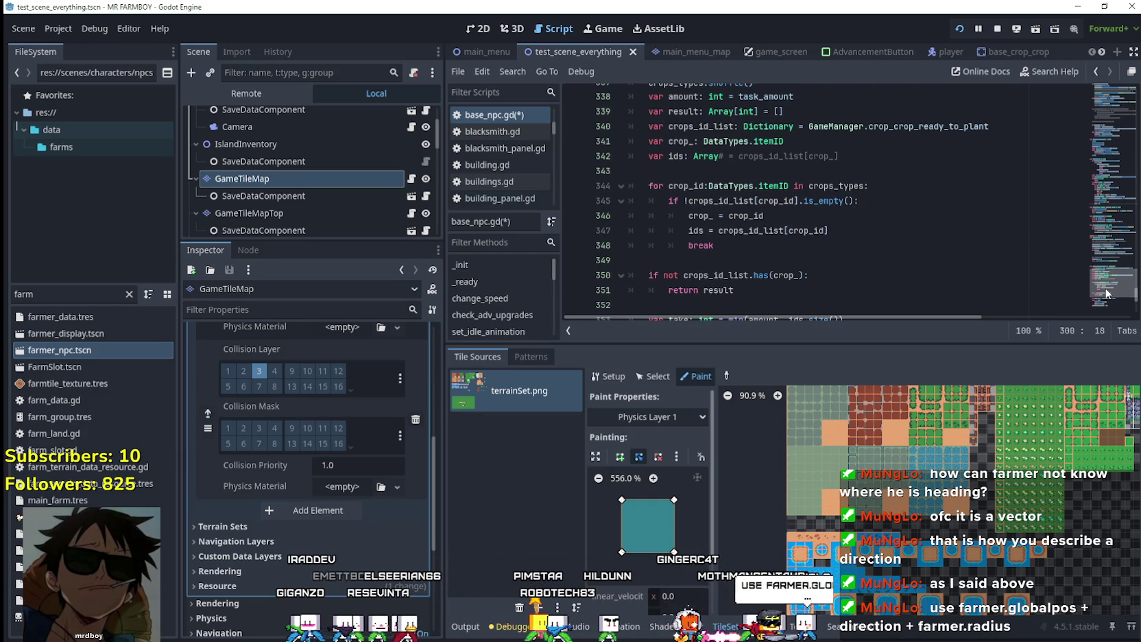
mouse_move(1105, 294)
left_mouse_down()
mouse_move(1112, 242)
mouse_move(1099, 194)
mouse_move(1083, 269)
mouse_move(1090, 259)
mouse_move(1087, 284)
mouse_move(1085, 179)
mouse_move(1102, 149)
left_mouse_up()
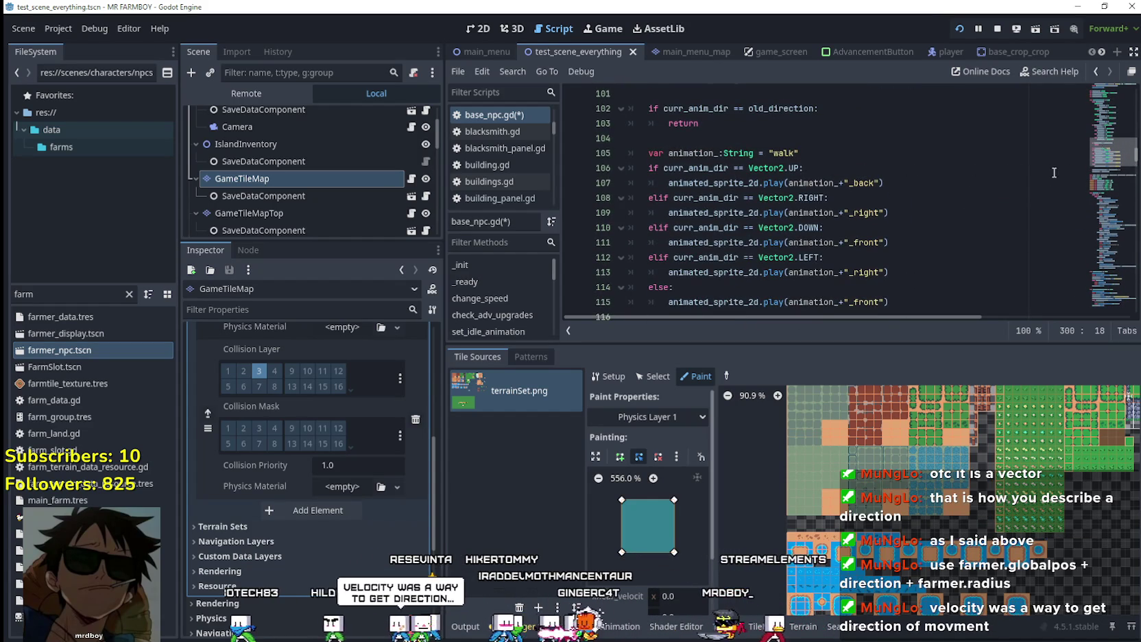
scroll(789, 234, "down", 3)
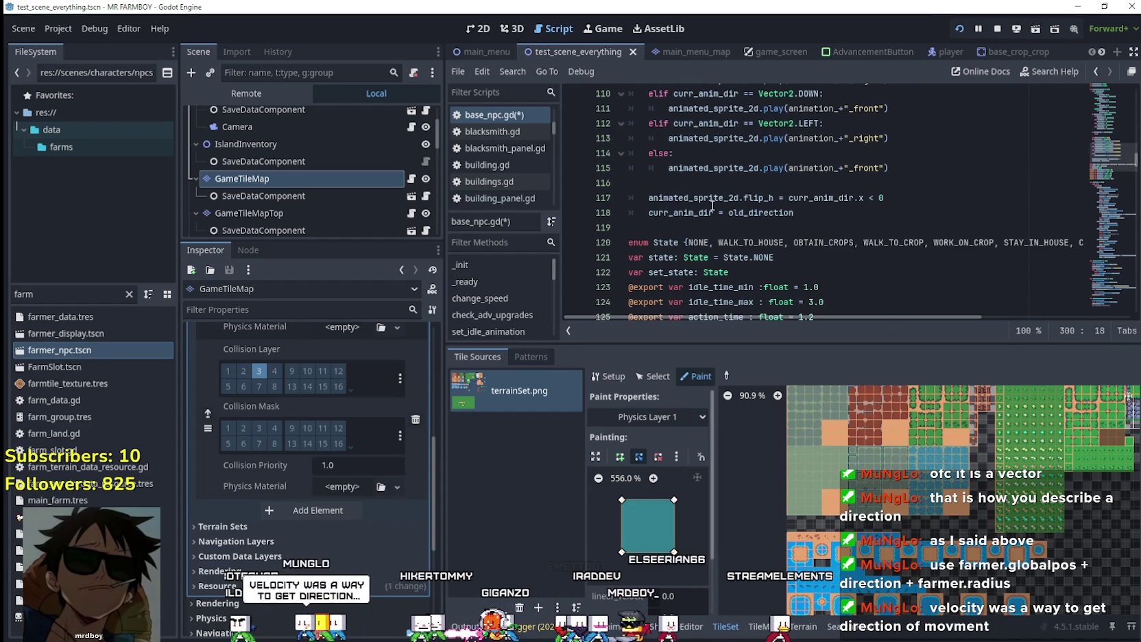
scroll(766, 208, "up", 1)
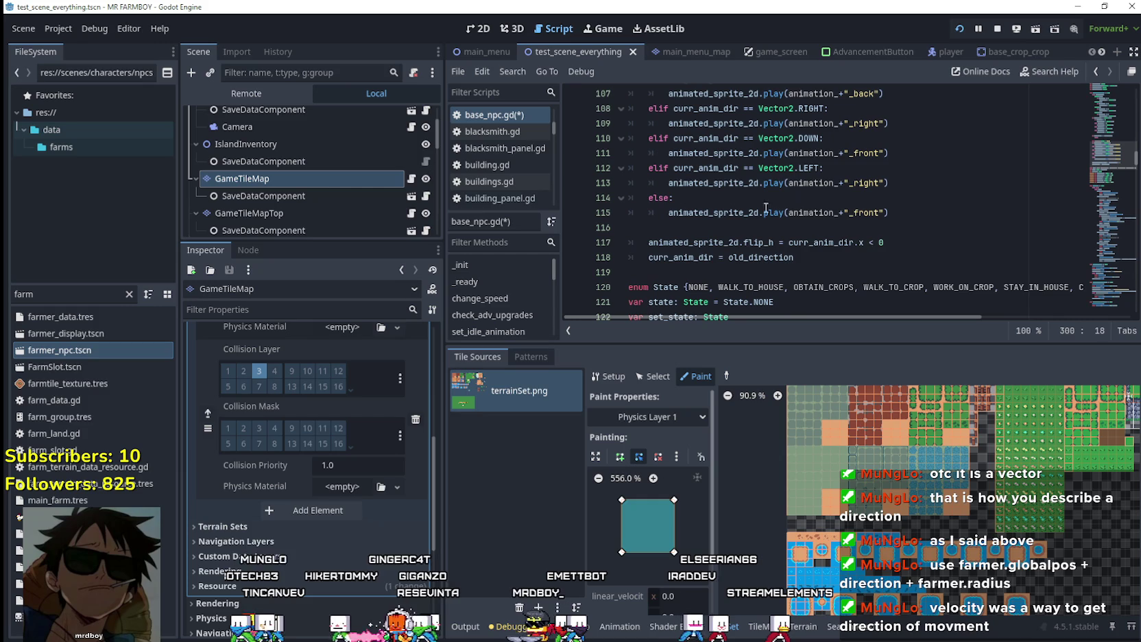
double_click(730, 169)
scroll(823, 206, "up", 2)
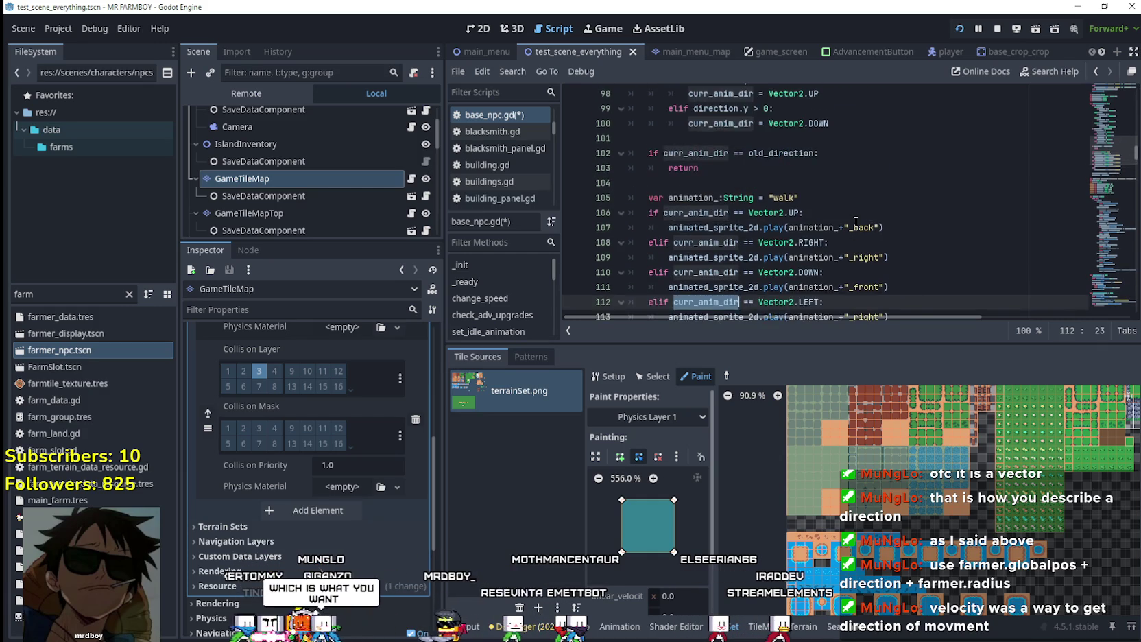
scroll(856, 222, "down", 3)
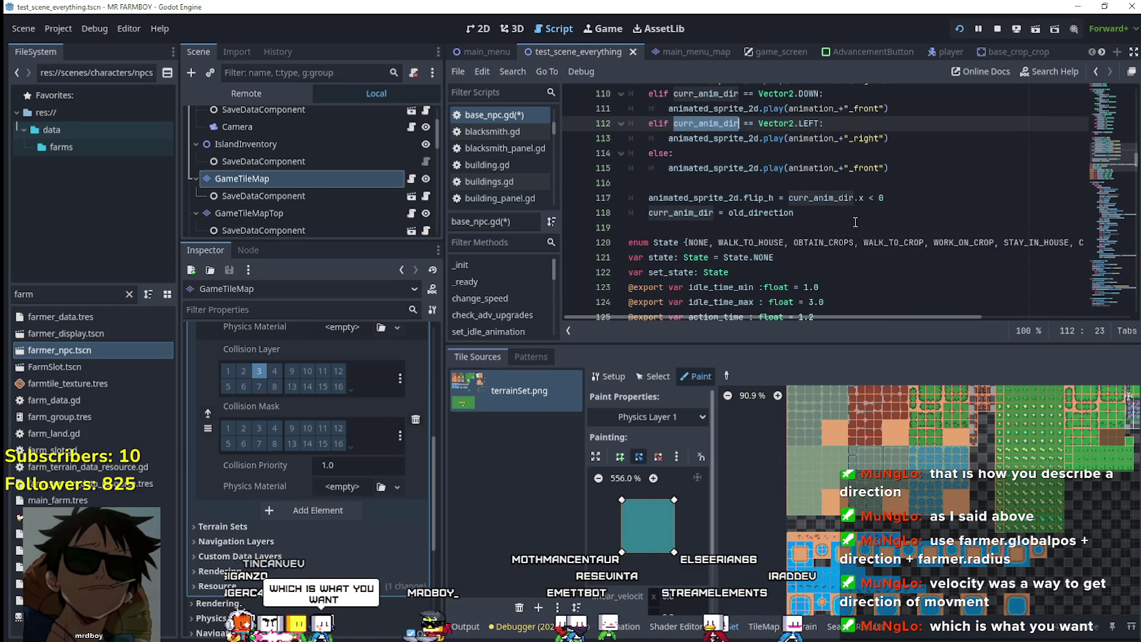
scroll(853, 223, "down", 7)
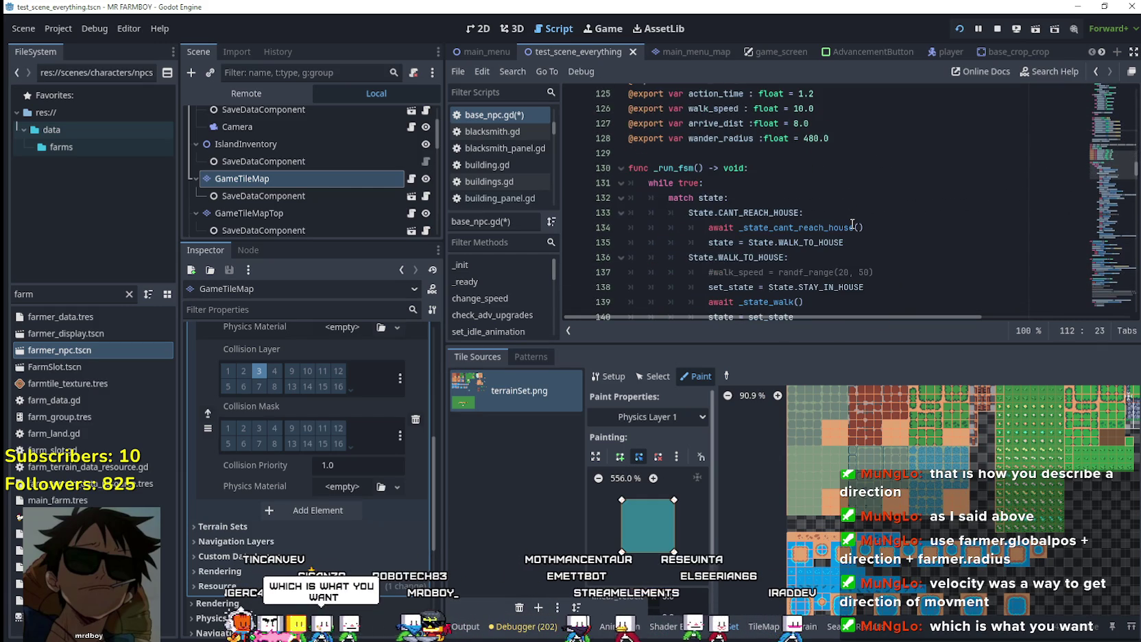
scroll(852, 223, "down", 2)
scroll(852, 223, "down", 3)
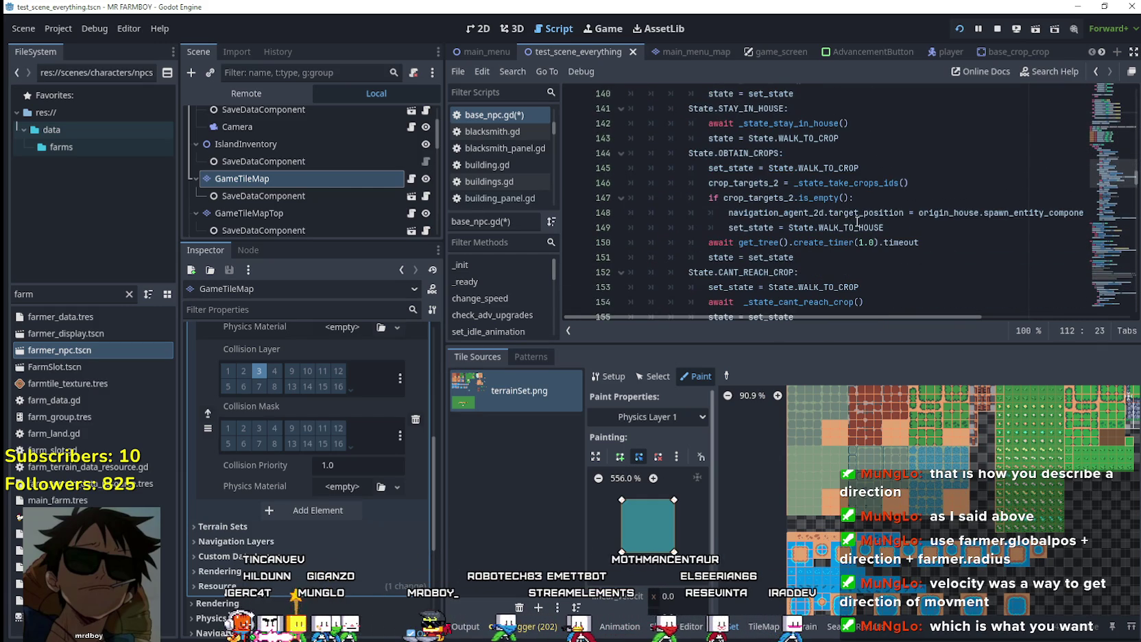
mouse_move(1102, 185)
left_mouse_down()
mouse_move(1117, 127)
mouse_move(1119, 139)
left_mouse_up()
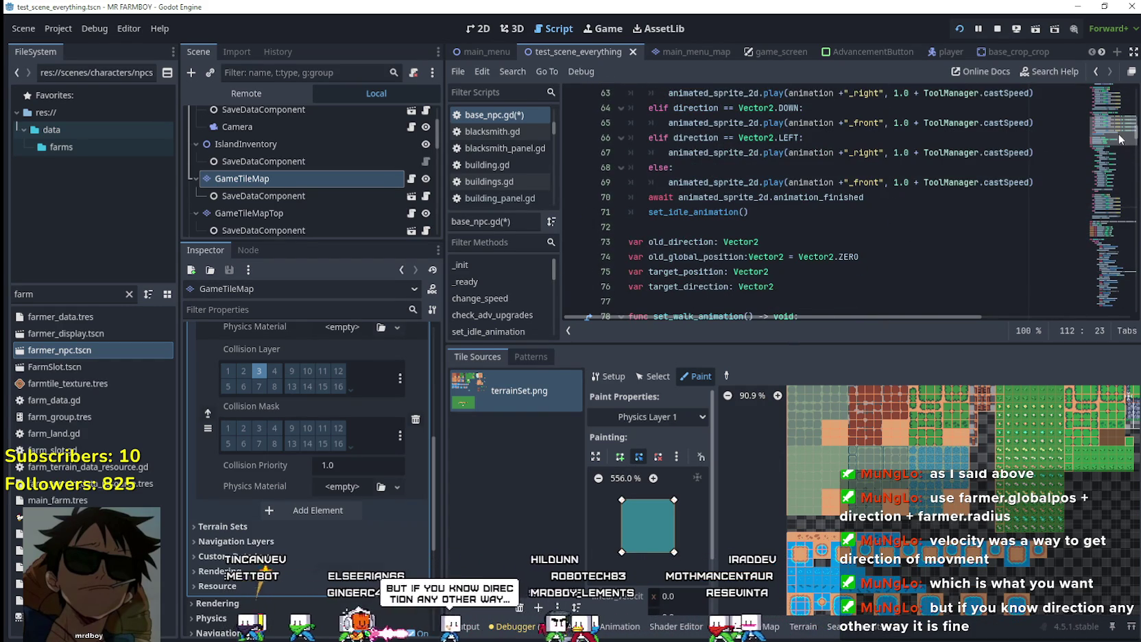
left_click_drag(1127, 133, 1132, 123)
scroll(723, 220, "down", 6)
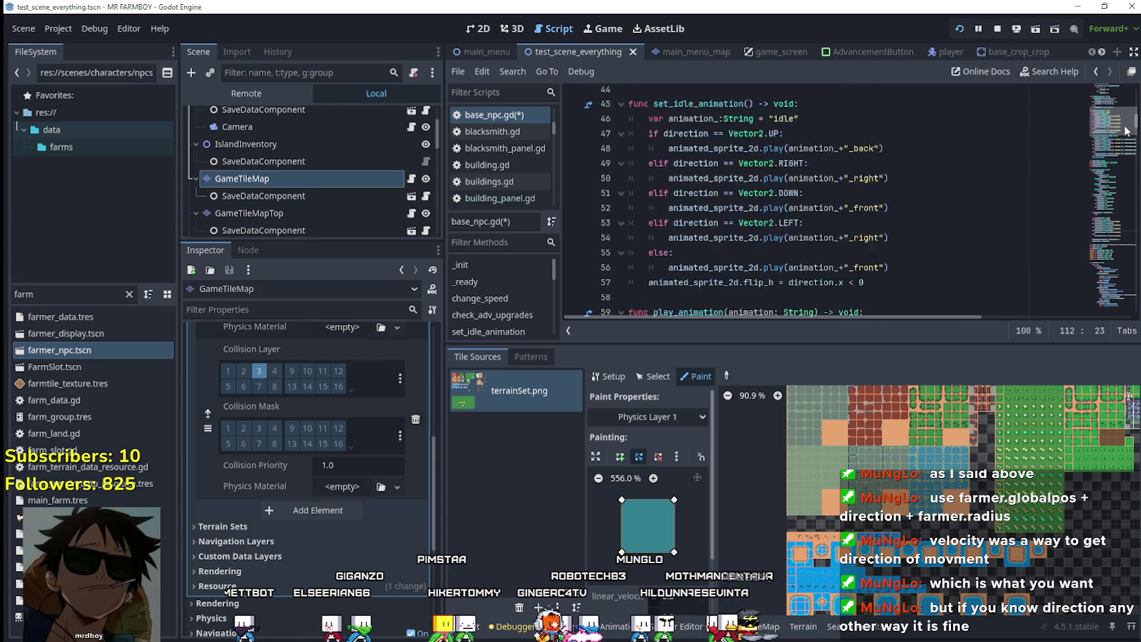
scroll(723, 219, "up", 3)
scroll(723, 219, "down", 3)
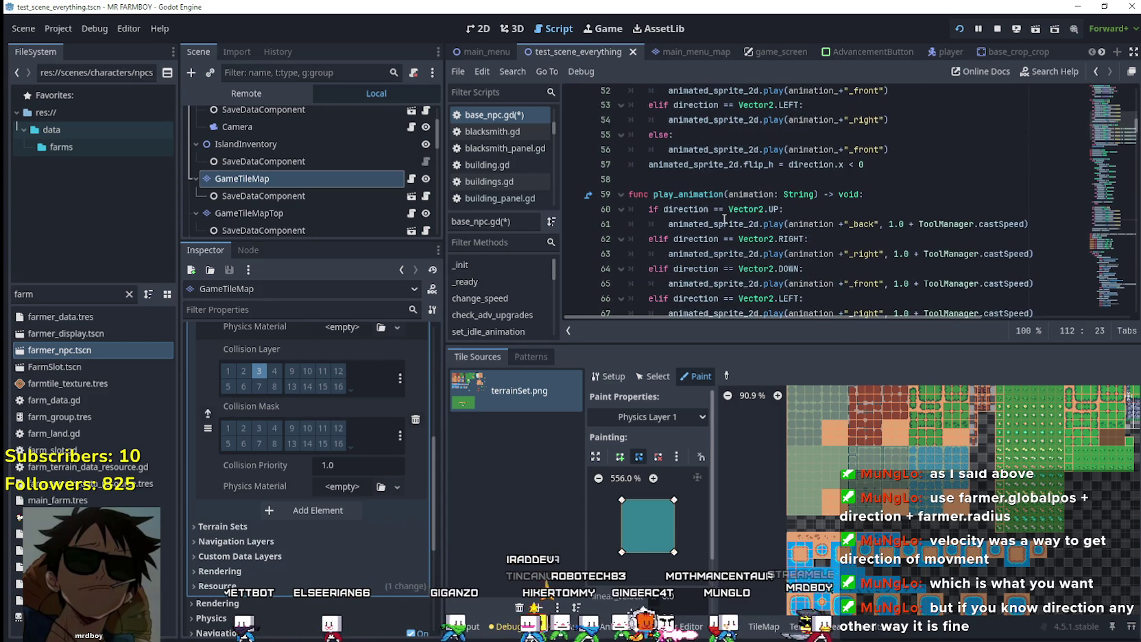
scroll(717, 218, "up", 4)
scroll(713, 217, "up", 2)
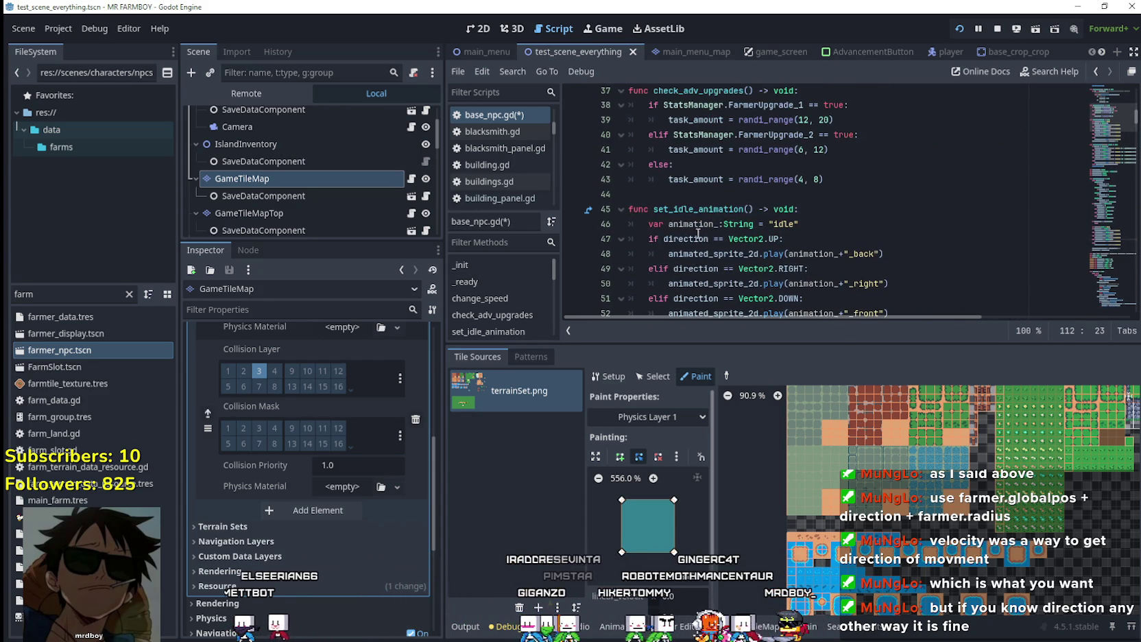
double_click(694, 239)
right_click(694, 240)
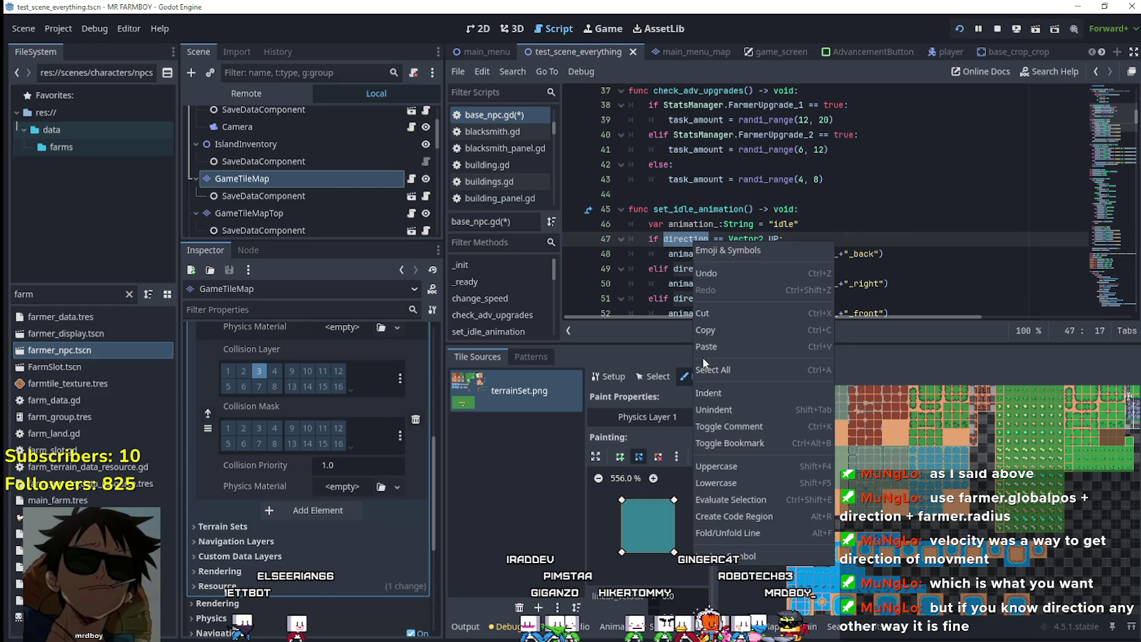
left_click(719, 331)
scroll(721, 289, "up", 1)
scroll(721, 289, "up", 10)
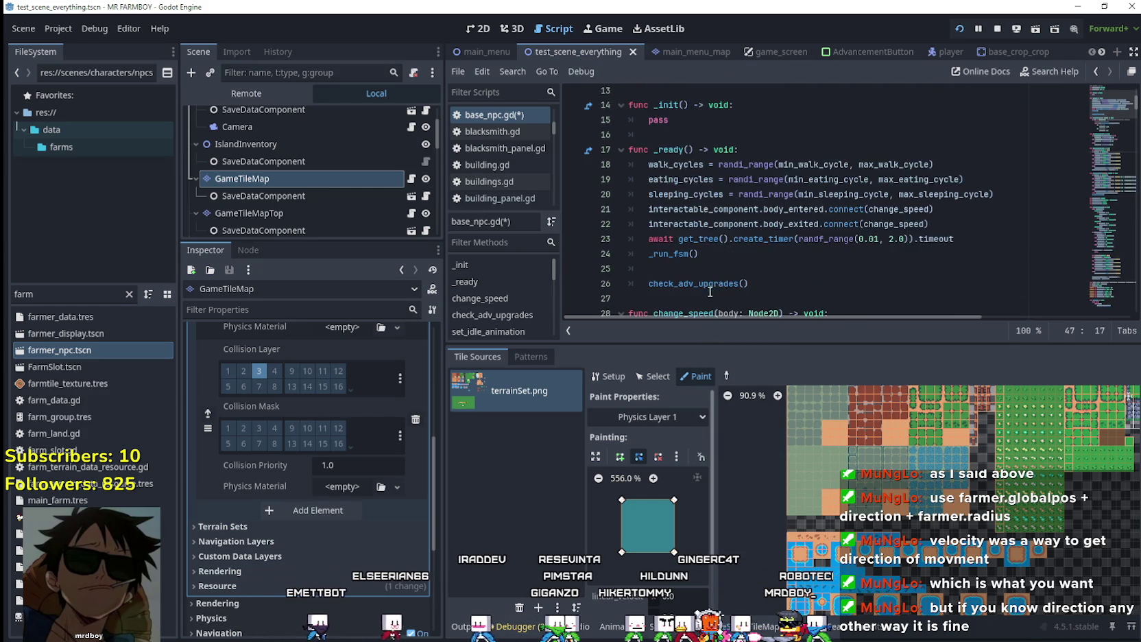
scroll(715, 284, "down", 6)
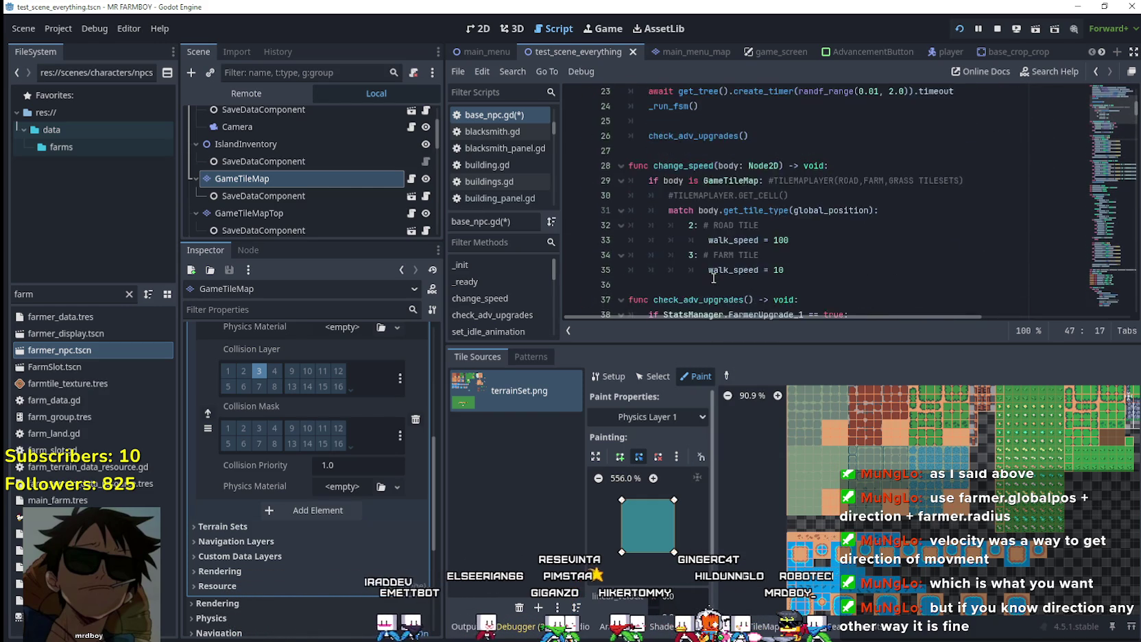
left_click(870, 209)
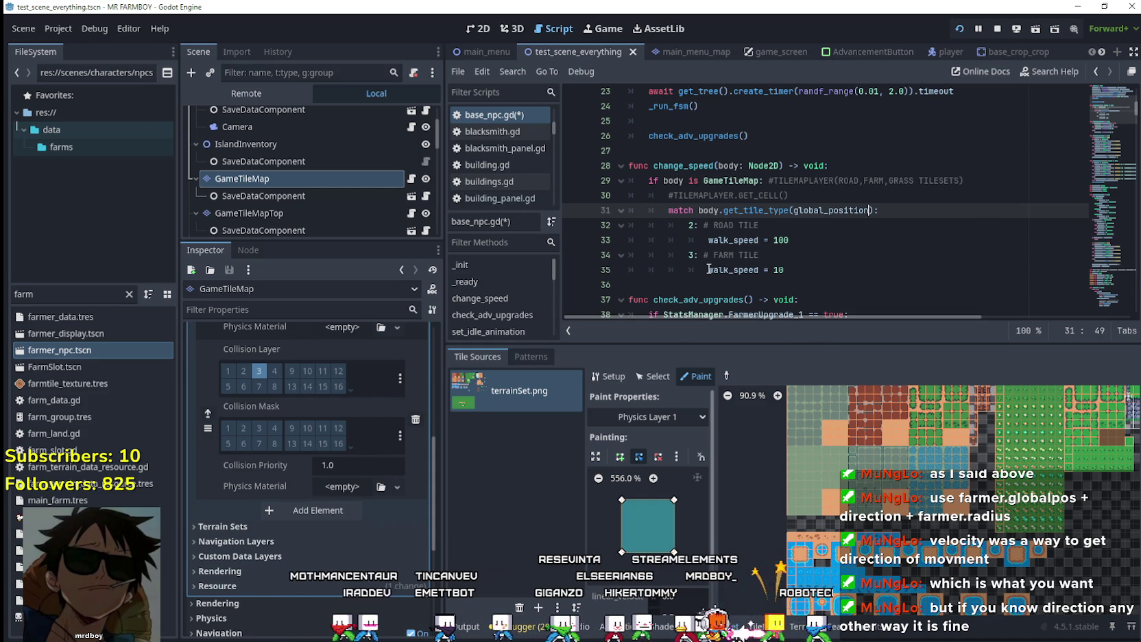
left_click(806, 195)
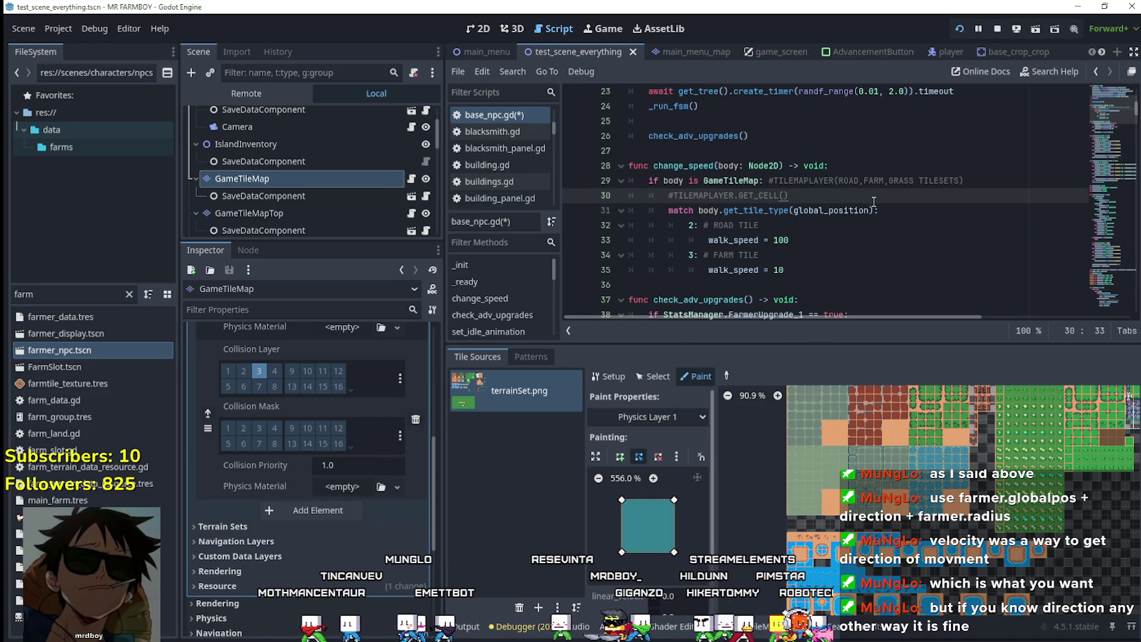
Declare a new get_tile variable of type Vector2 below the comment
key("Return")
type("var get_tile")
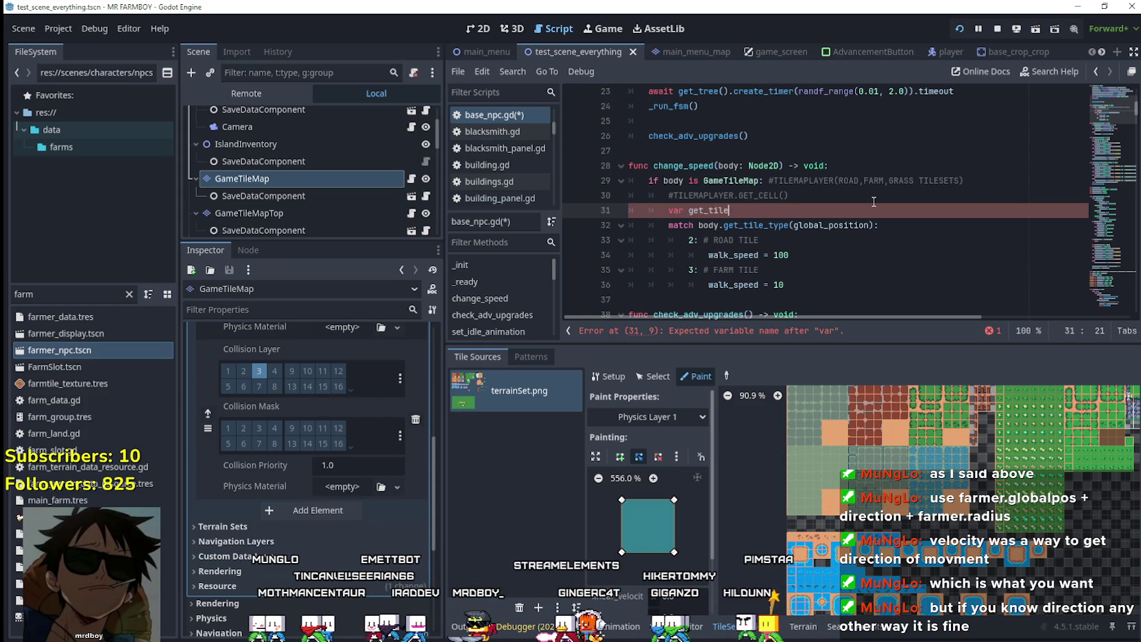
type(": V")
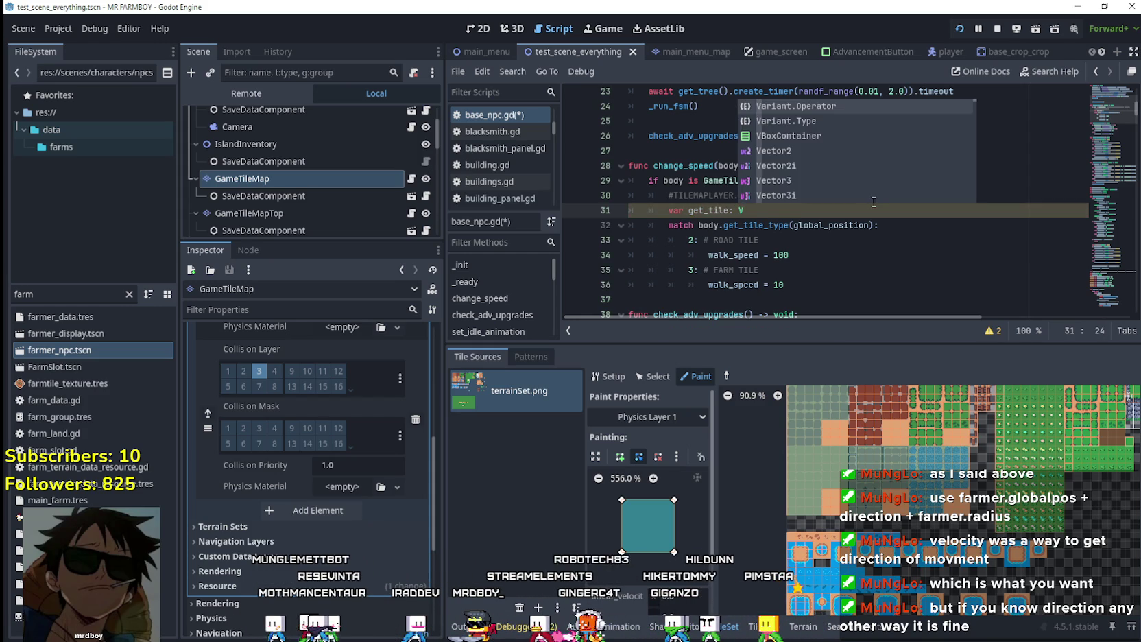
key("BackSpace")
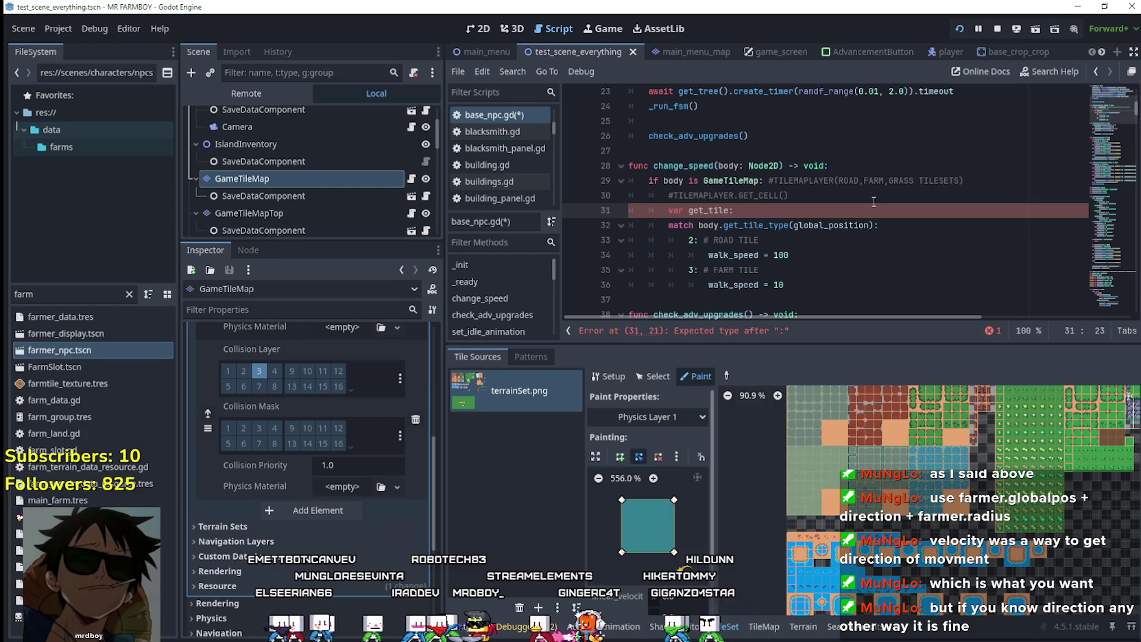
type("glo")
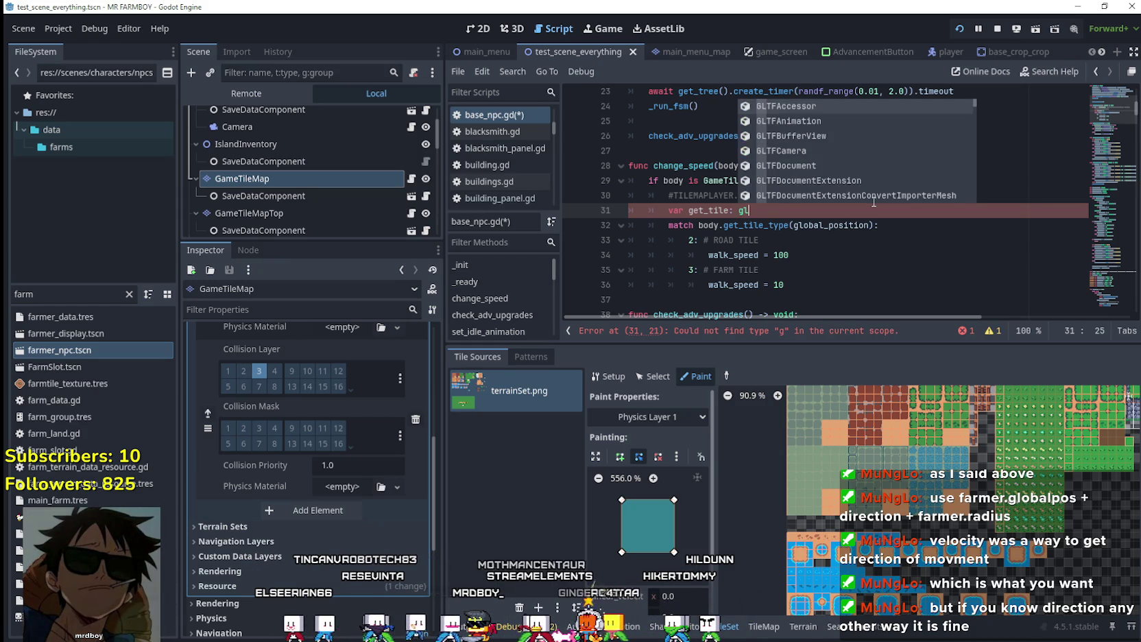
key("BackSpace")
key("BackSpace")
key("BackSpace")
type("vector")
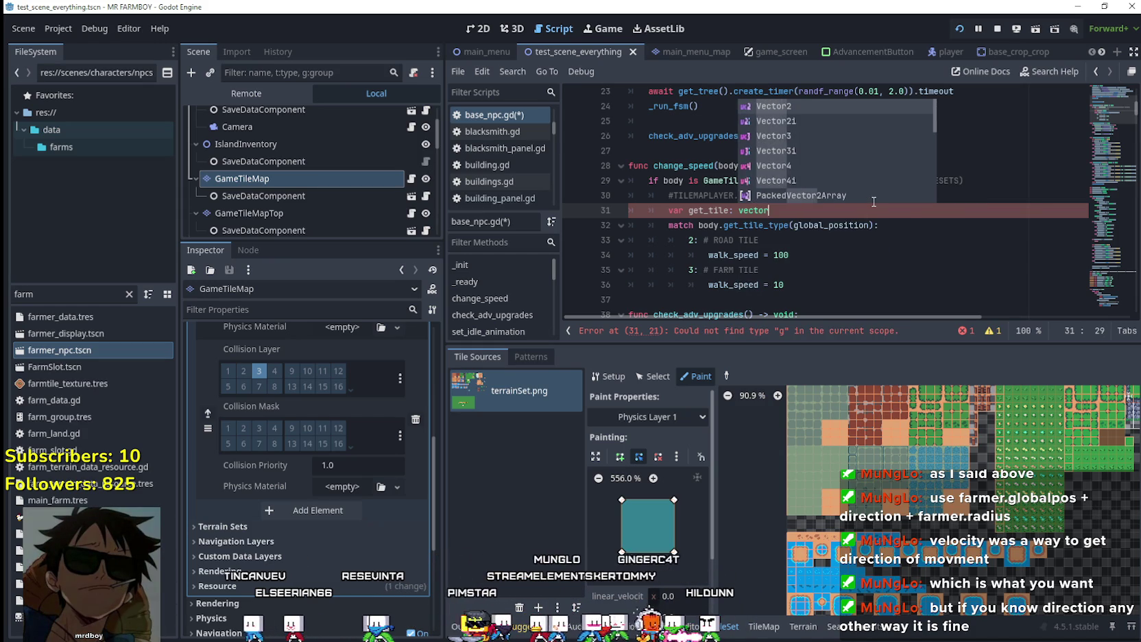
key("Return")
key("Escape")
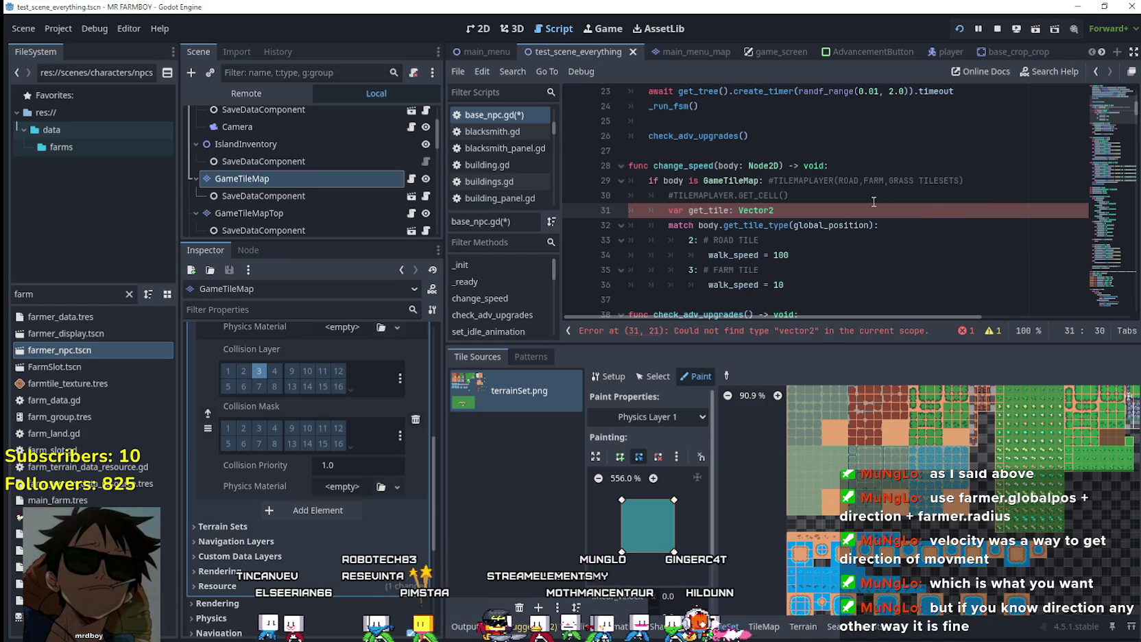
Set get_tile to global_position + direction + Vector2.ZERO
type(" = global")
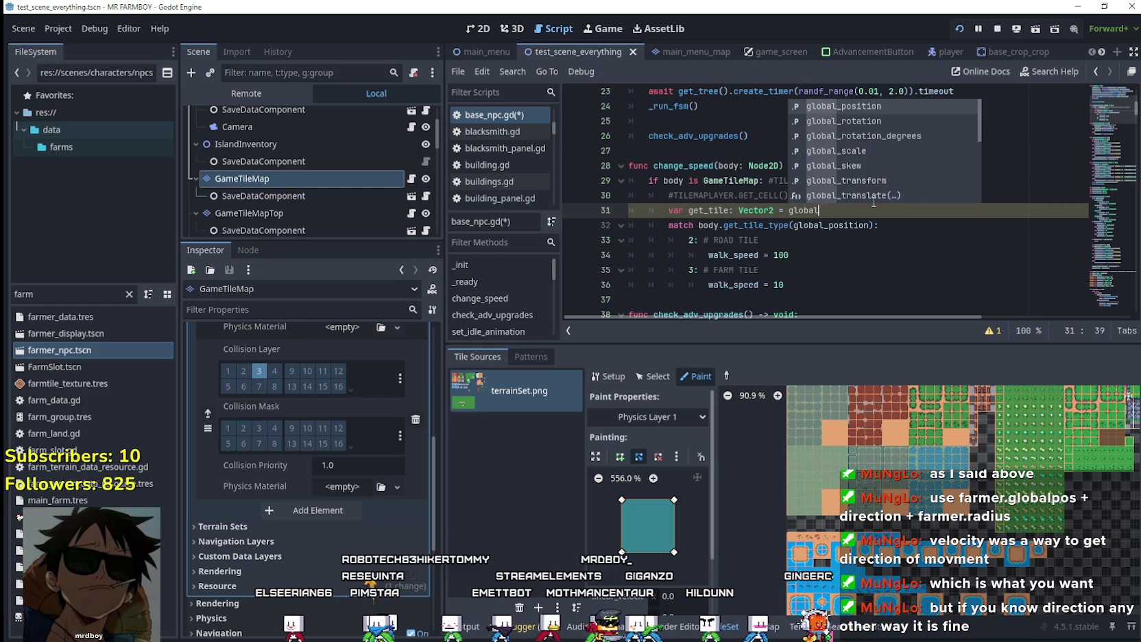
key("Return")
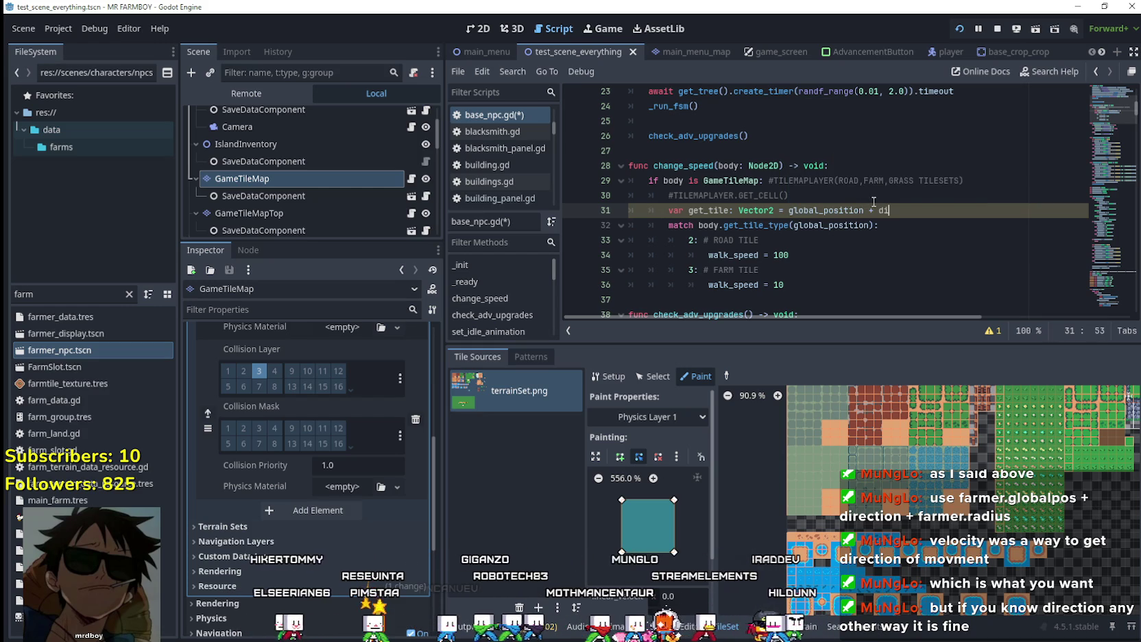
type("rec")
key("Return")
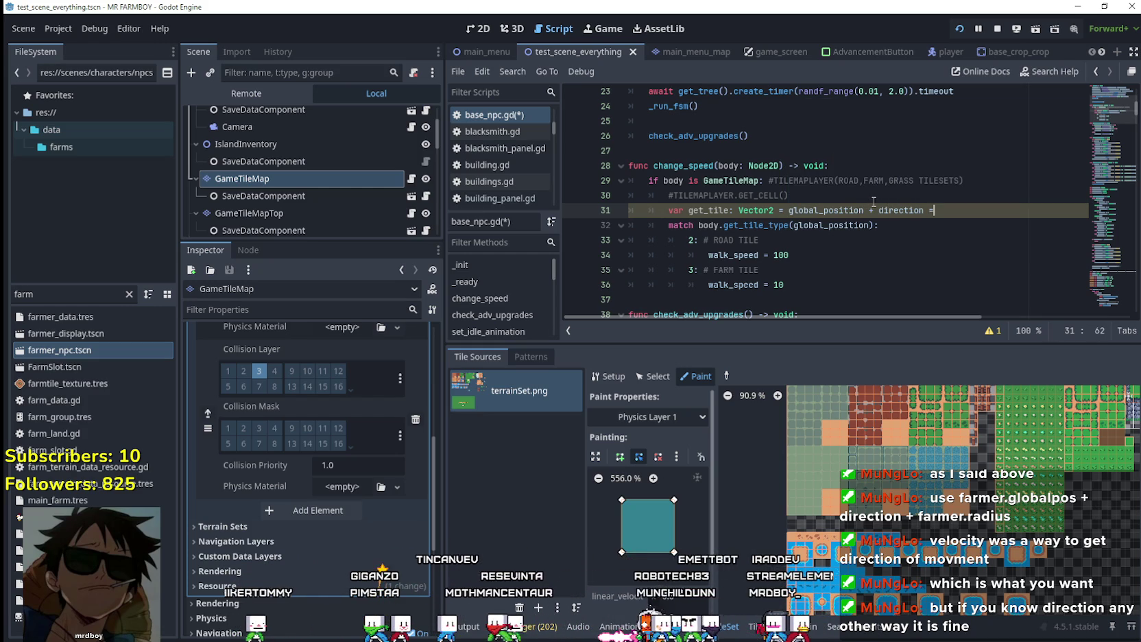
type("+")
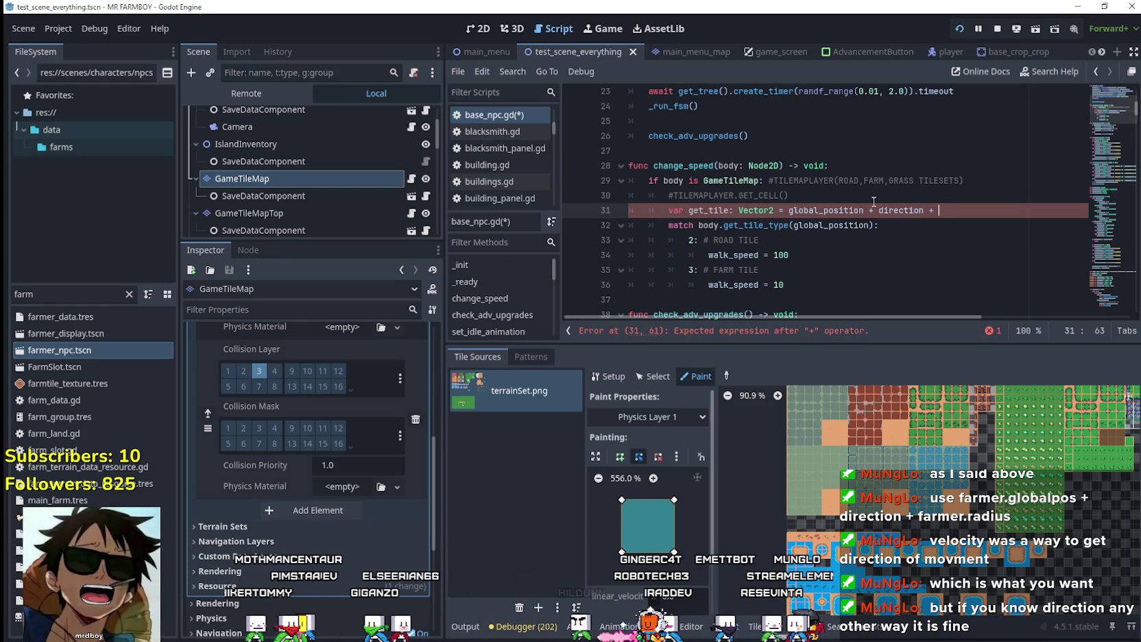
type("Vector2")
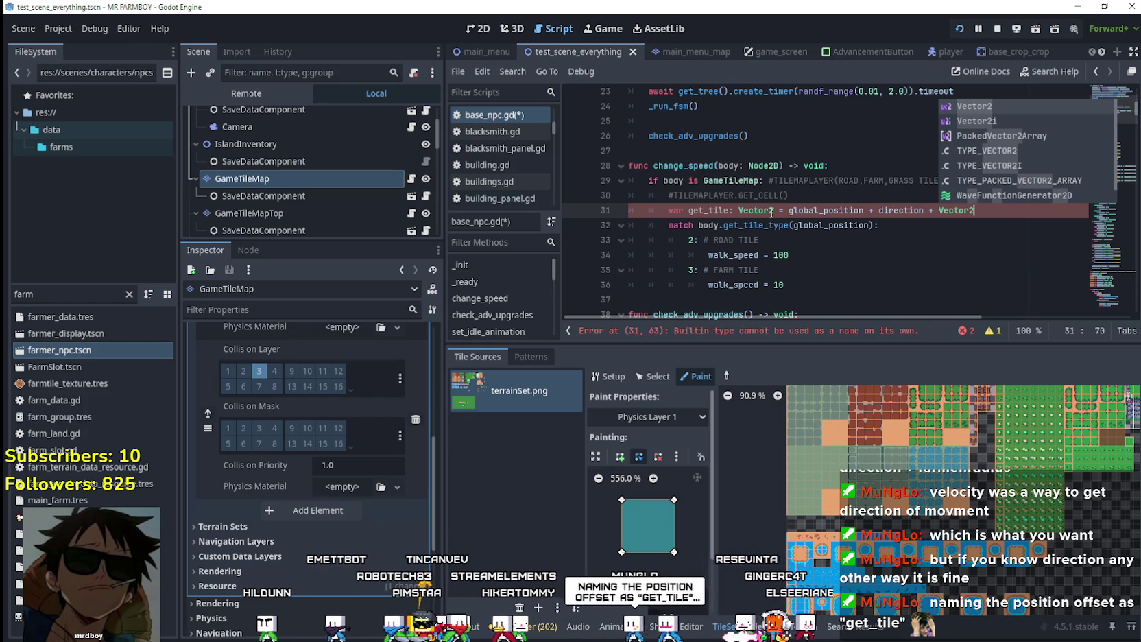
double_click(720, 208)
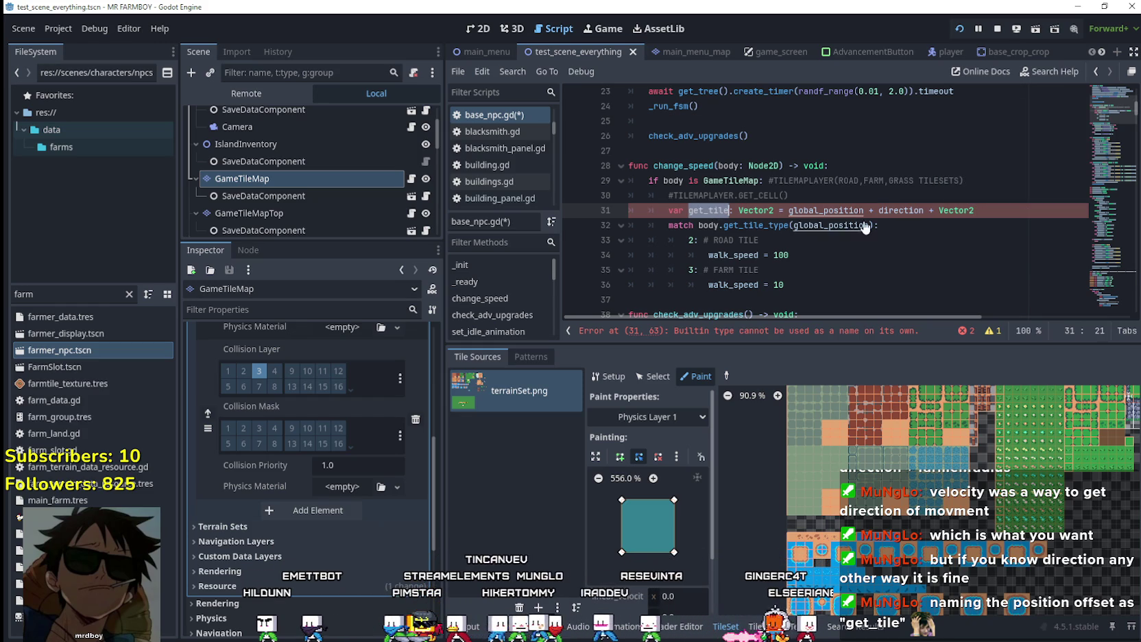
type(".ZERO")
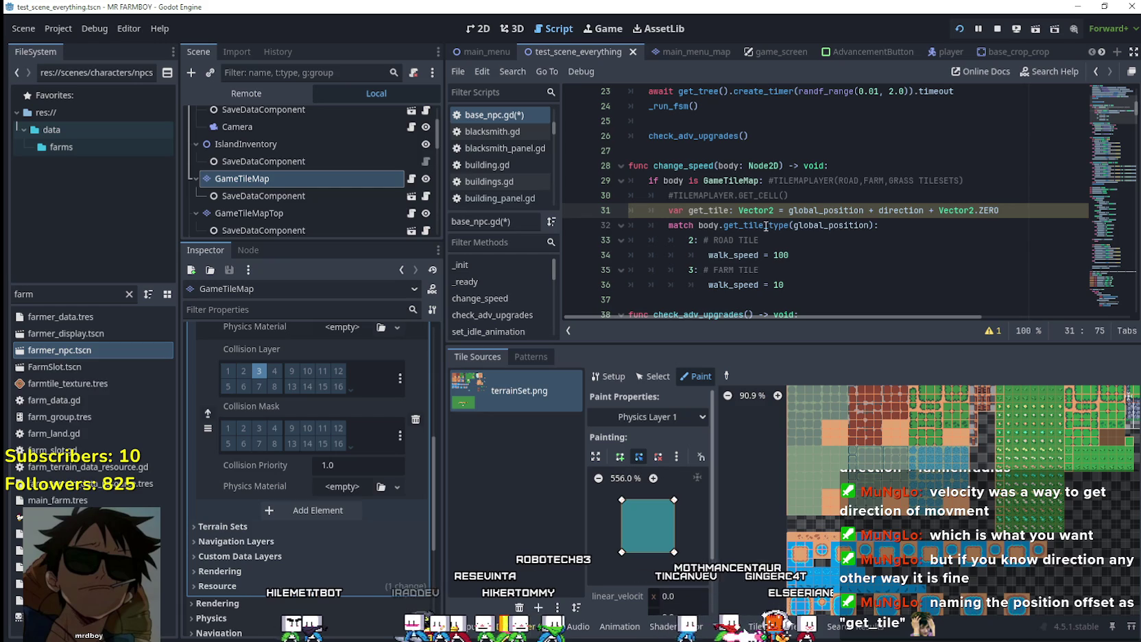
Replace global_position with get_tile in the get_tile_type() call
double_click(710, 210)
key("ctrl+c")
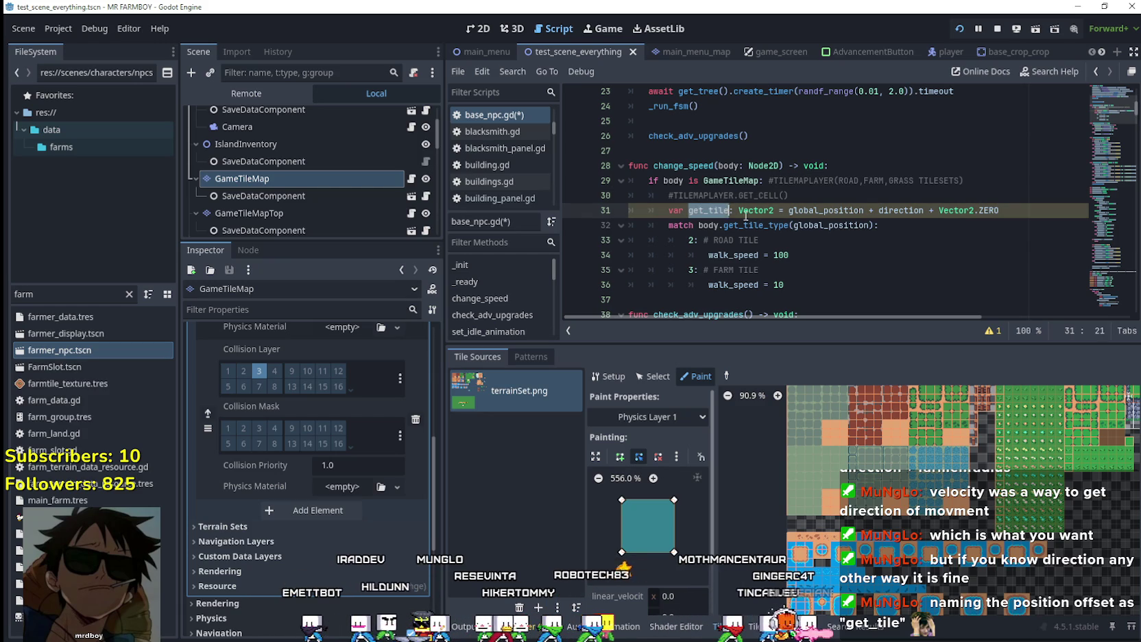
double_click(827, 226)
key("ctrl+v")
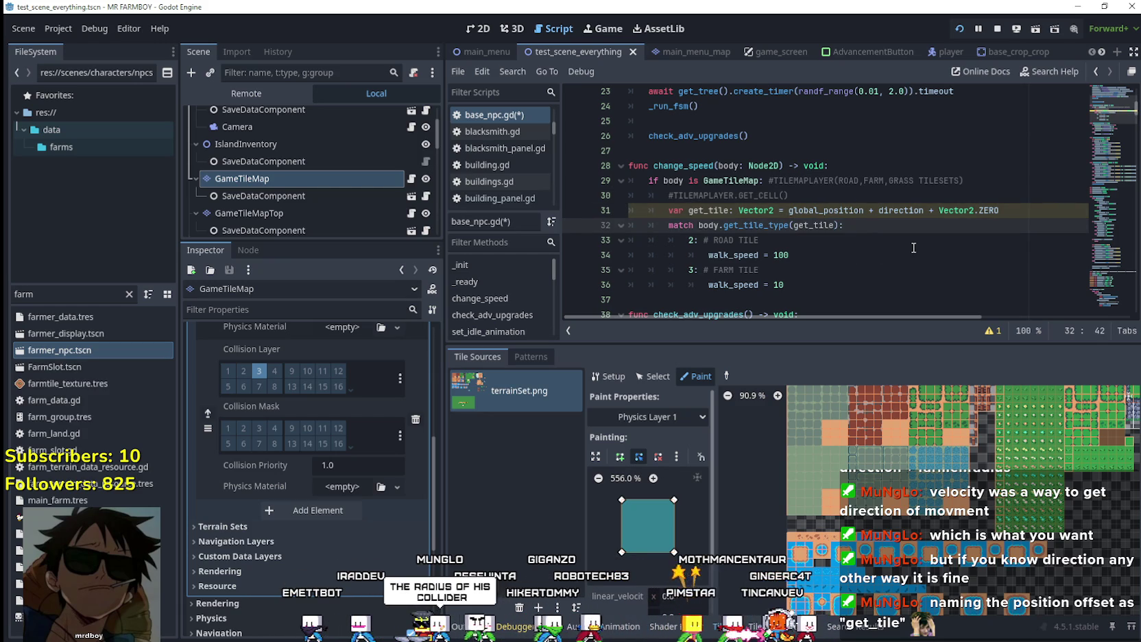
double_click(985, 210)
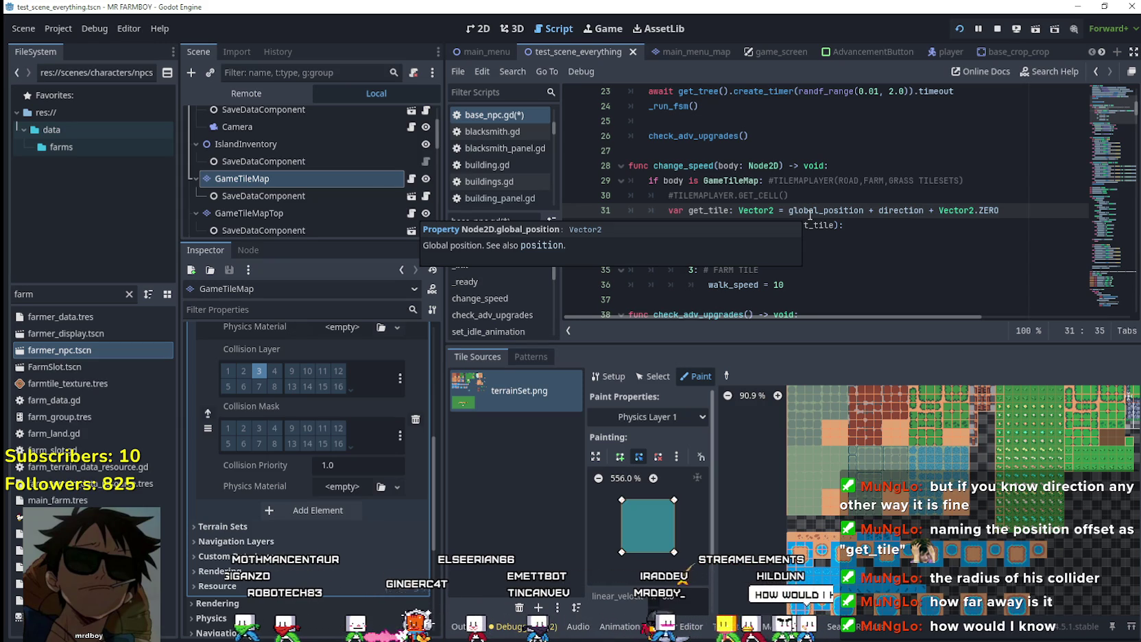
key("ctrl+Left")
key("ctrl+Left")
key("ctrl+shift+Right")
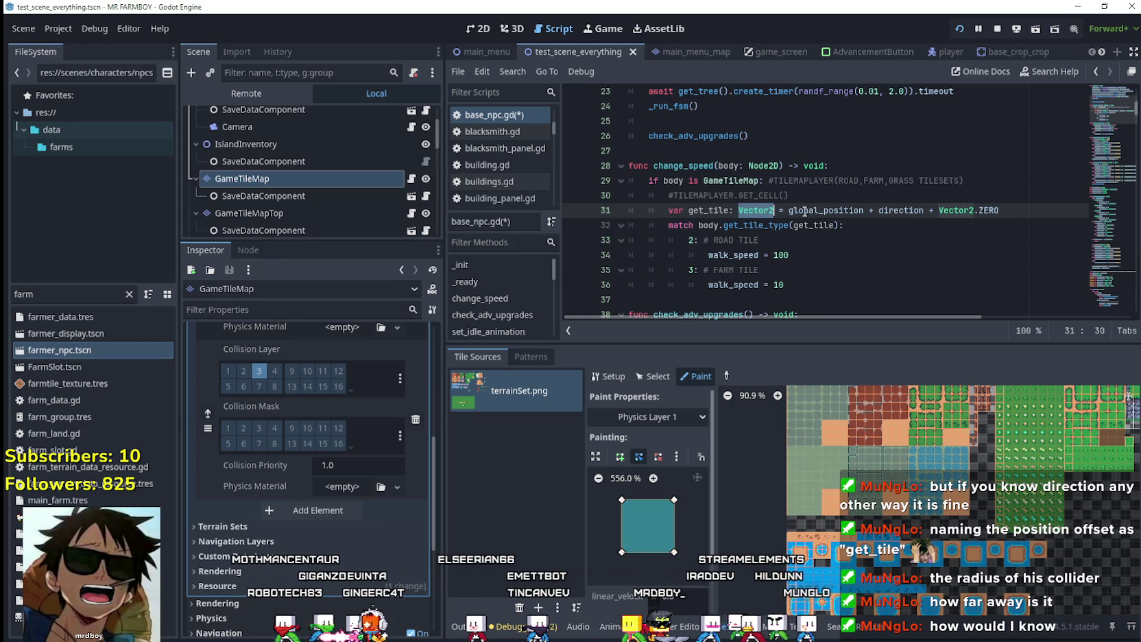
left_click(770, 213)
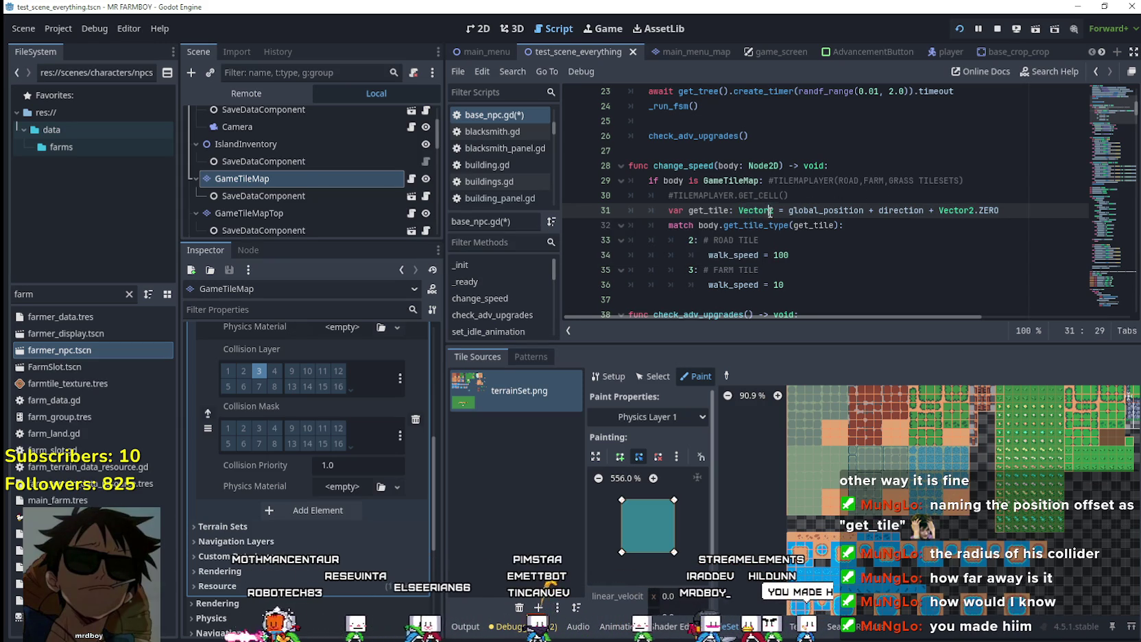
double_click(770, 212)
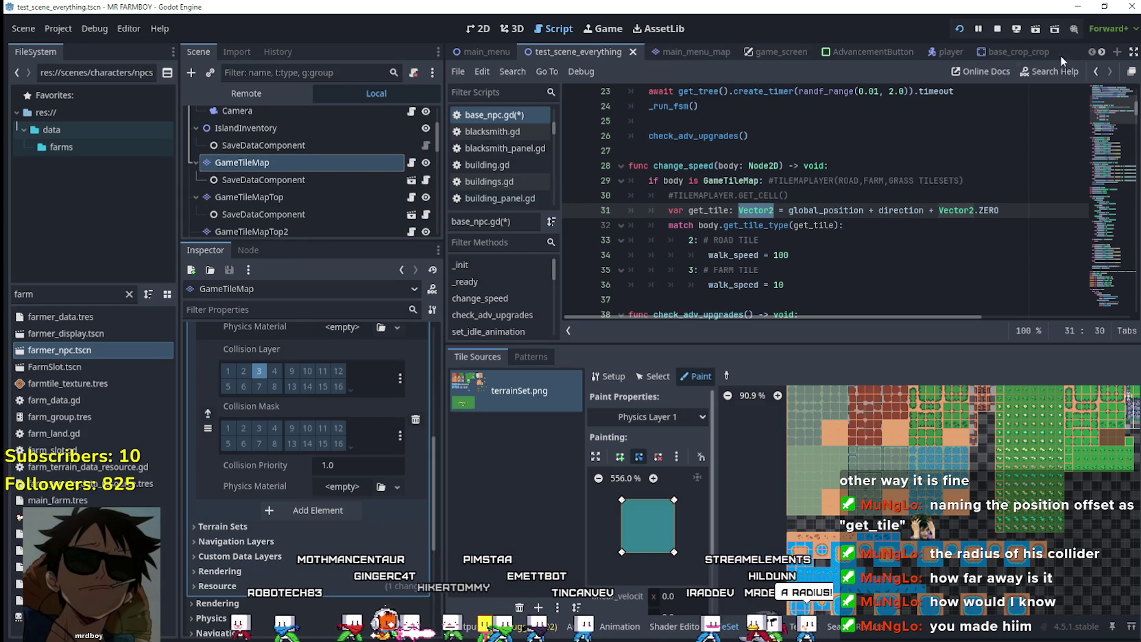
mouse_move(1012, 59)
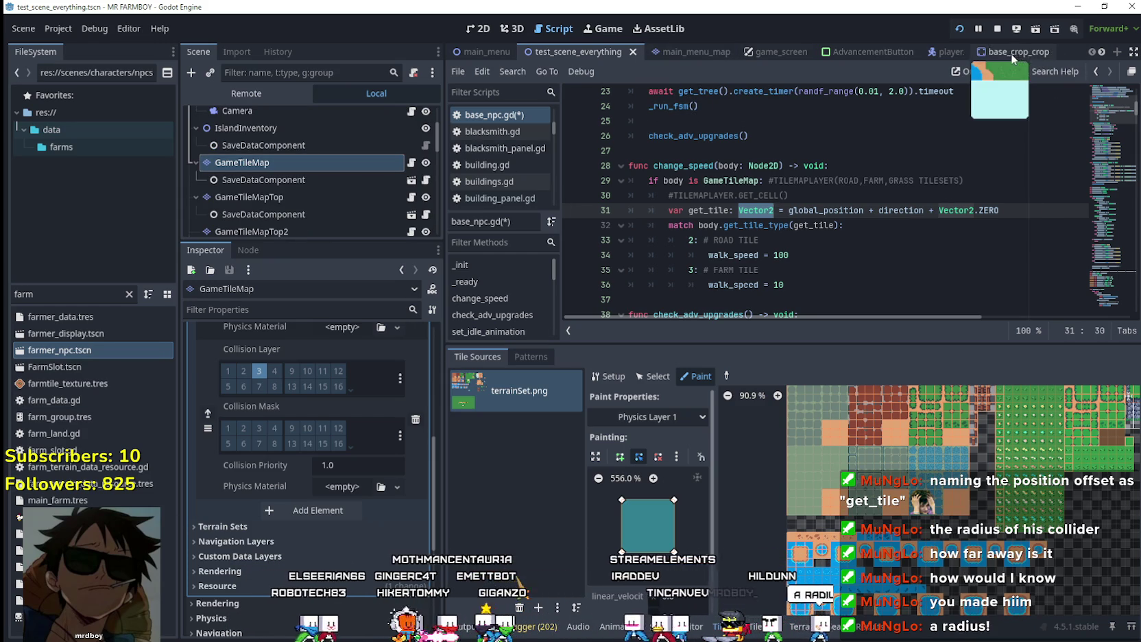
Open farmer_npc.tscn and read the size of the CollisionShape2D's rectangle
left_click(77, 351)
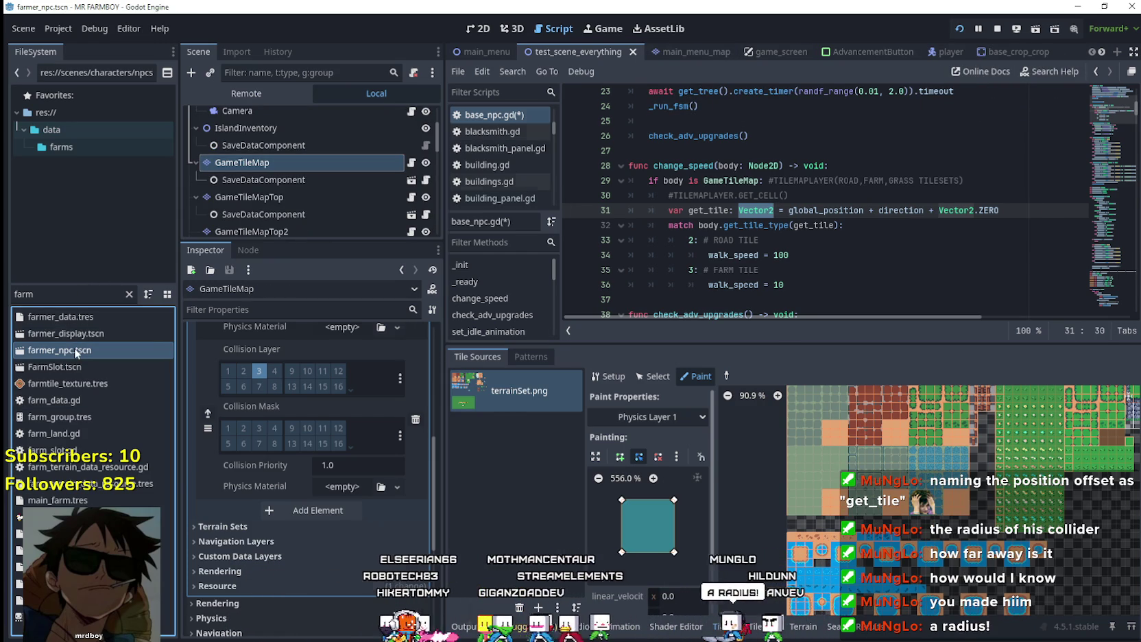
left_click(264, 224)
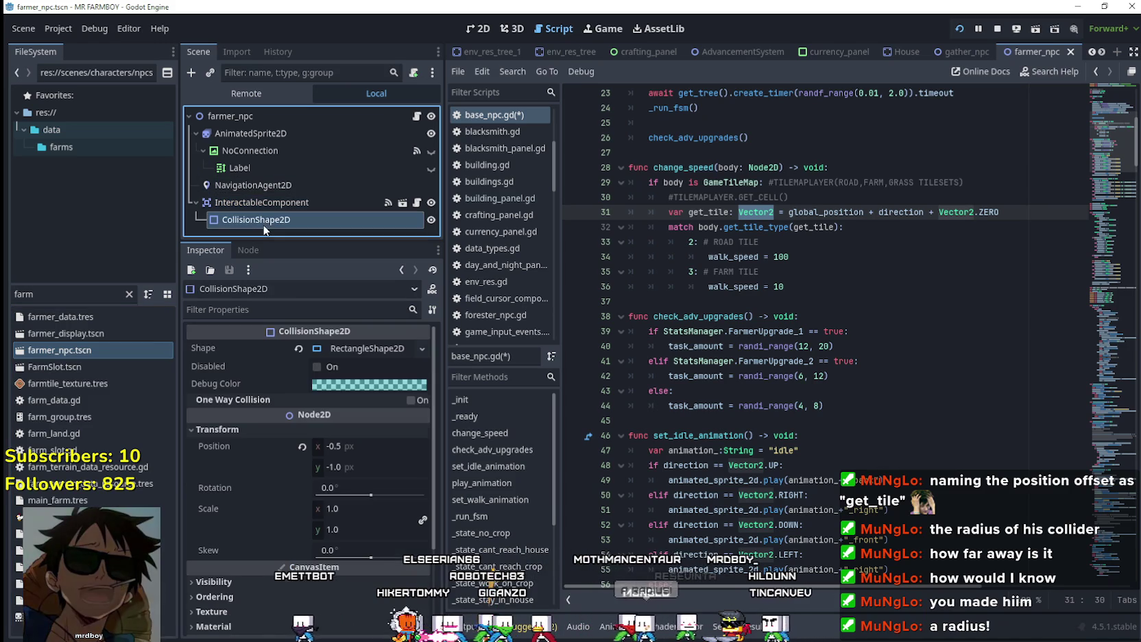
left_click(376, 353)
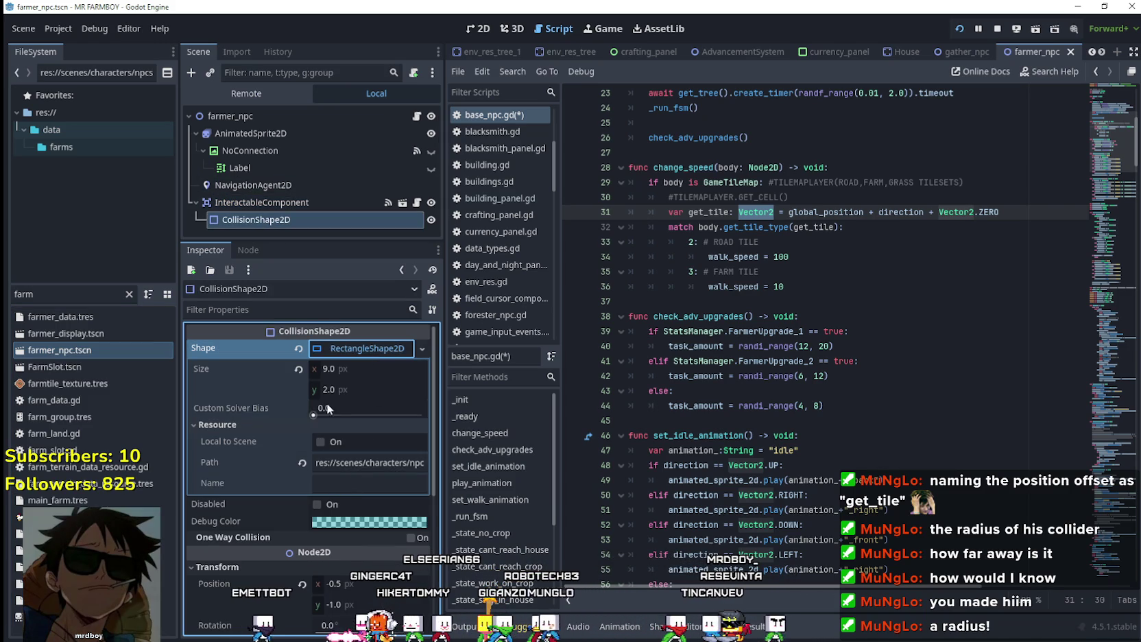
mouse_move(274, 379)
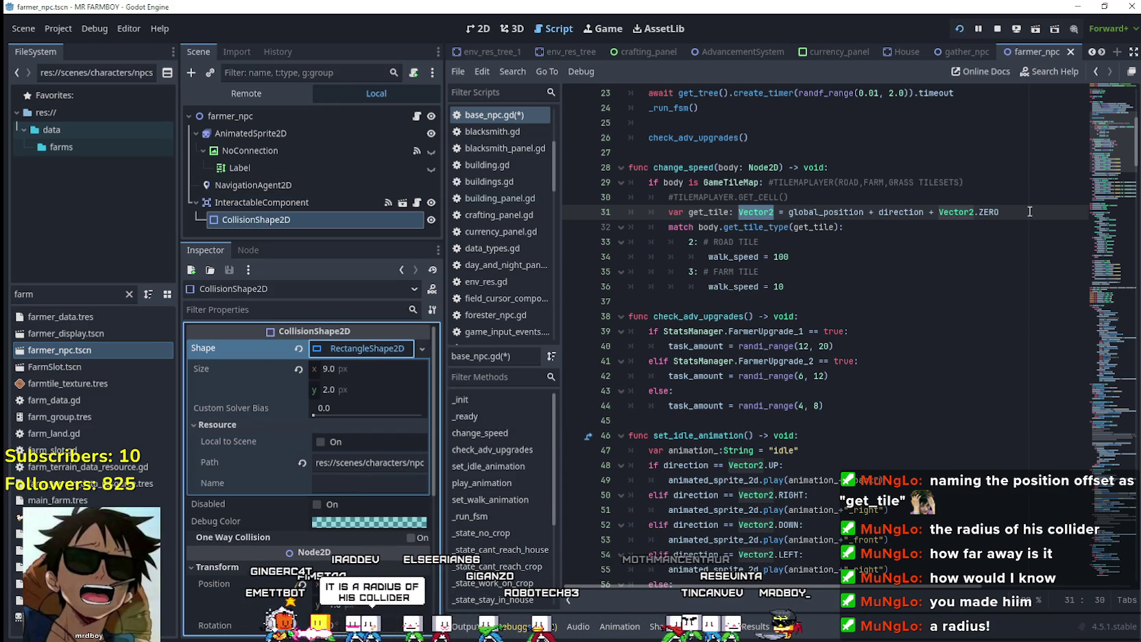
Change line 31's get_tile offset from Vector2.ZERO to Vector2(9, 2) and save the script
key("BackSpace")
key("BackSpace")
key("BackSpace")
type("(")
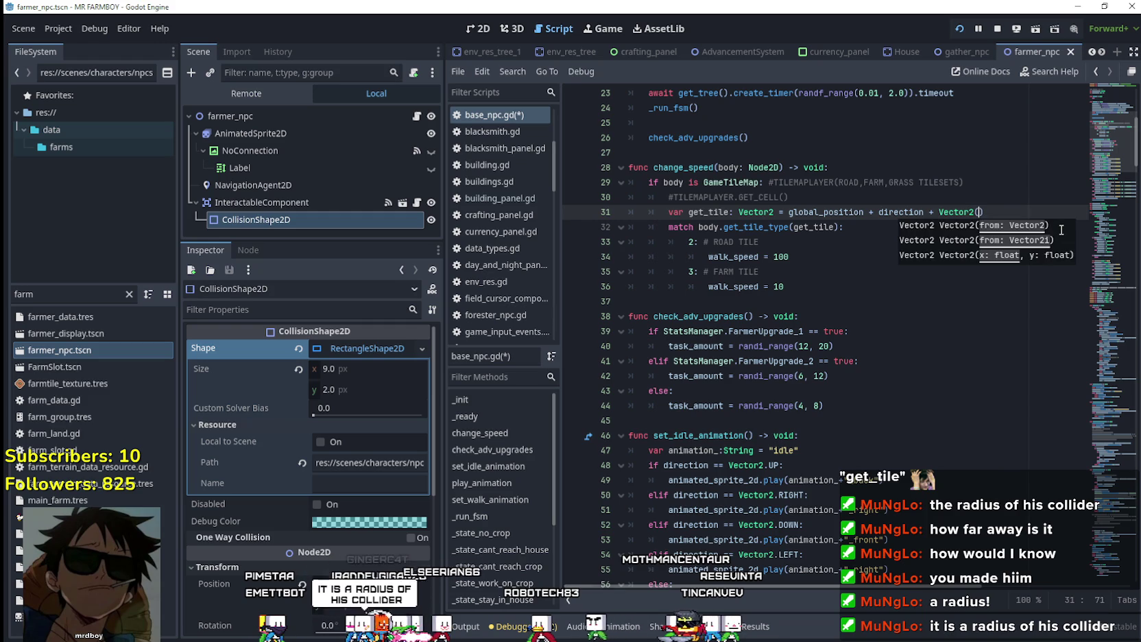
type("9m")
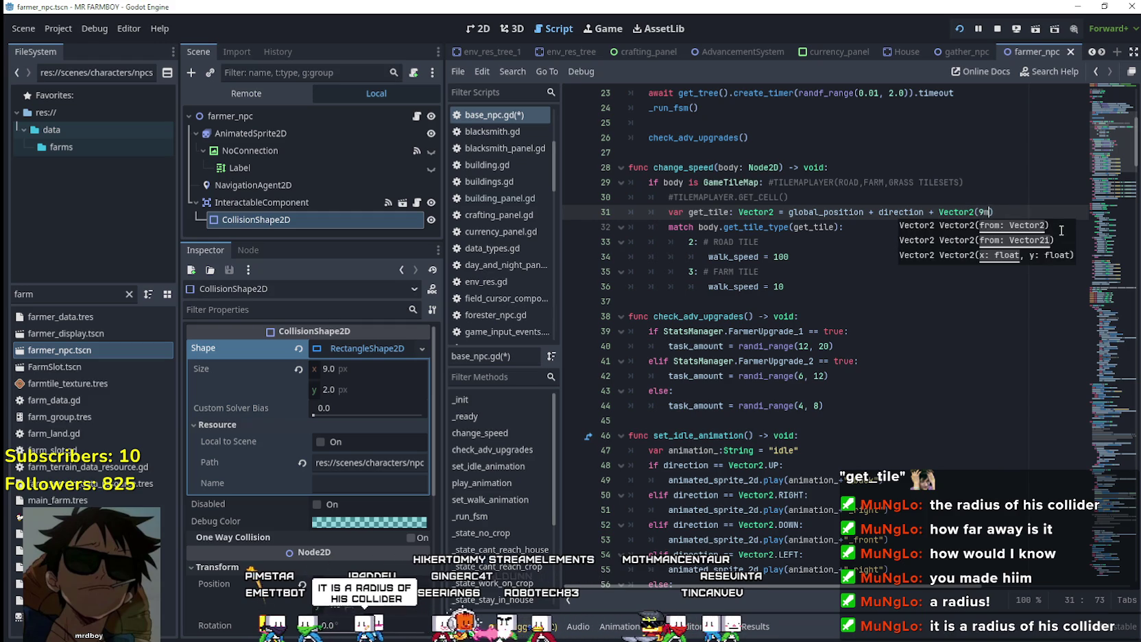
key("BackSpace")
type(", 2")
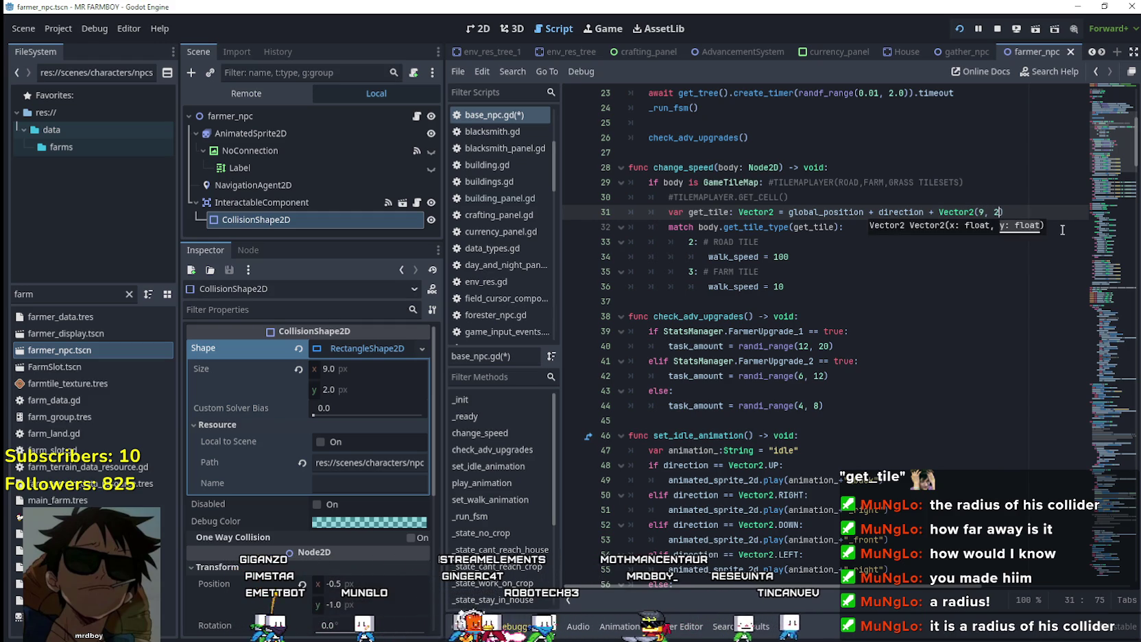
left_click(884, 254)
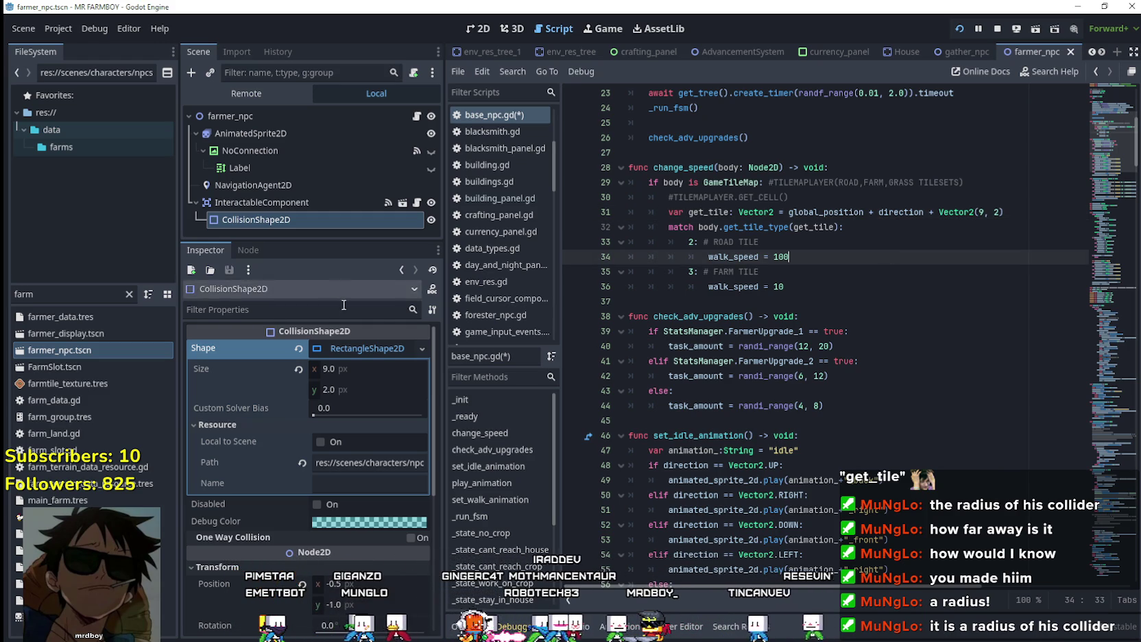
left_click(368, 348)
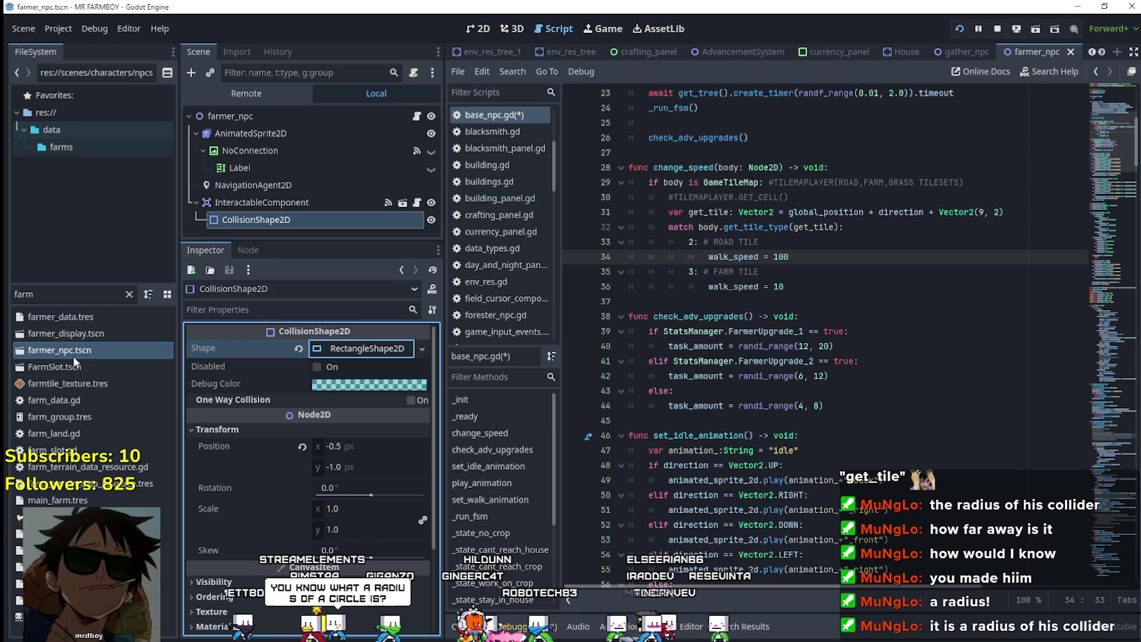
left_click(912, 227)
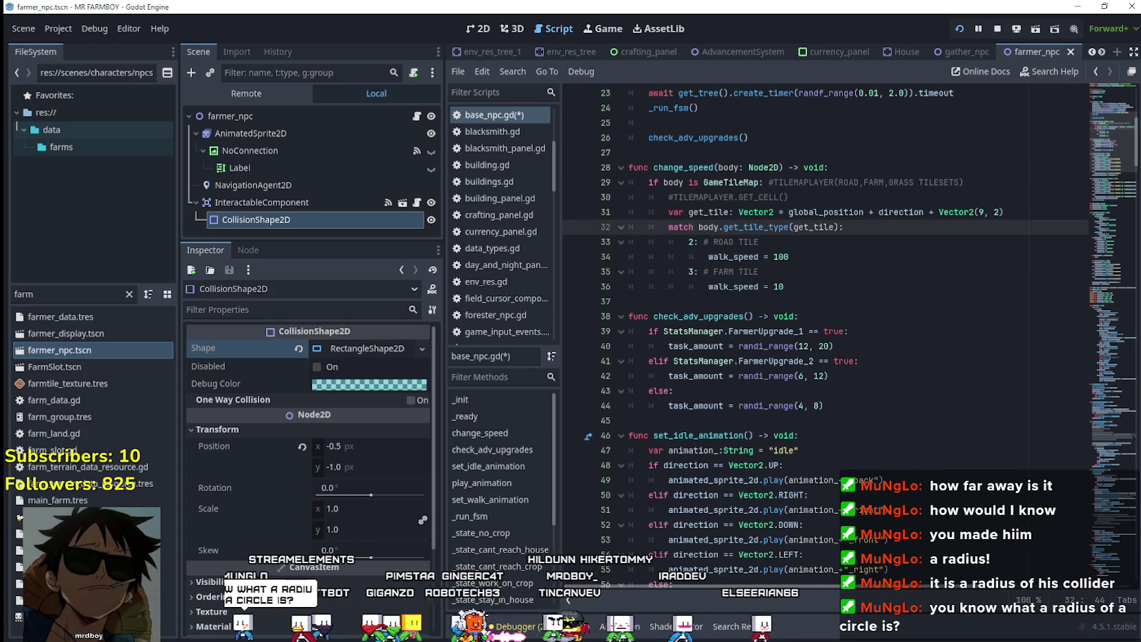
left_click(872, 237)
key("ctrl+s")
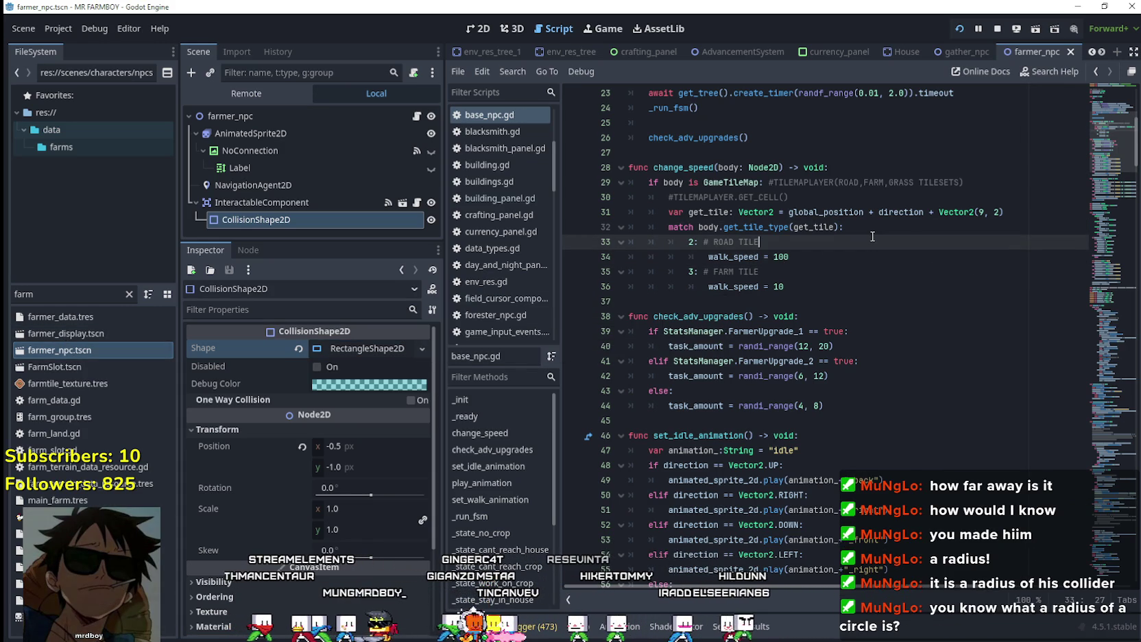
Review the offset expression and the farm tile case before switching to the game
left_click_drag(1027, 208, 793, 219)
left_click(724, 213)
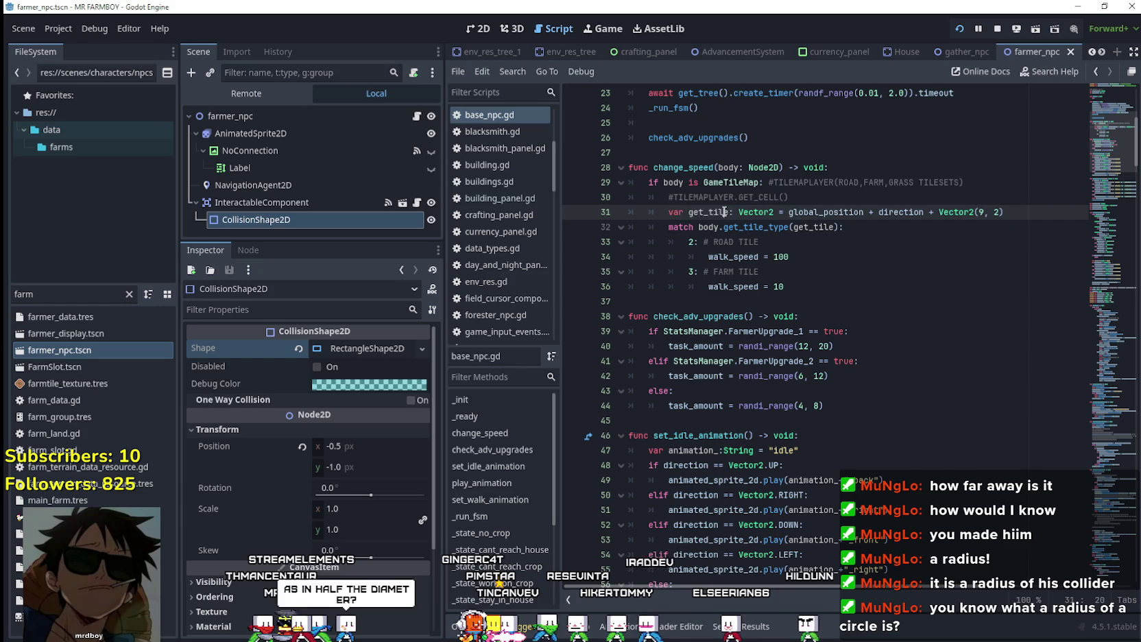
left_click(852, 269)
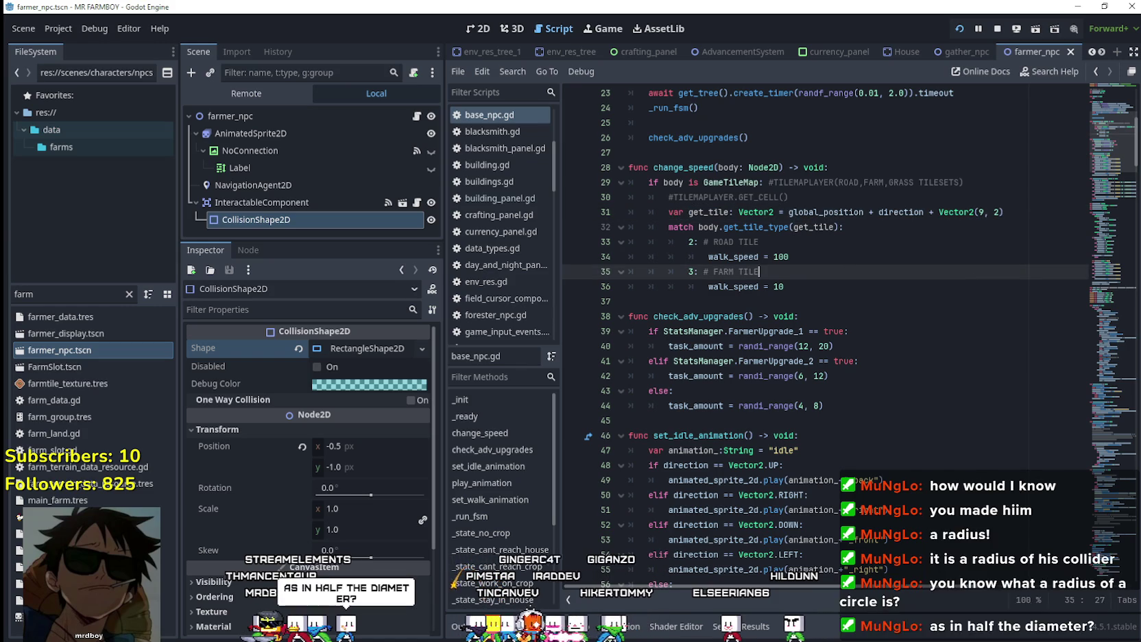
key("alt+Tab")
Close the running game, relaunch it, and load save slot 2
key("Escape")
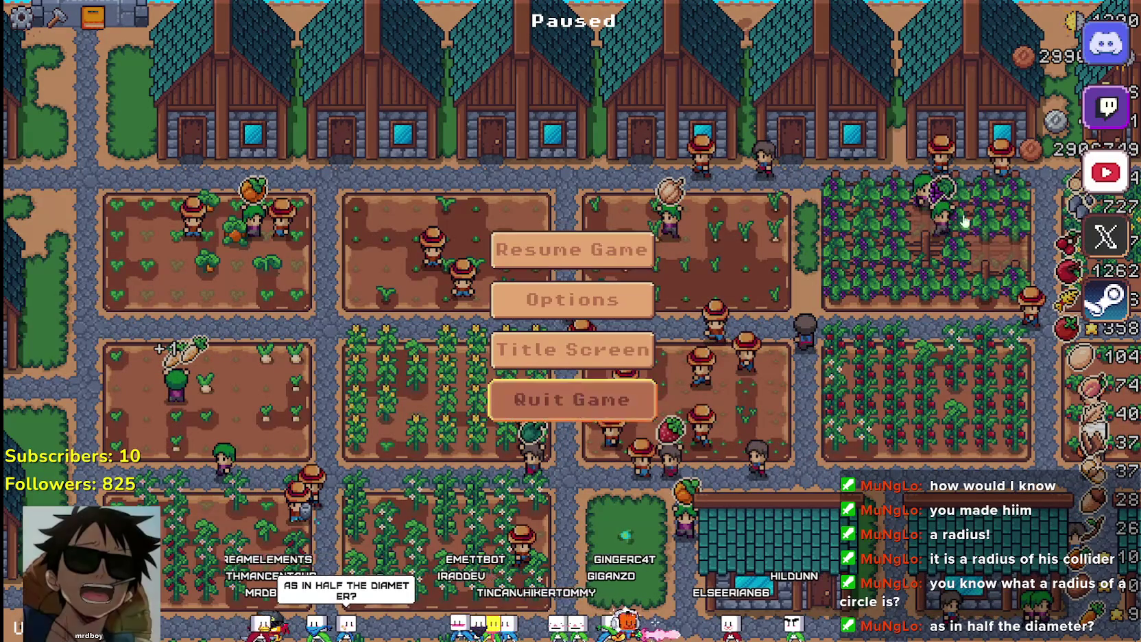
left_click(576, 400)
left_click(959, 31)
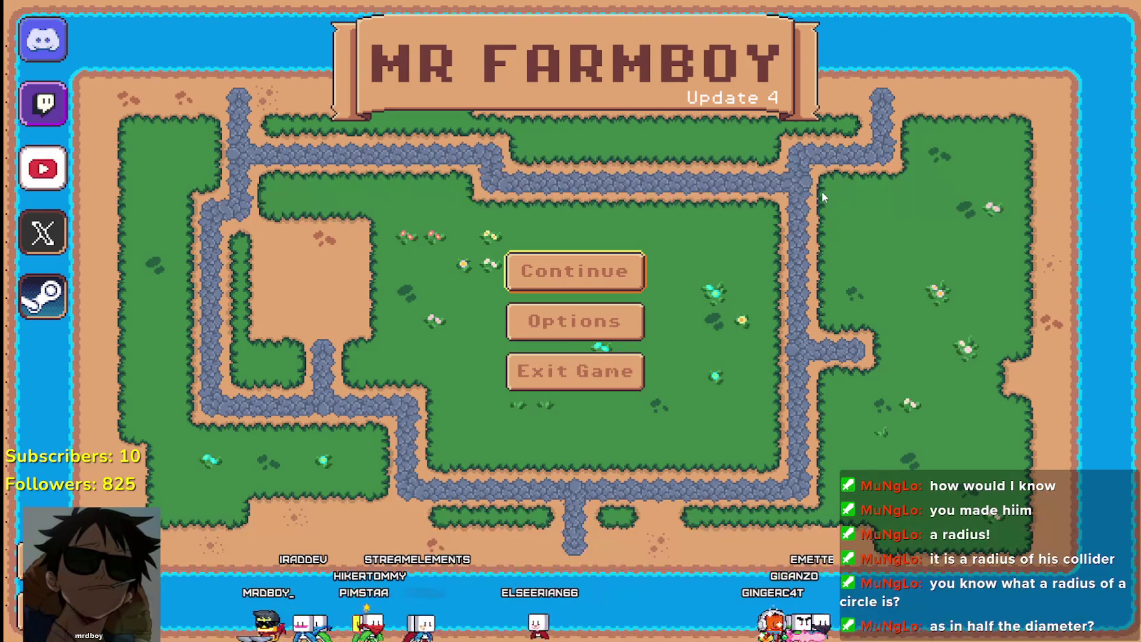
left_click(575, 278)
left_click(594, 325)
left_click(501, 316)
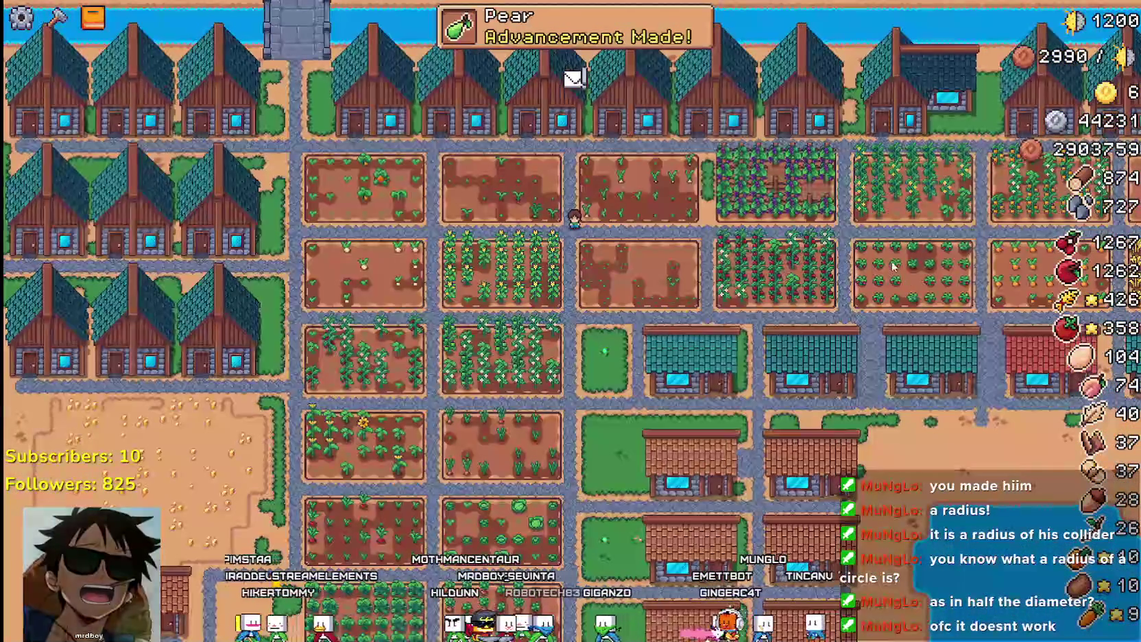
Zoom around the farm to watch the farmers walk, then quit back to the editor
scroll(638, 305, "down", 5)
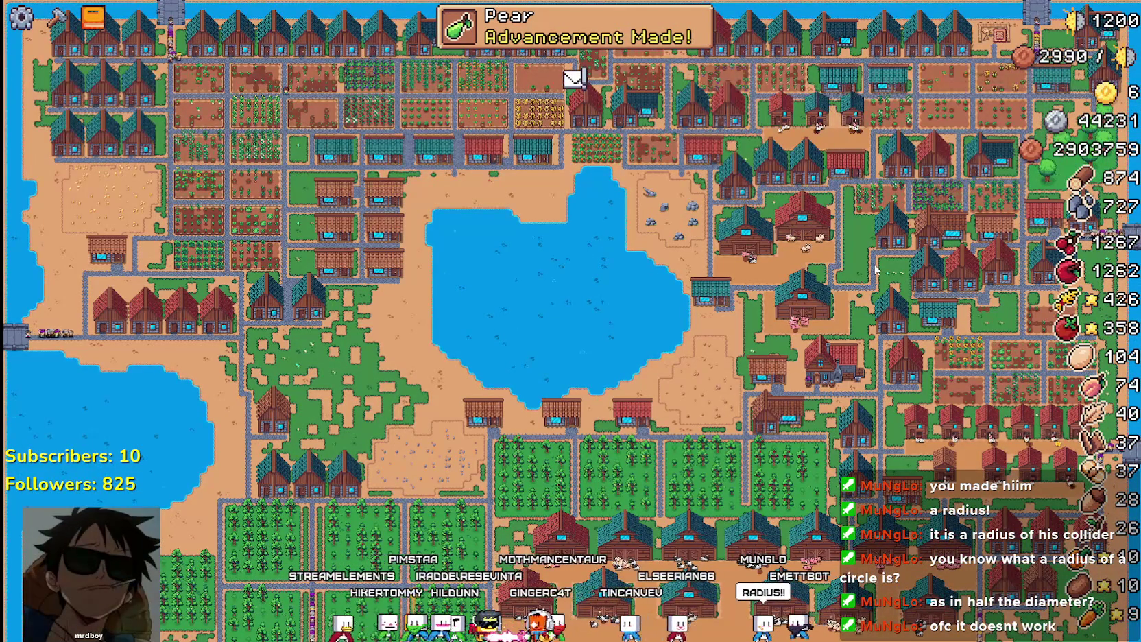
scroll(534, 162, "up", 5)
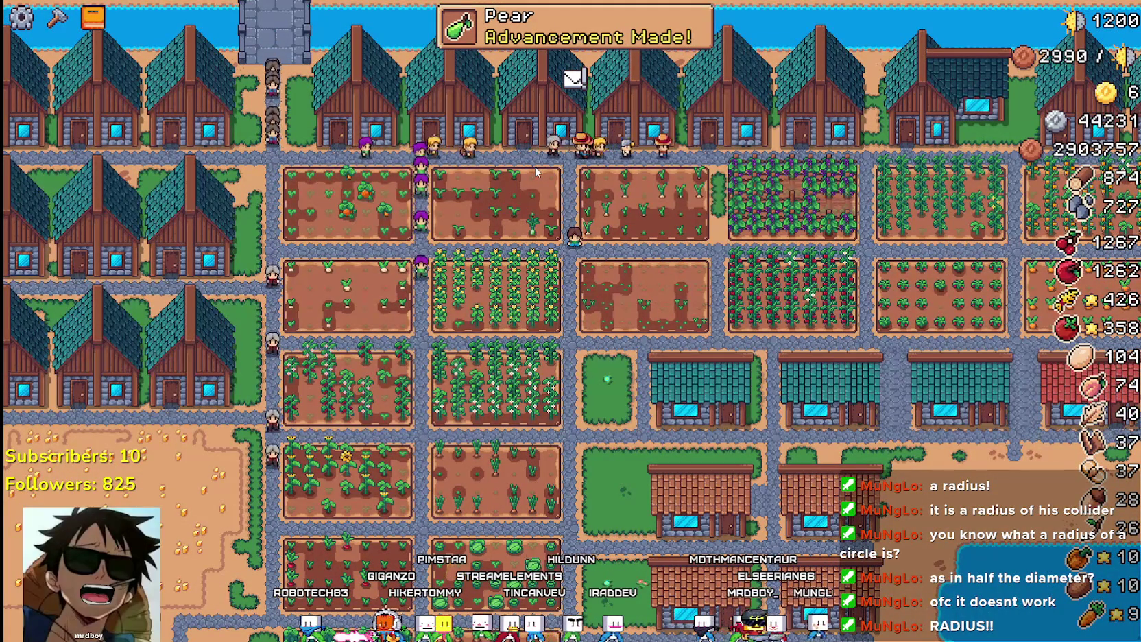
scroll(535, 166, "up", 5)
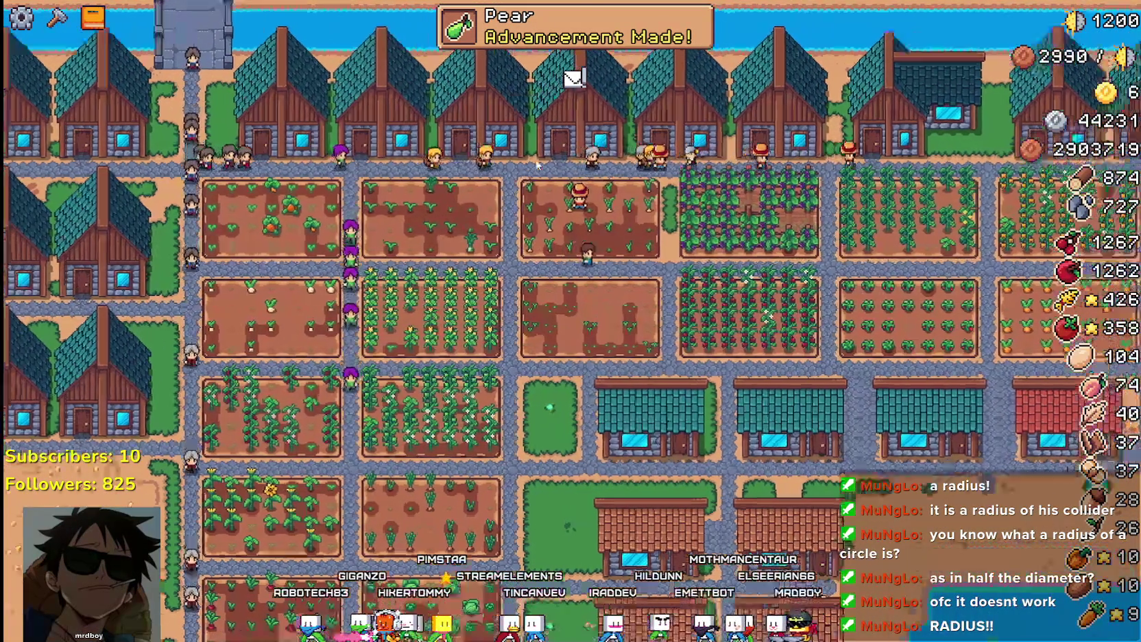
scroll(535, 166, "down", 2)
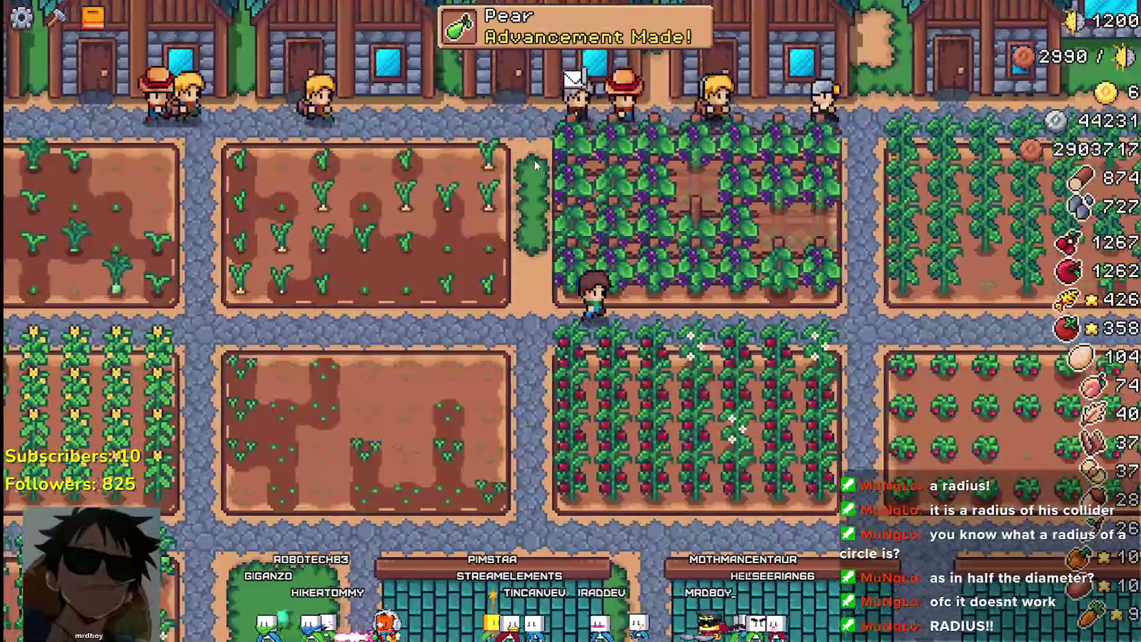
scroll(534, 166, "down", 2)
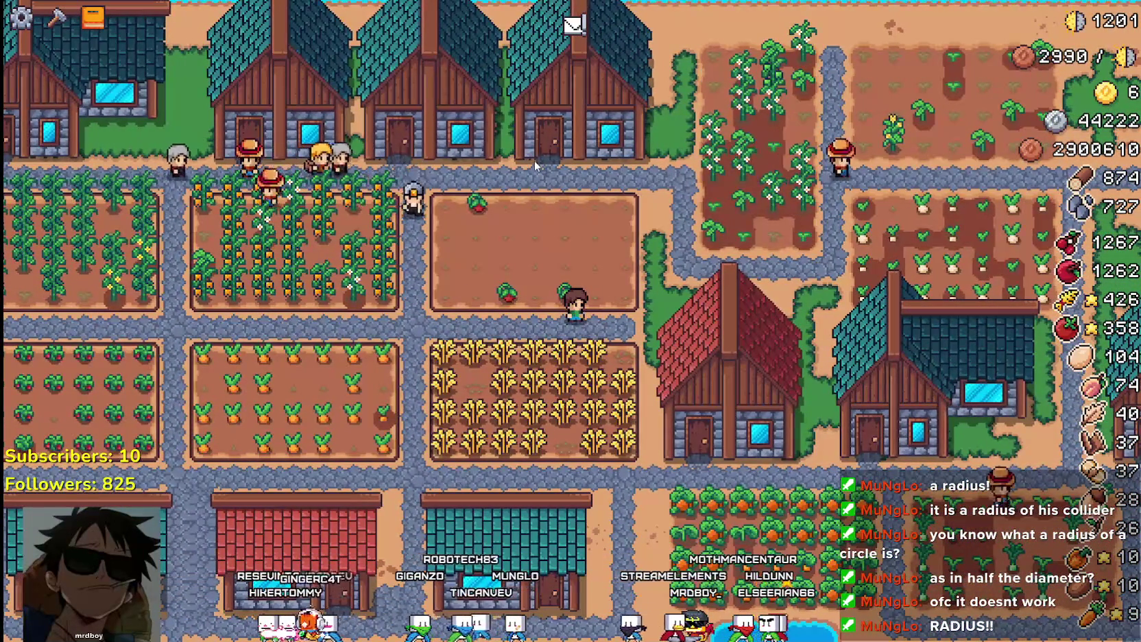
key("Escape")
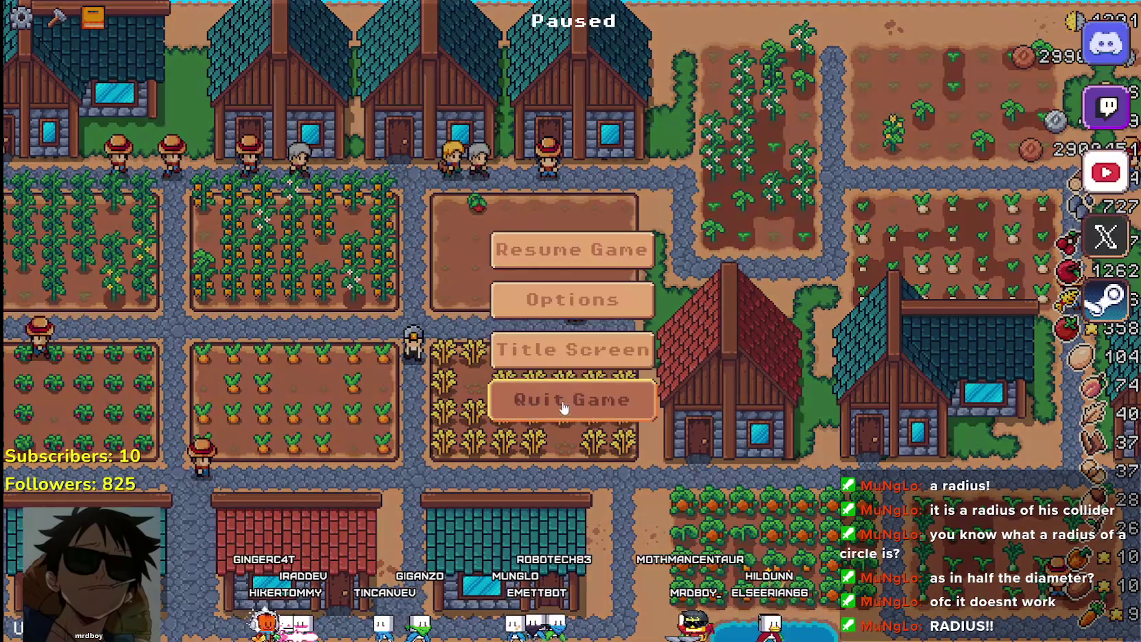
key("F8")
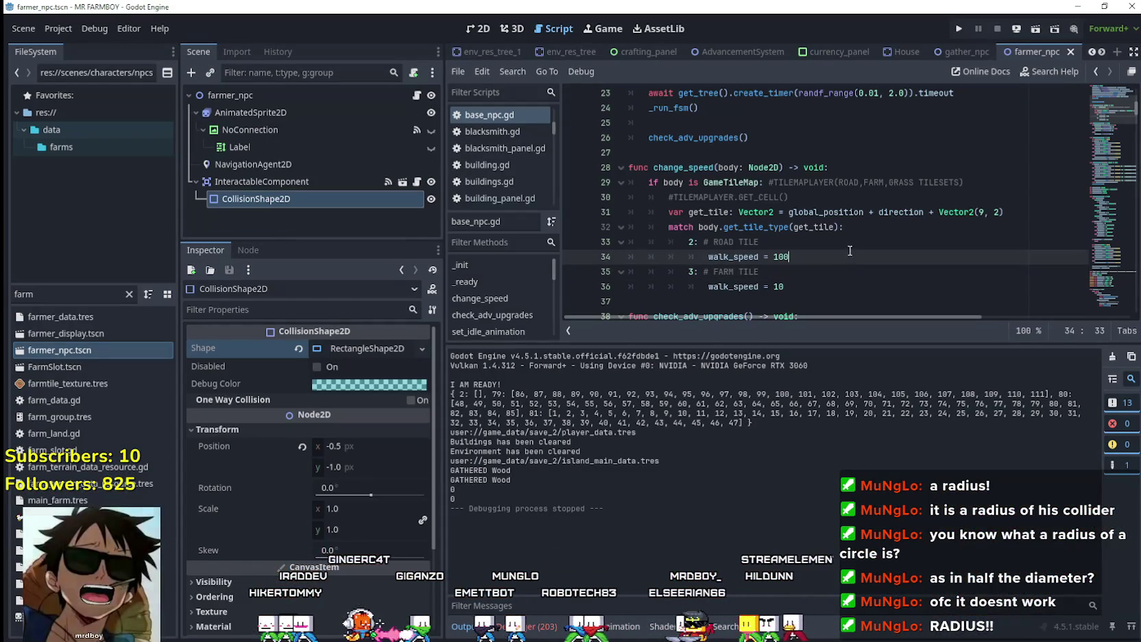
Select lines 30–31 in change_speed and recheck the farmer collider's size
left_click(875, 212)
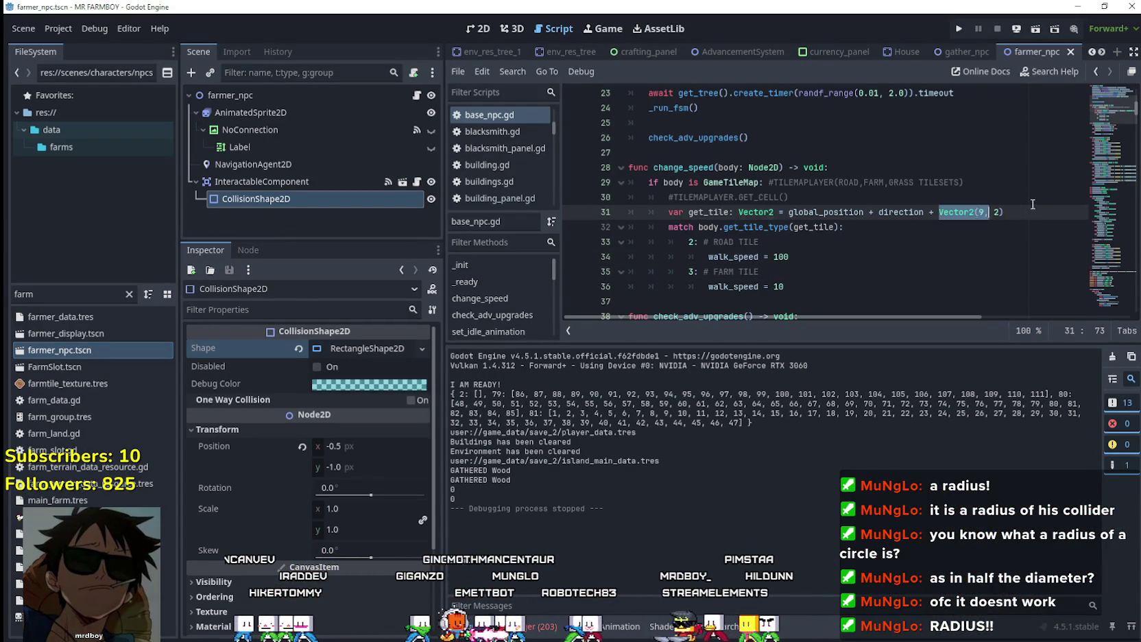
key("shift+Up")
left_click(57, 355)
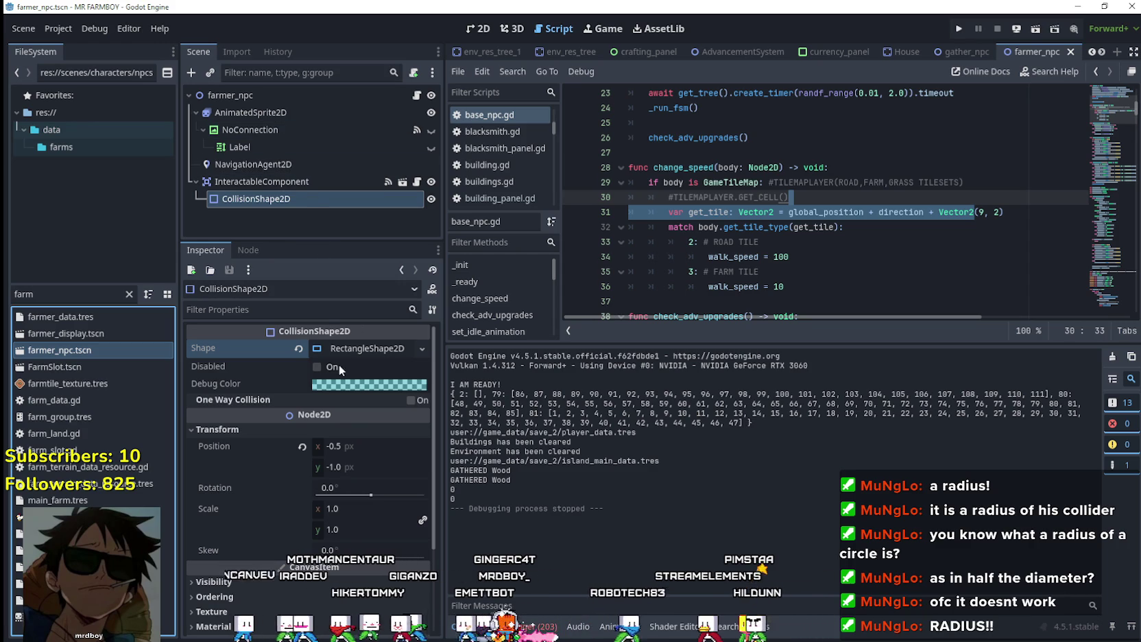
left_click(358, 348)
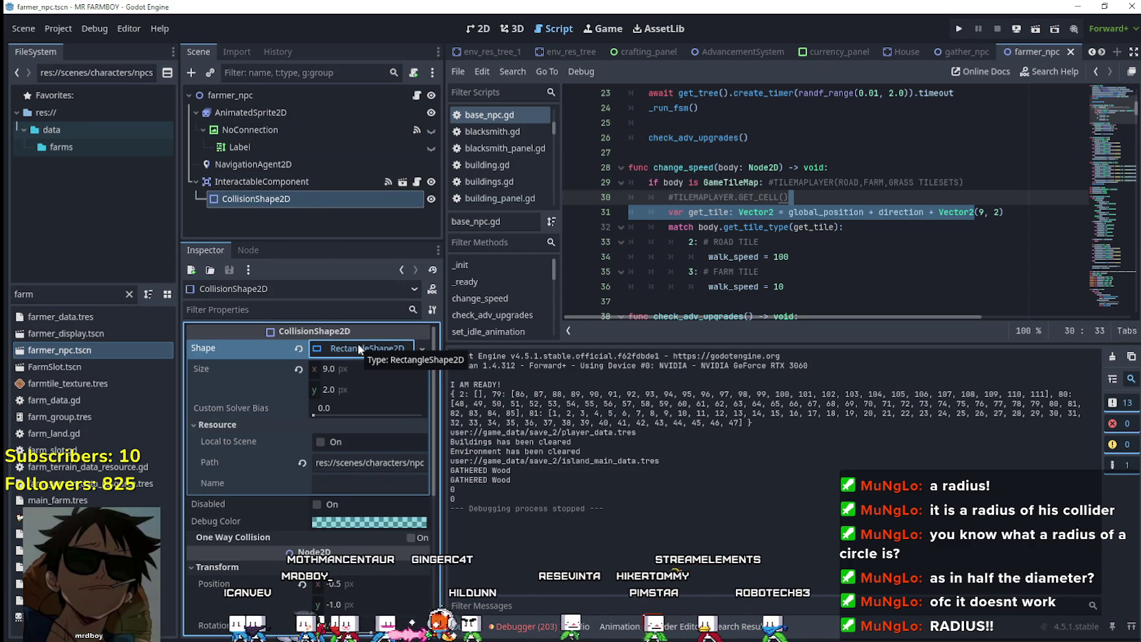
Check the InteractableComponent's collision layers, then show the CollisionShape2D's properties at (-0.5, -1.0)
scroll(335, 428, "down", 3)
scroll(212, 552, "down", 2)
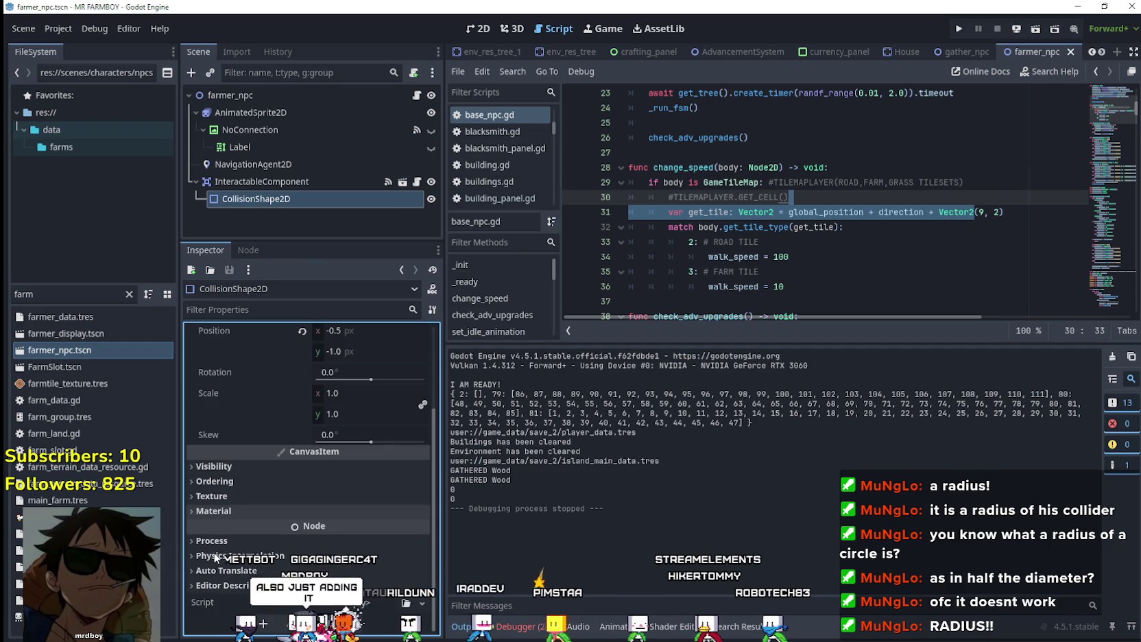
scroll(231, 388, "up", 3)
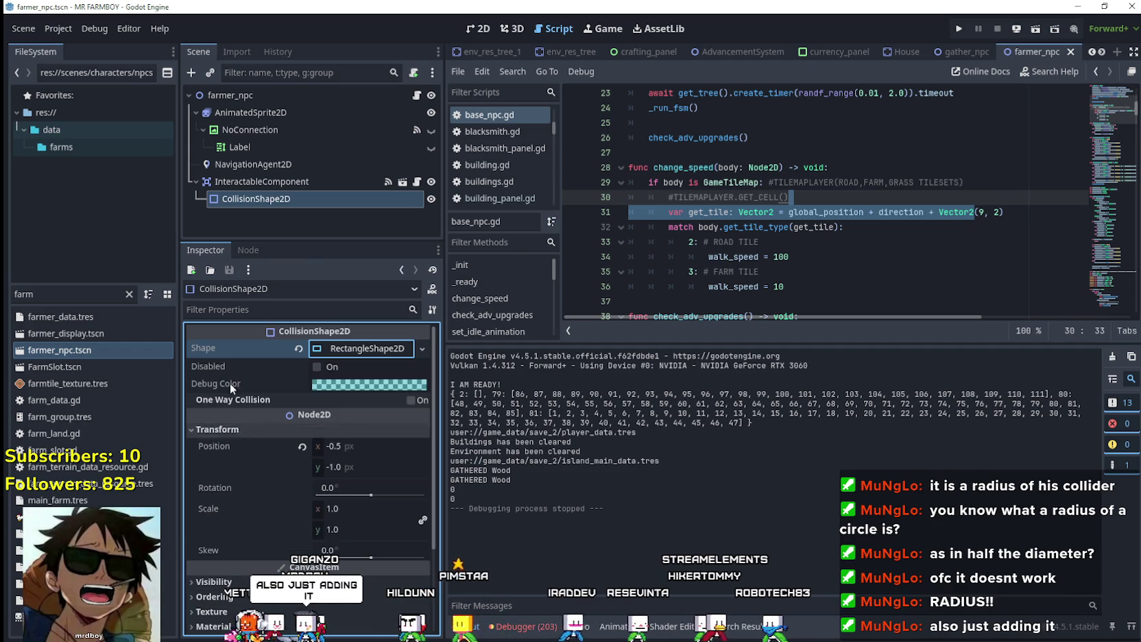
left_click(304, 182)
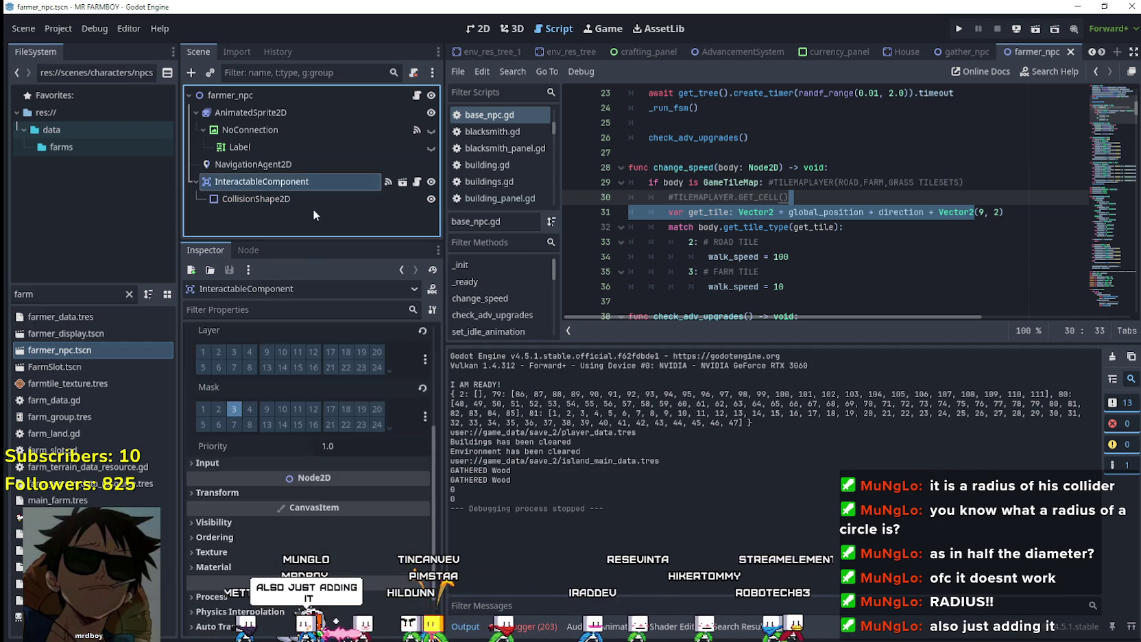
left_click(314, 215)
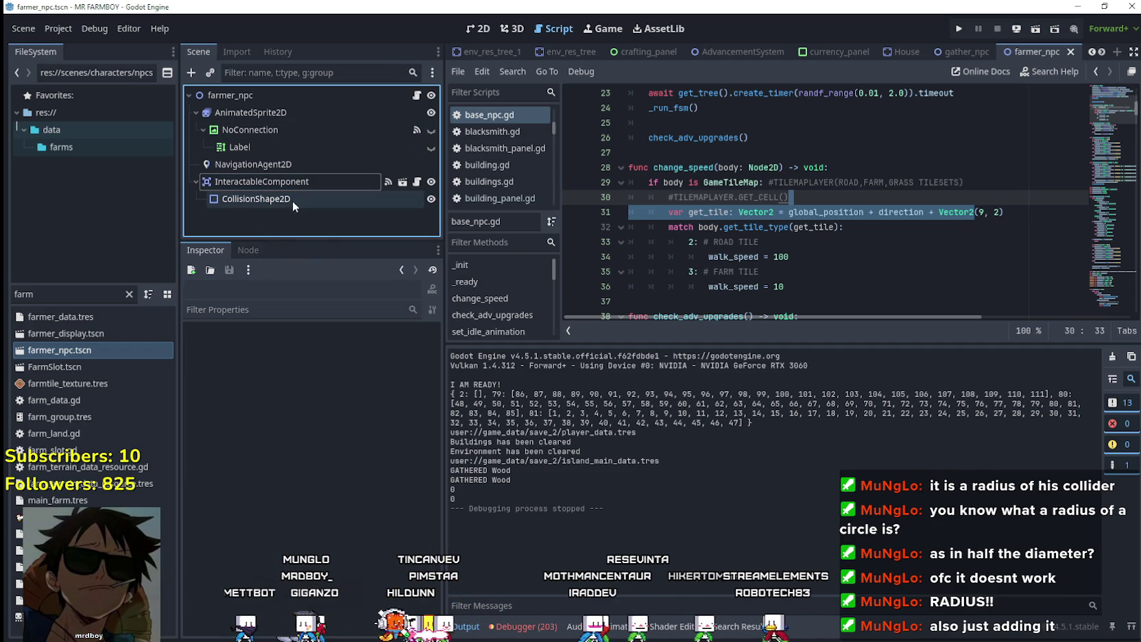
left_click(286, 201)
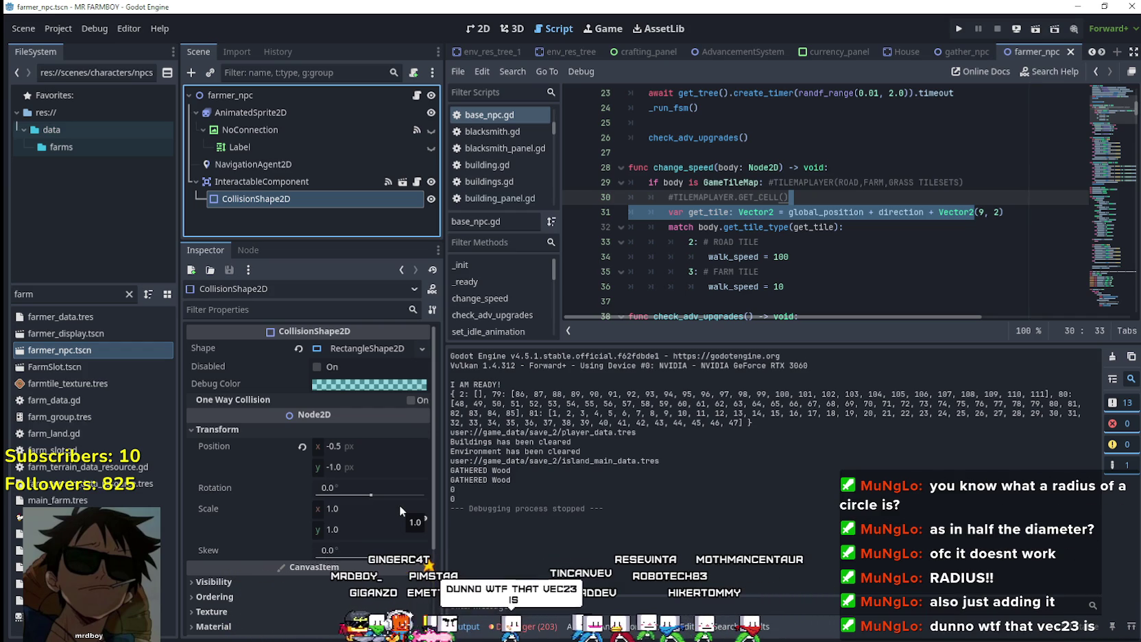
Switch to the 2D view, expand the RectangleShape2D, and pan to the farmer's feet
key("Down")
key("Down")
key("Down")
left_click(473, 30)
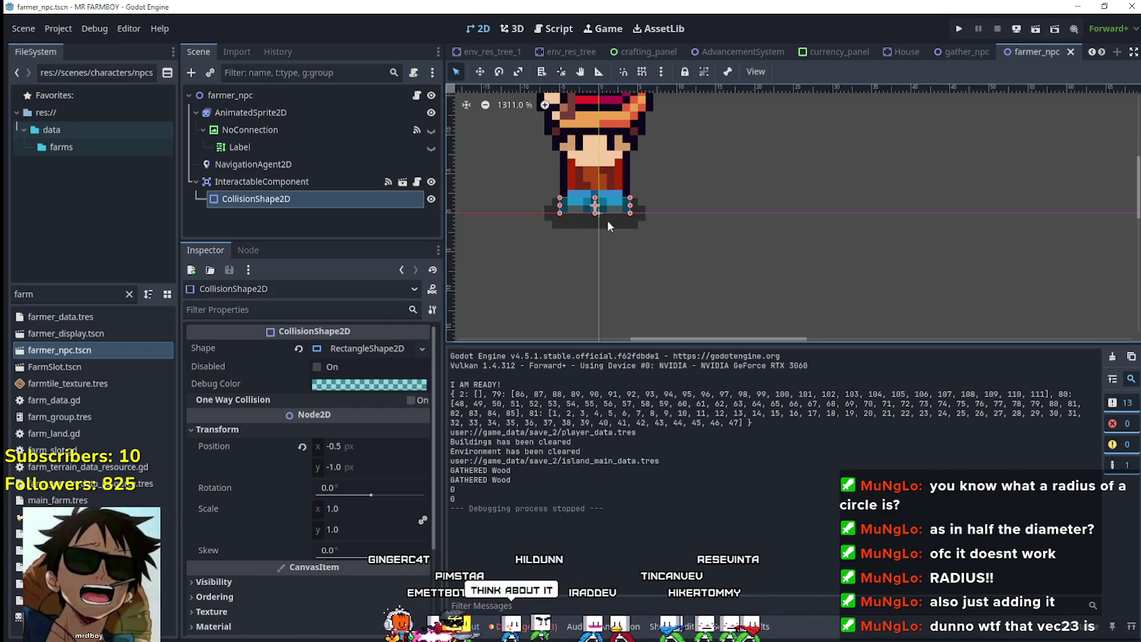
scroll(590, 206, "up", 5)
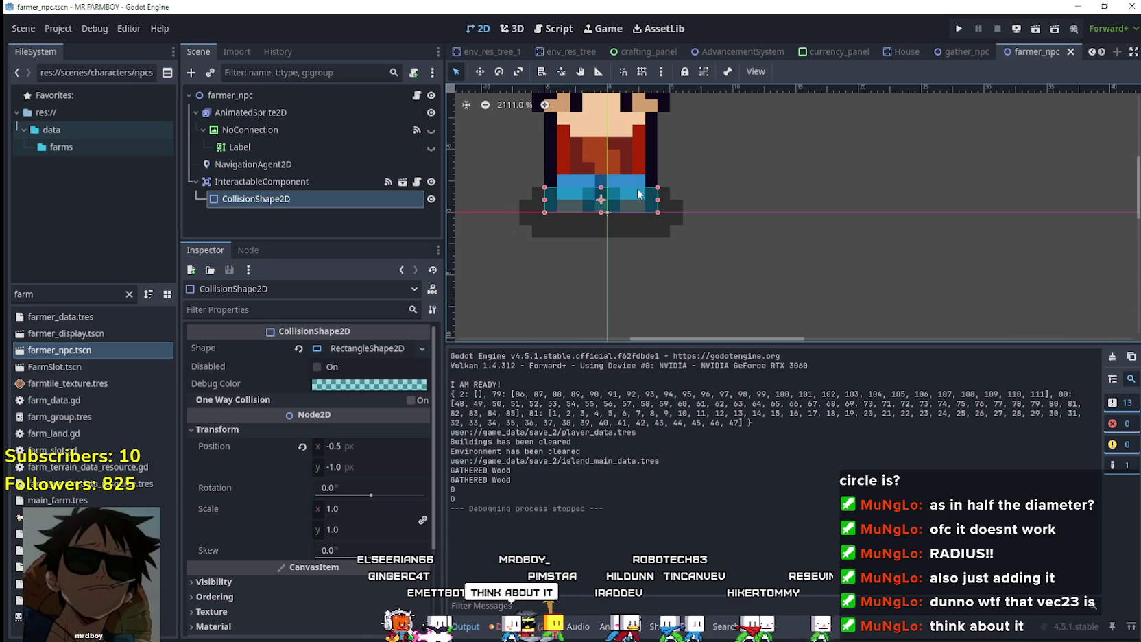
left_click(358, 350)
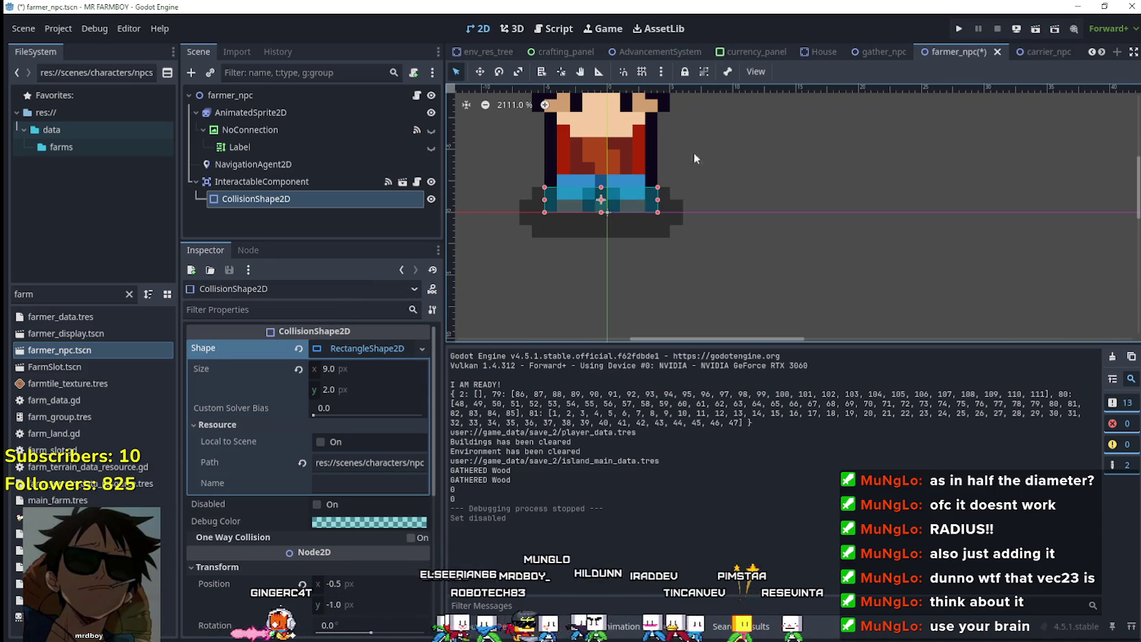
left_click_drag(694, 153, 681, 162)
scroll(613, 223, "down", 3)
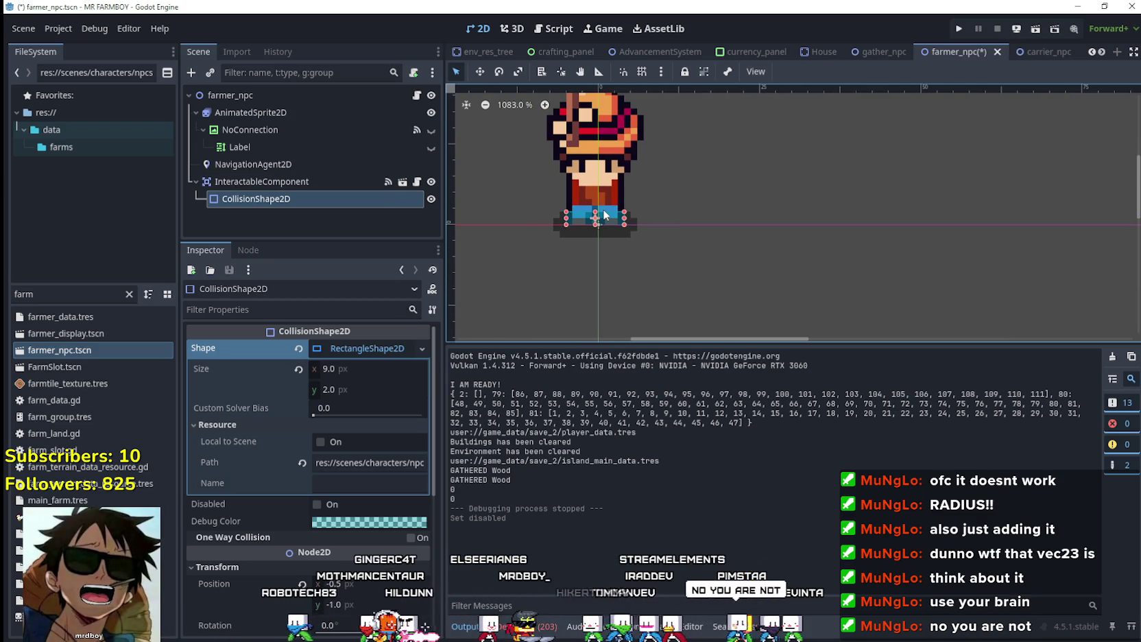
scroll(591, 198, "down", 2)
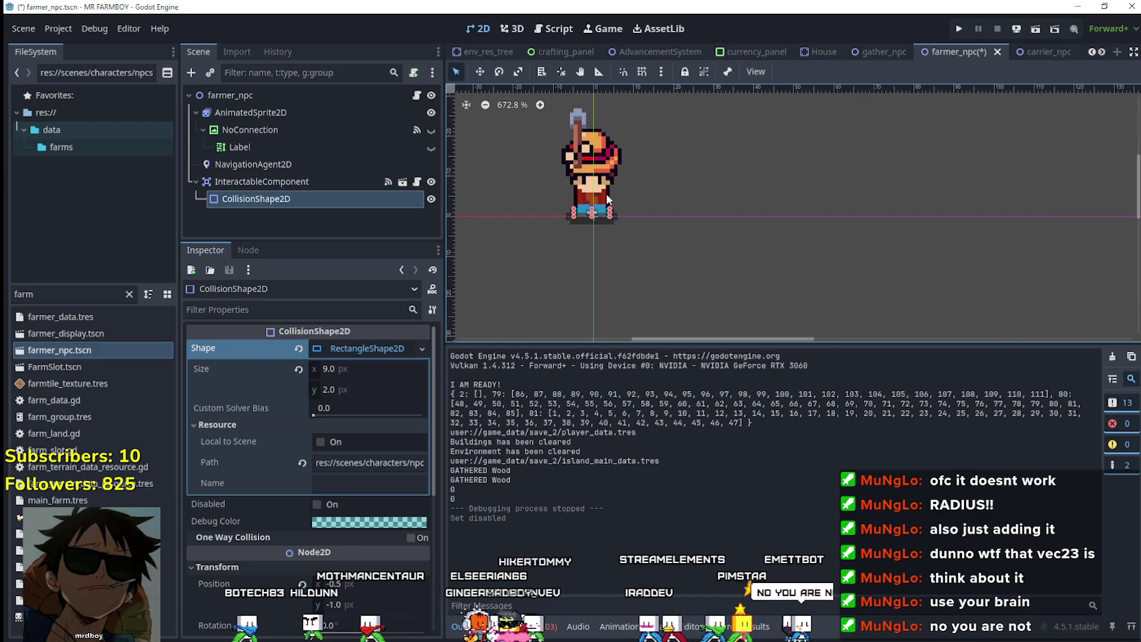
scroll(531, 223, "down", 1)
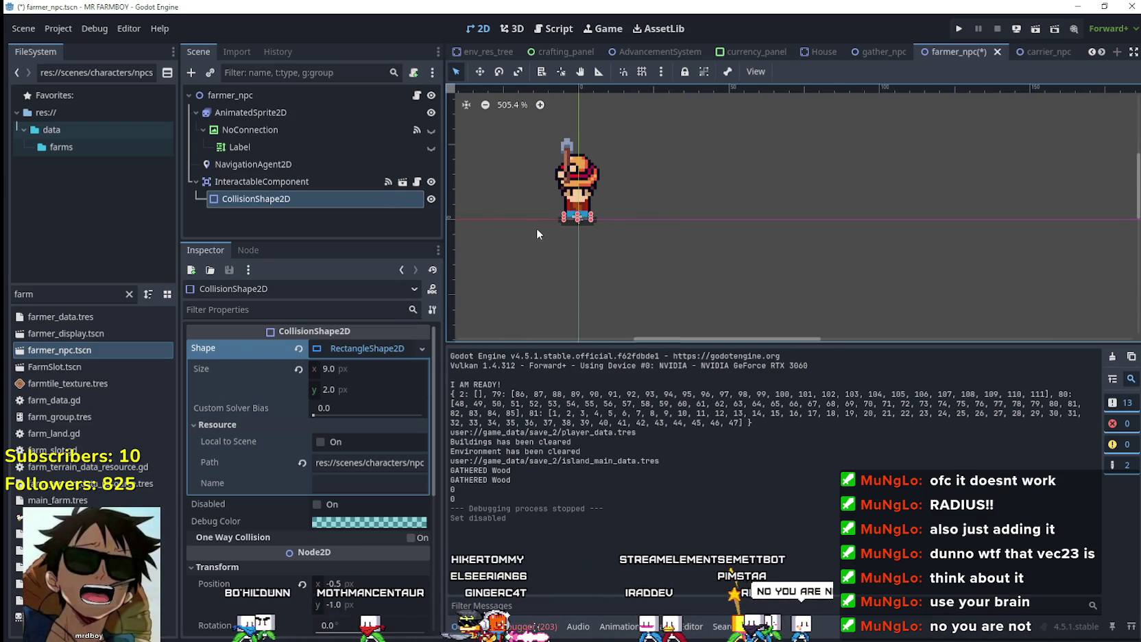
Reselect the collision shape and zoom around the 9 × 2 collider at the sprite's feet
left_click(312, 184)
scroll(467, 207, "up", 1)
left_click(267, 198)
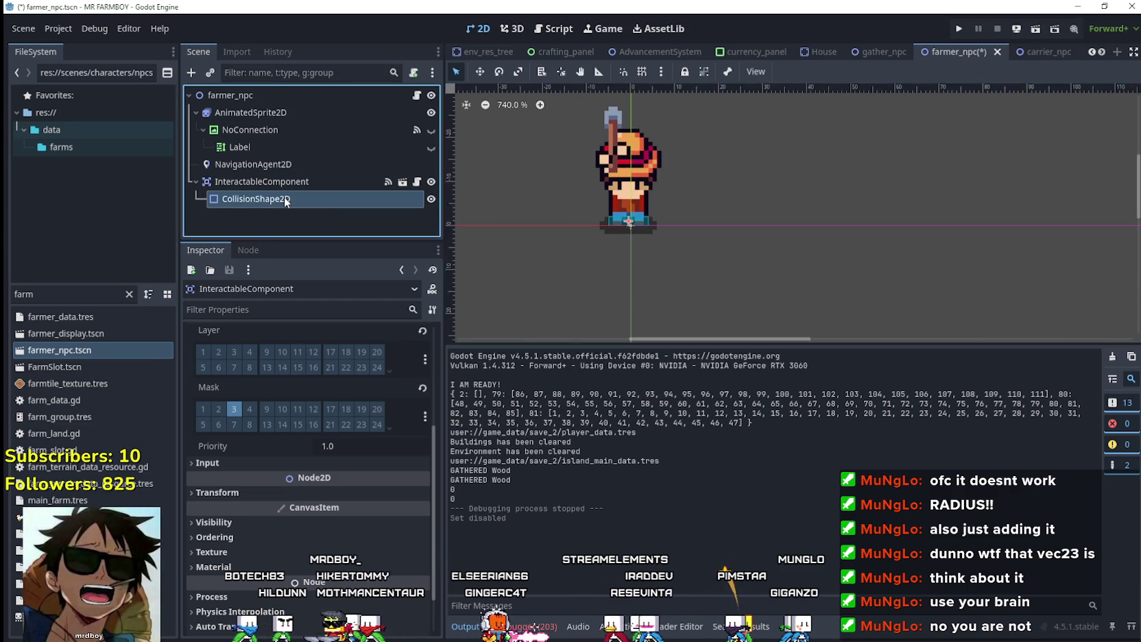
scroll(584, 208, "up", 8)
scroll(599, 205, "up", 1)
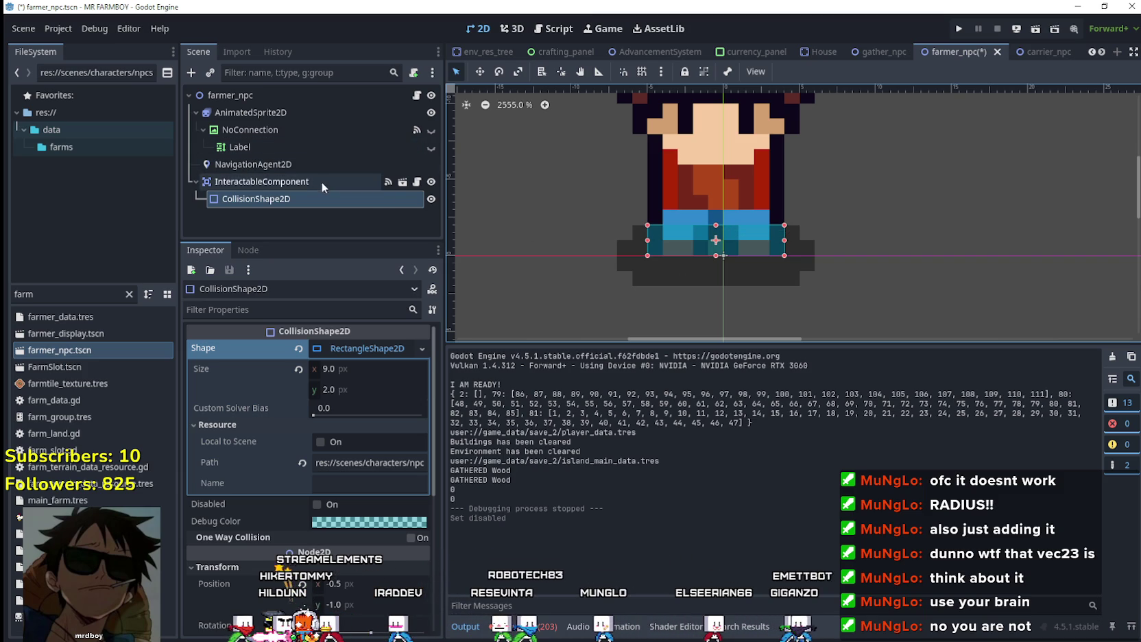
scroll(796, 209, "down", 2)
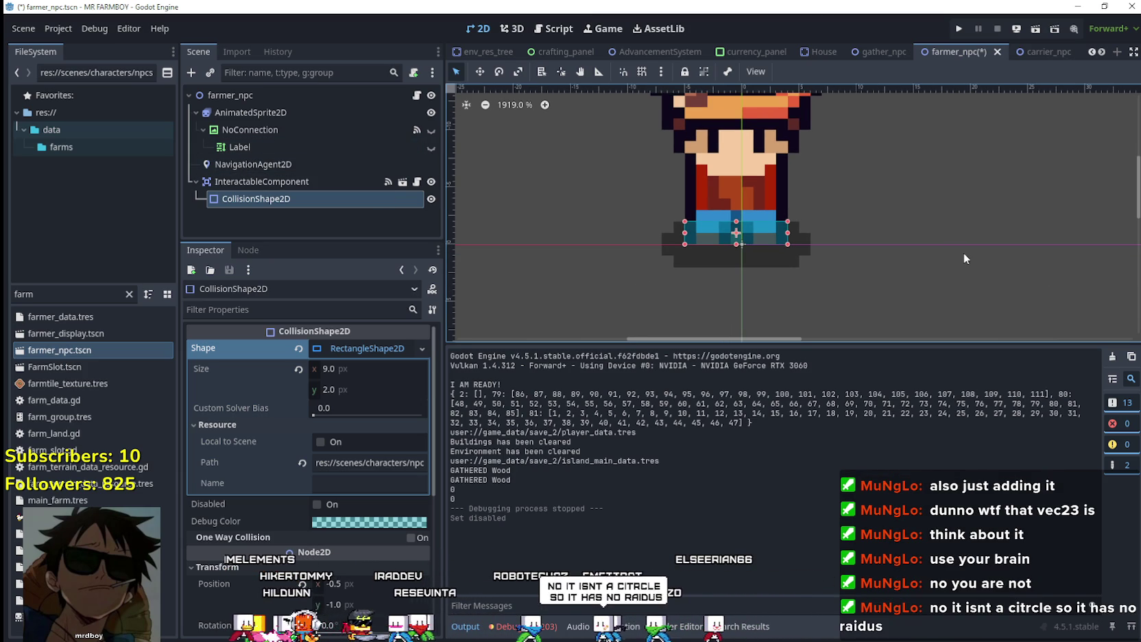
scroll(962, 253, "left", 1)
scroll(877, 260, "left", 1)
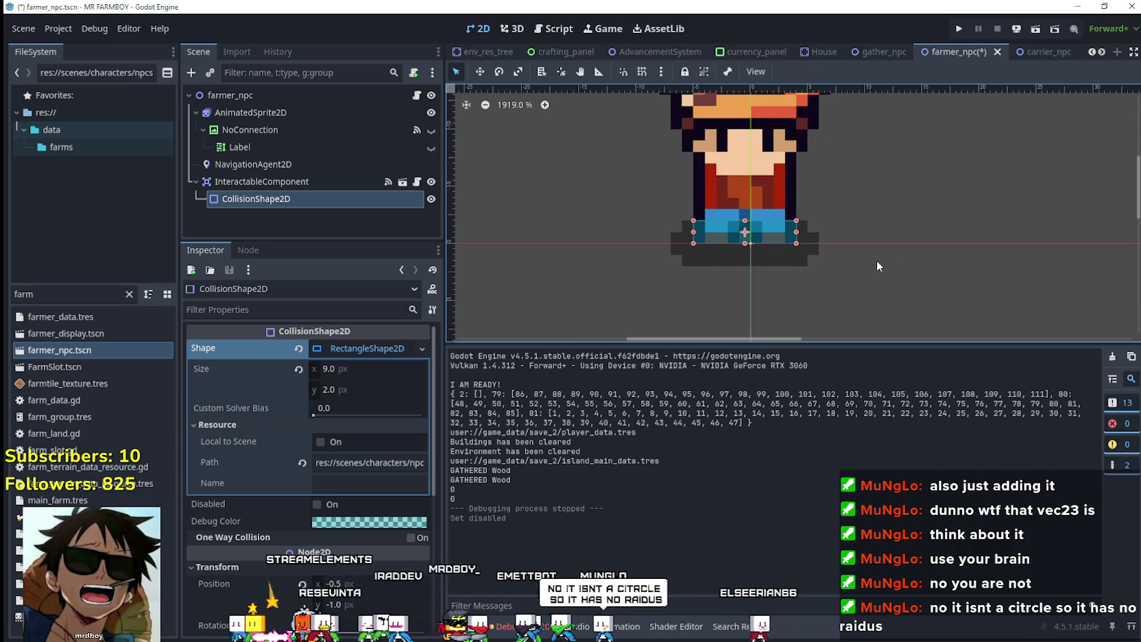
scroll(876, 260, "up", 2)
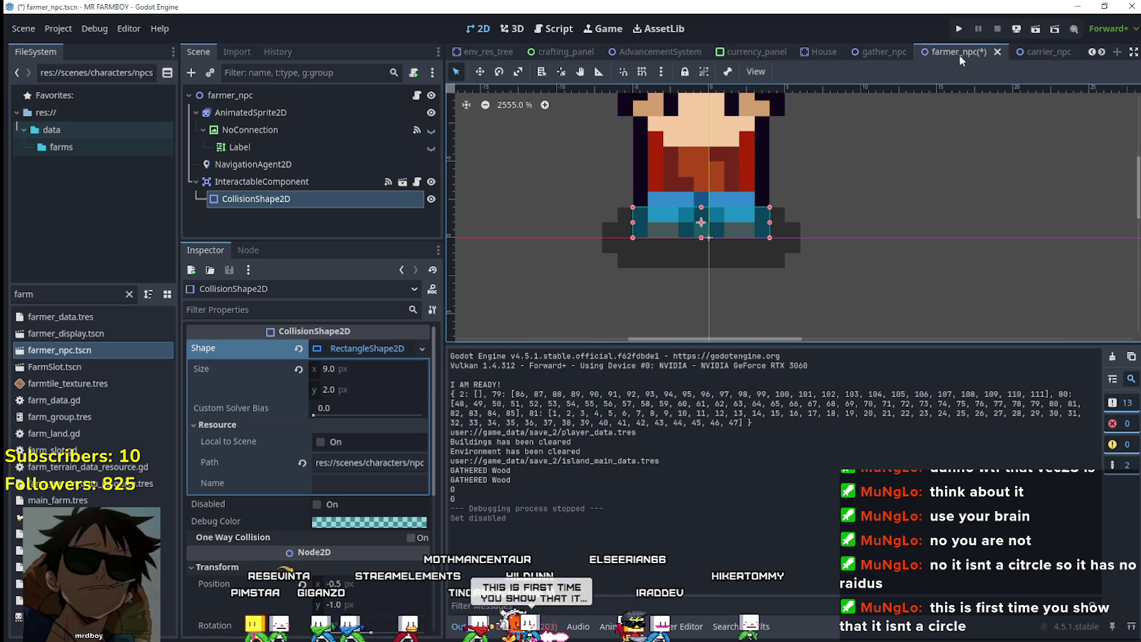
scroll(897, 286, "down", 2)
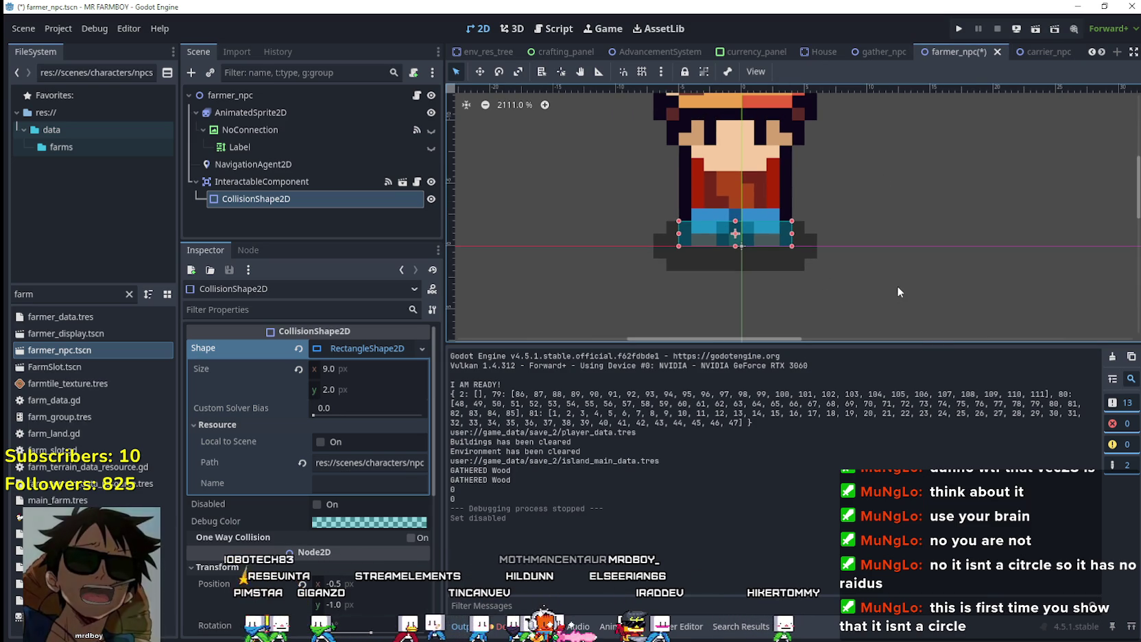
scroll(894, 278, "down", 2)
scroll(893, 280, "down", 1)
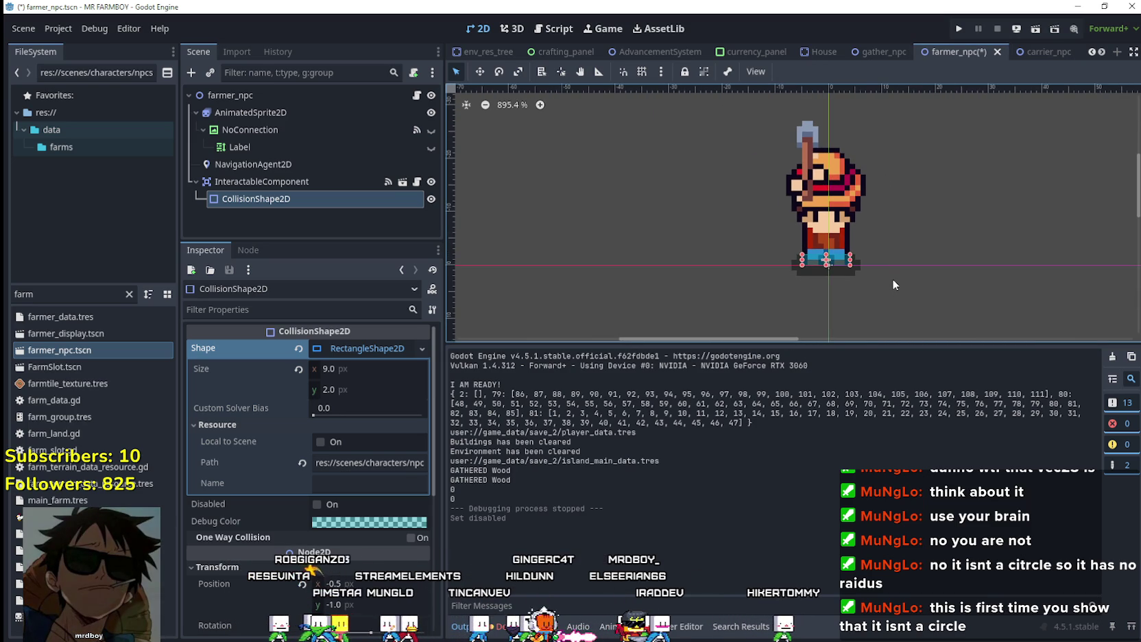
scroll(895, 284, "up", 2)
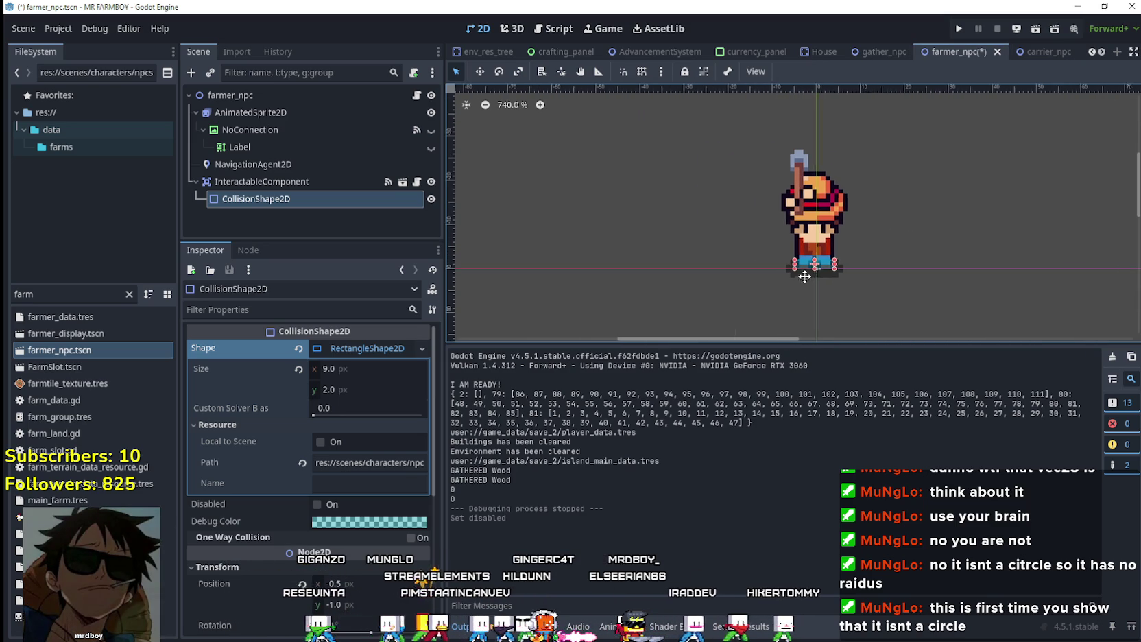
scroll(725, 271, "right", 2)
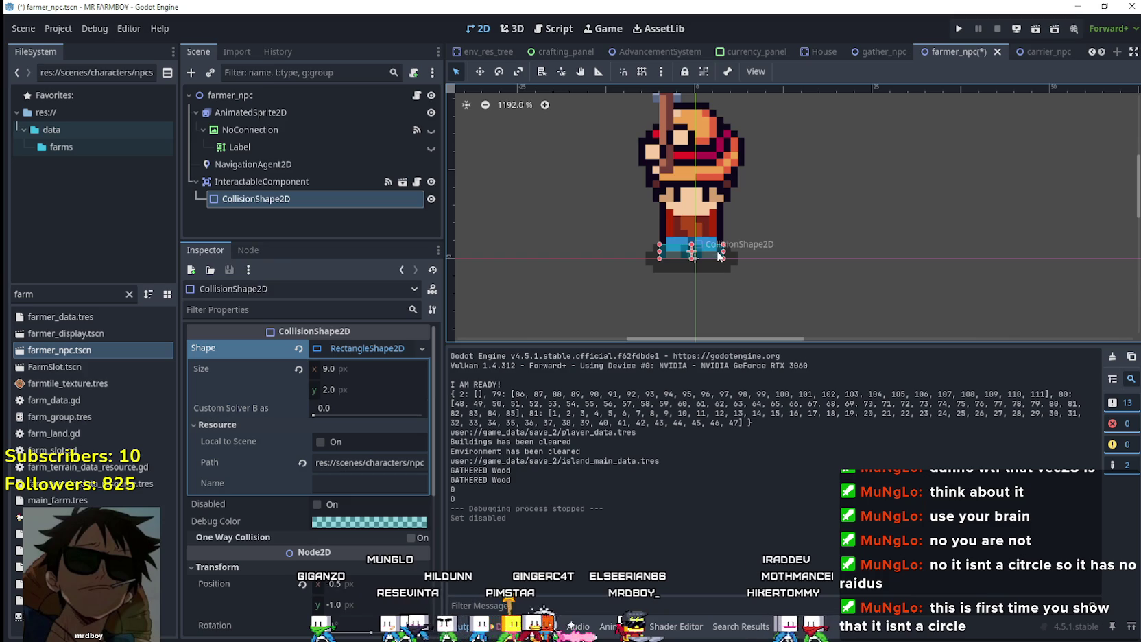
Swap line 31's Vector2(9, 2) offset for wander_radius via autocomplete, then jump to its line 129 declaration
left_click(416, 95)
left_click(373, 345)
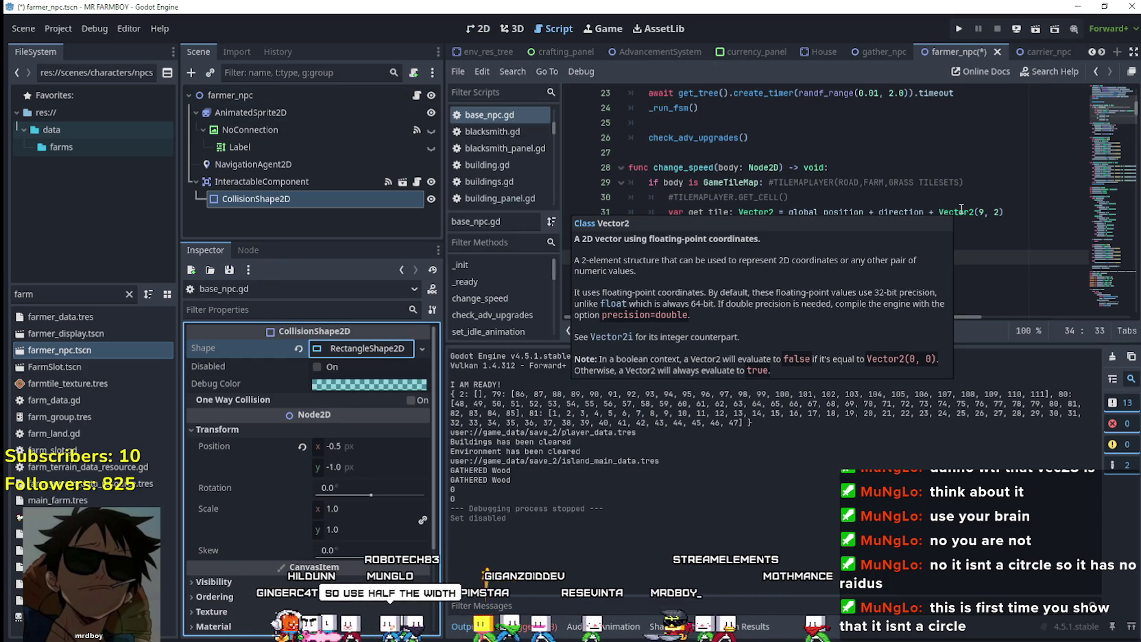
double_click(976, 212)
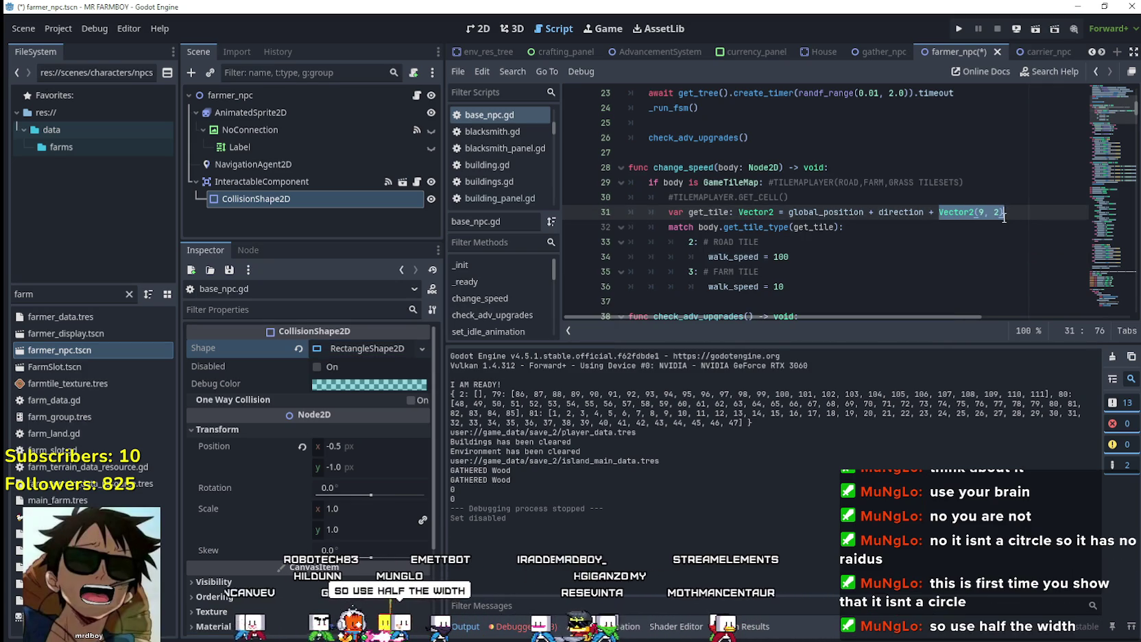
key("BackSpace")
type("di")
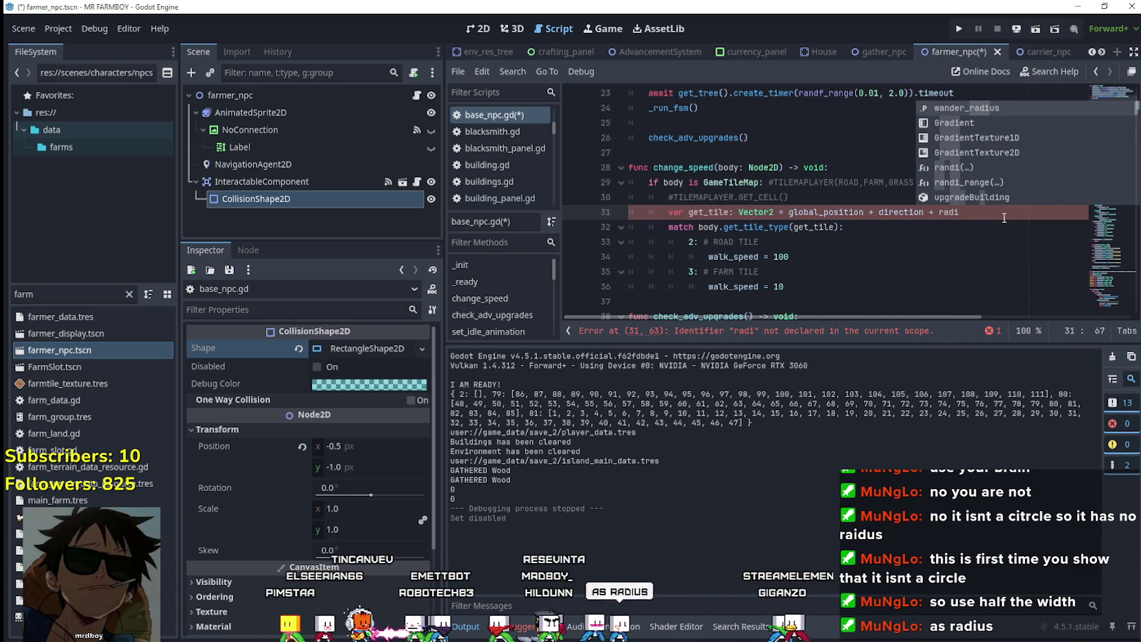
type("us")
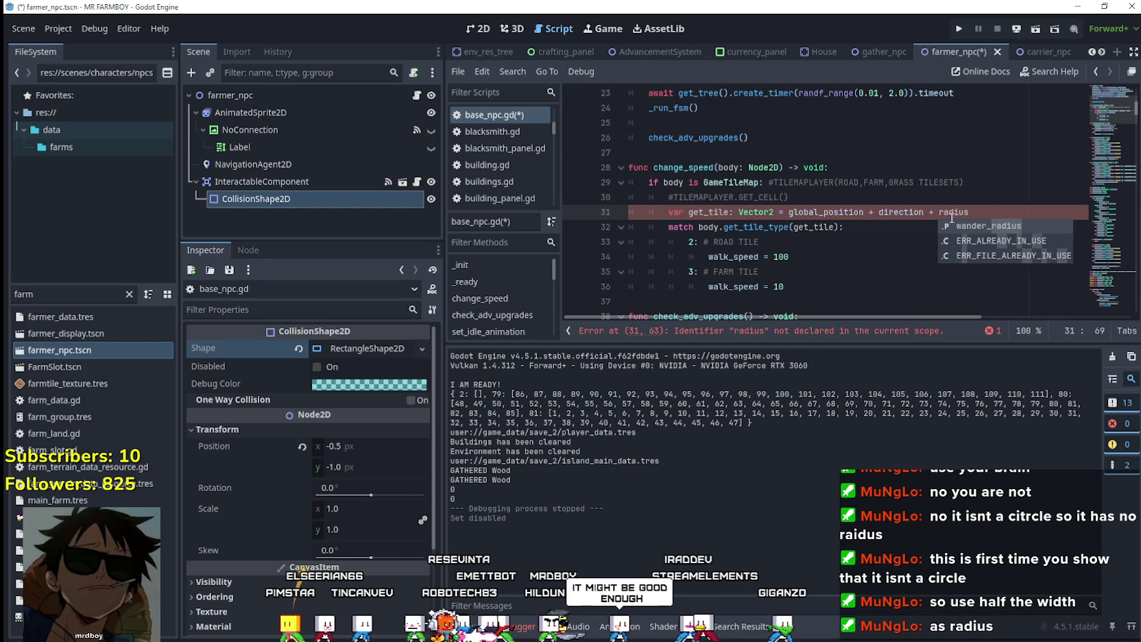
left_click(978, 227)
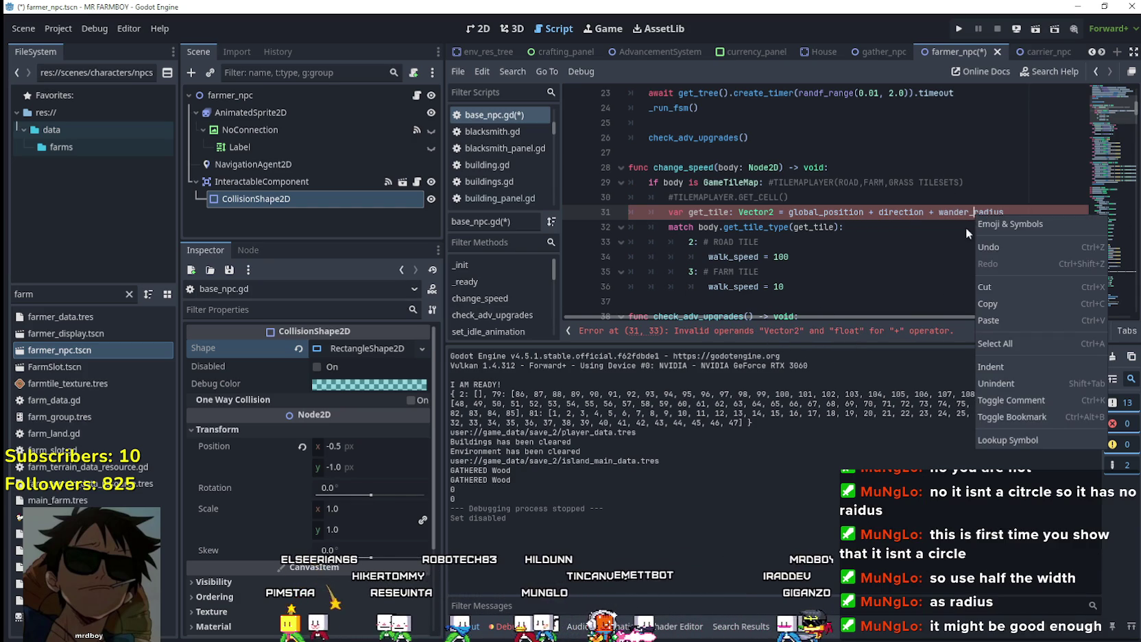
left_click(977, 213, "ctrl")
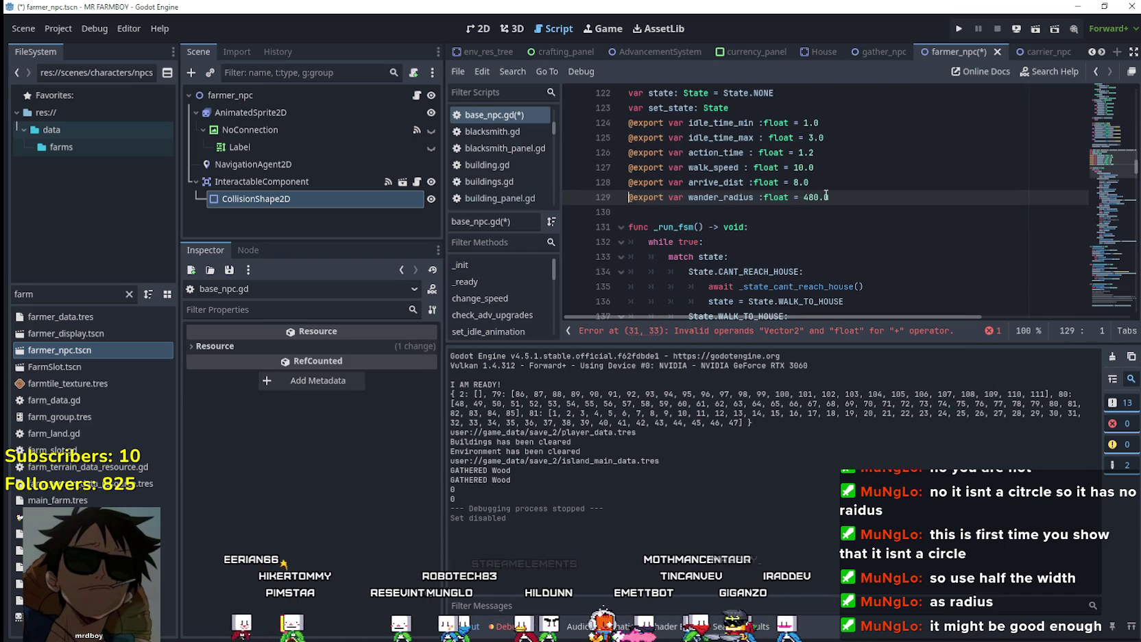
Search for wander_radius to reach line 310 and select the Vector2(cos(a), sin(a)) * r expression
mouse_move(1114, 159)
left_mouse_down()
mouse_move(1106, 308)
mouse_move(1103, 165)
mouse_move(1101, 192)
mouse_move(781, 195)
left_mouse_up()
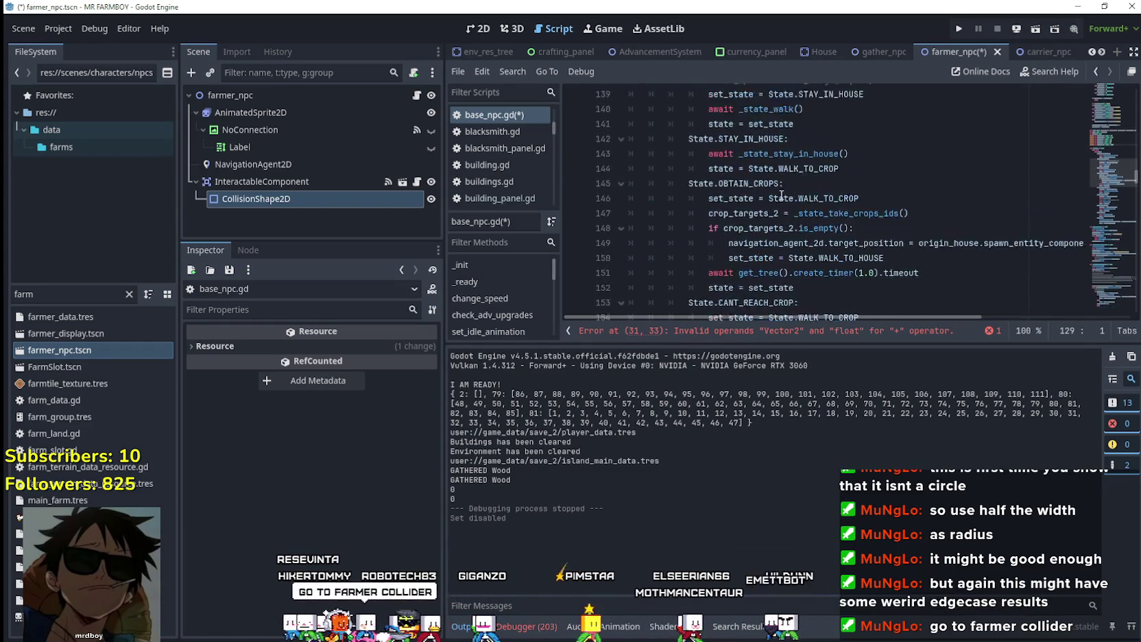
scroll(781, 196, "up", 5)
double_click(729, 245)
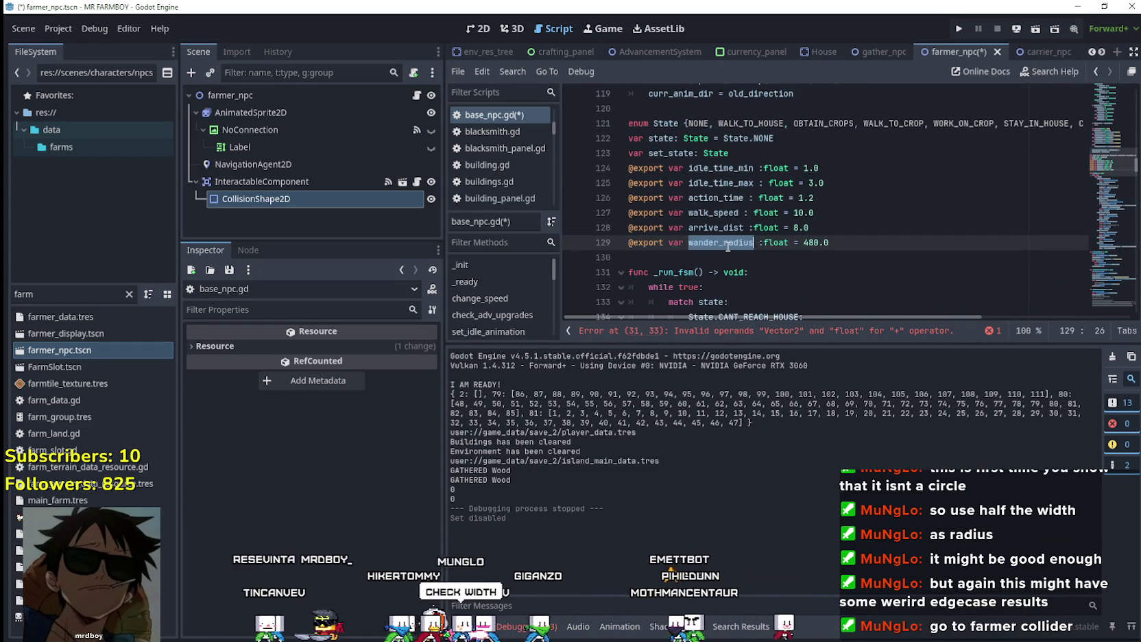
key("ctrl+f")
left_click(967, 331)
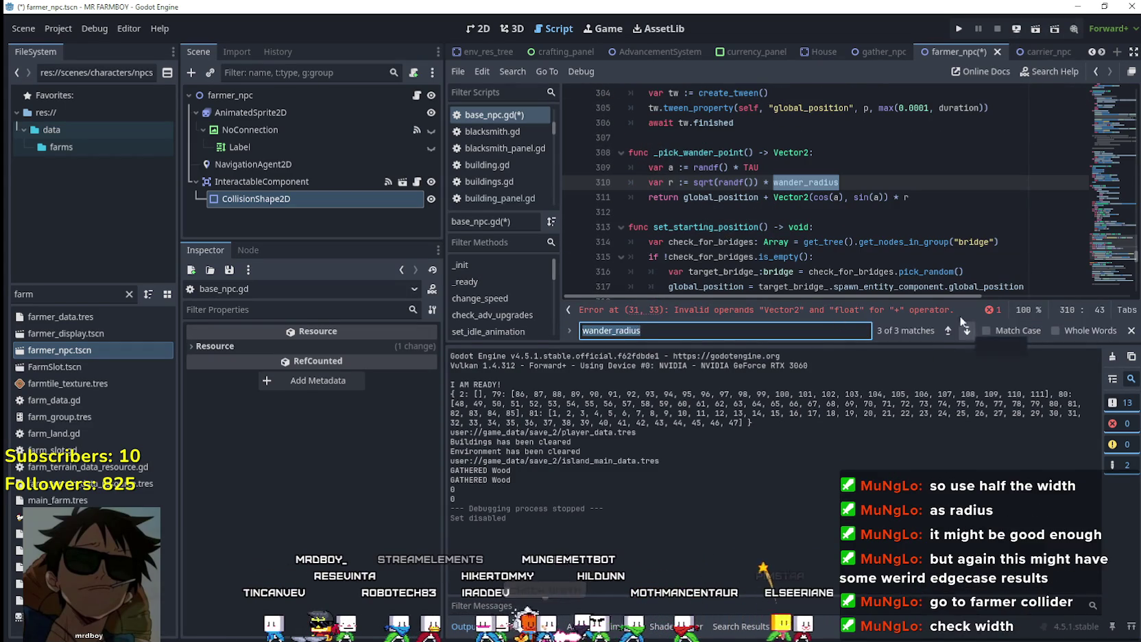
left_click(758, 211)
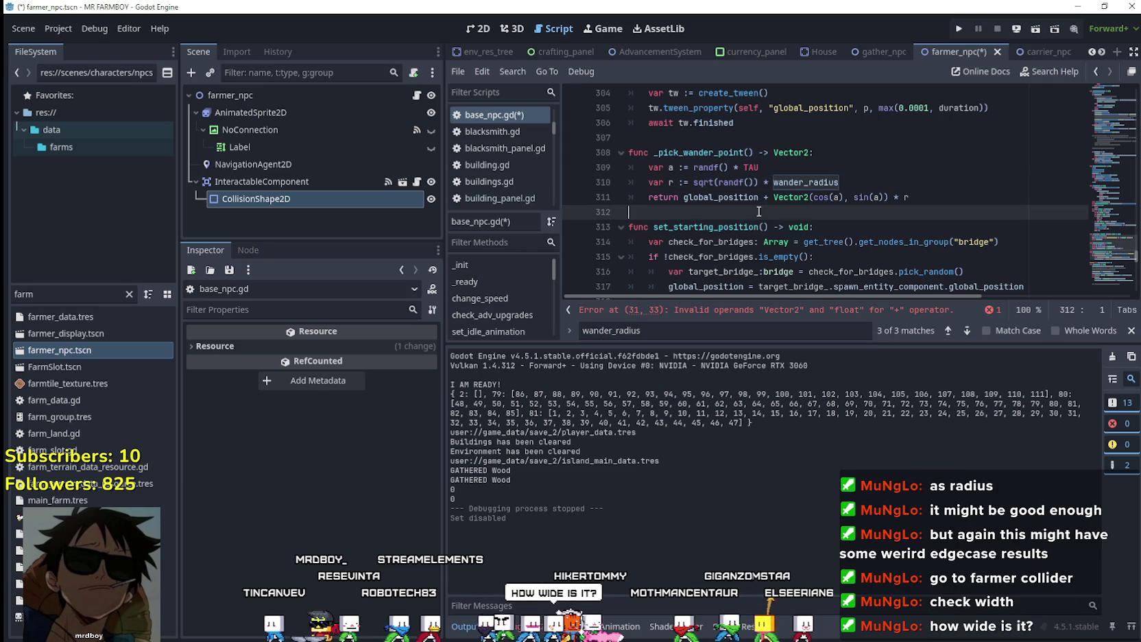
double_click(803, 182)
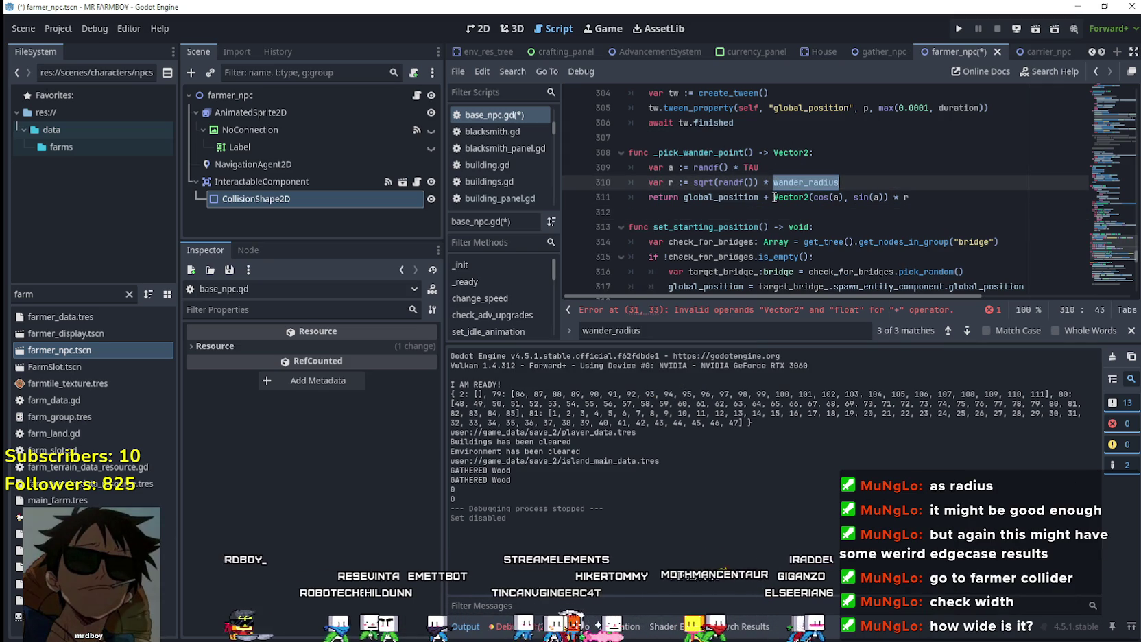
left_click_drag(772, 198, 950, 194)
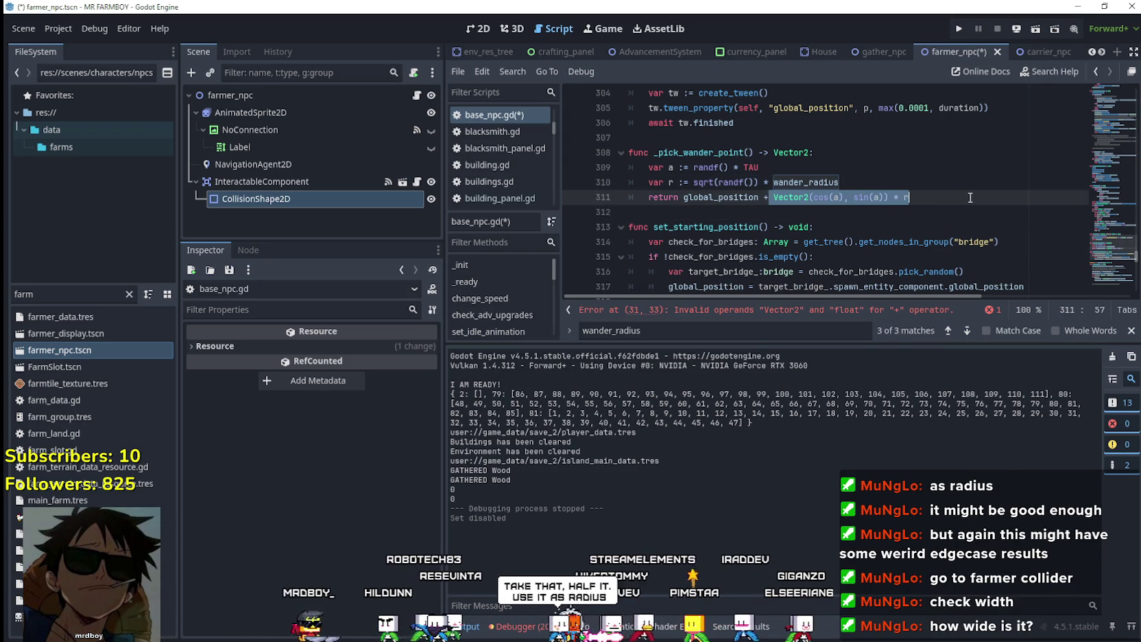
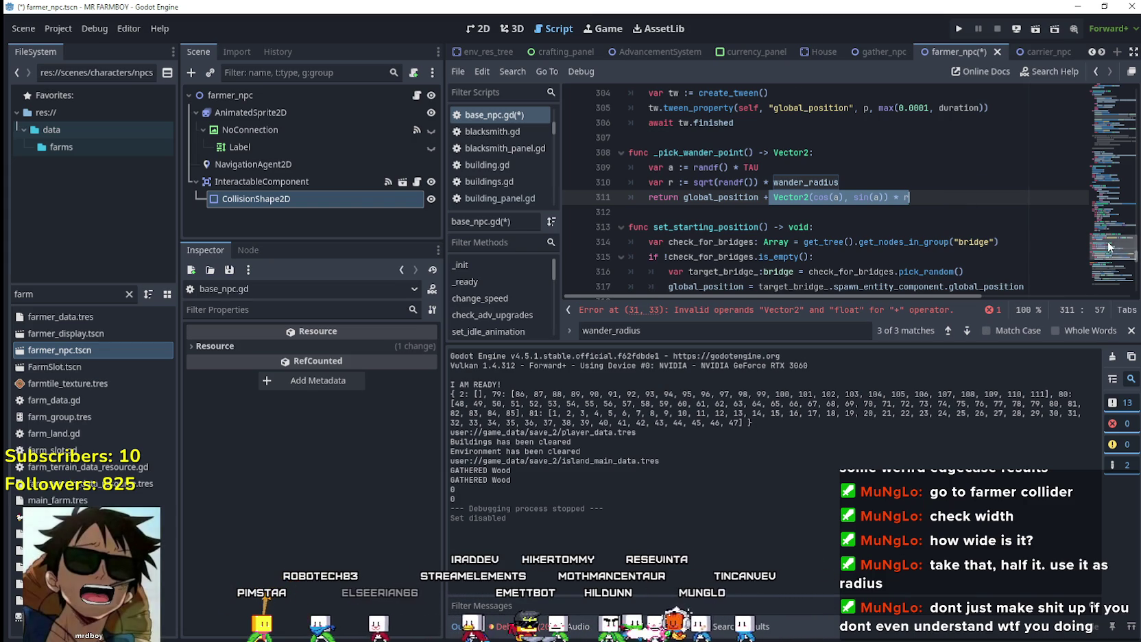
Replace wander_radius on line 31 with Vector2(9/2)
left_click_drag(1096, 222, 1118, 87)
scroll(960, 178, "down", 5)
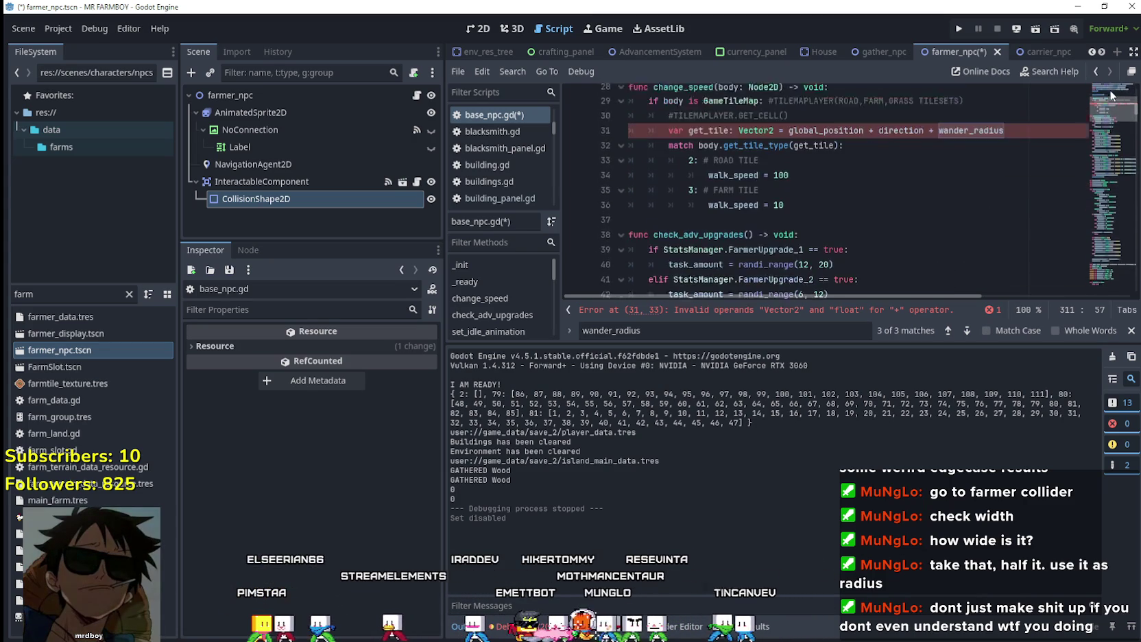
double_click(962, 162)
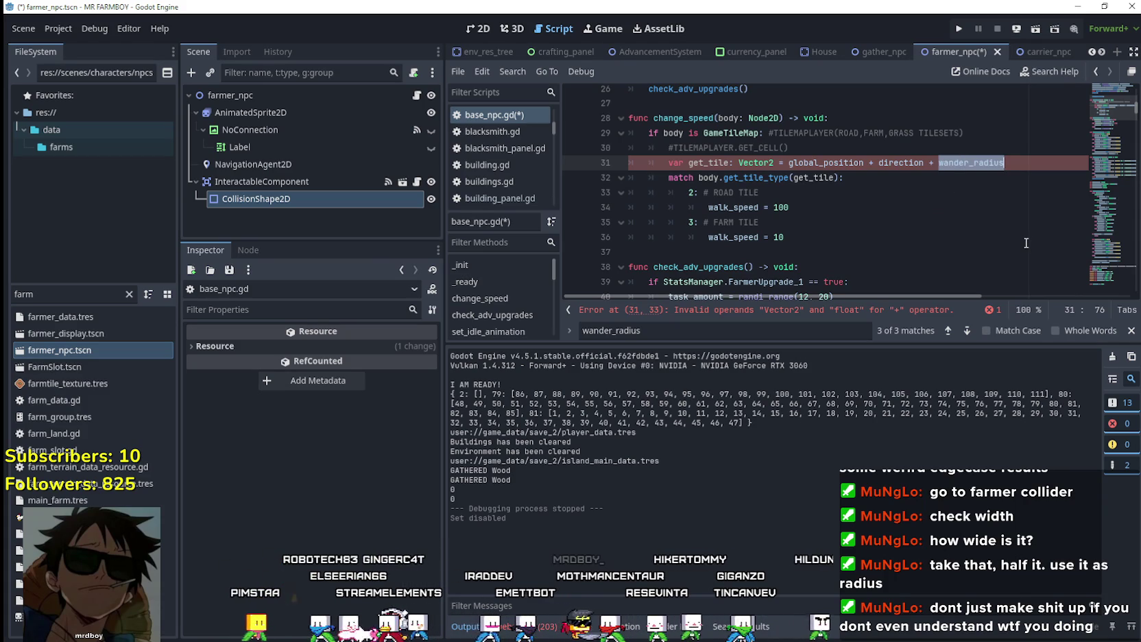
type("Vector2")
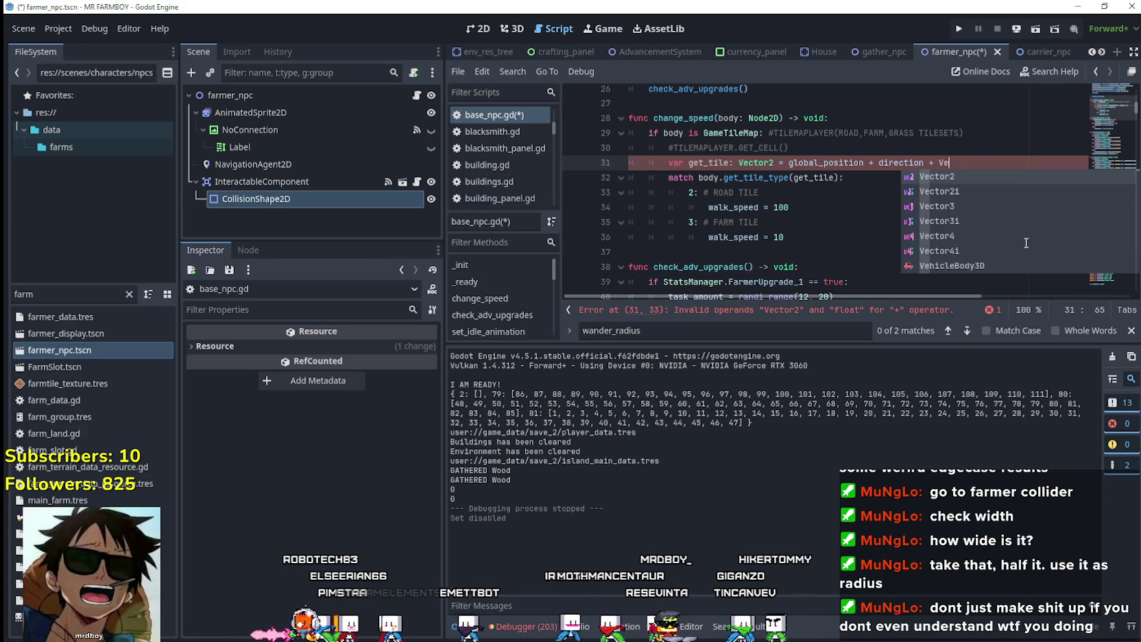
key("Escape")
type("(9/")
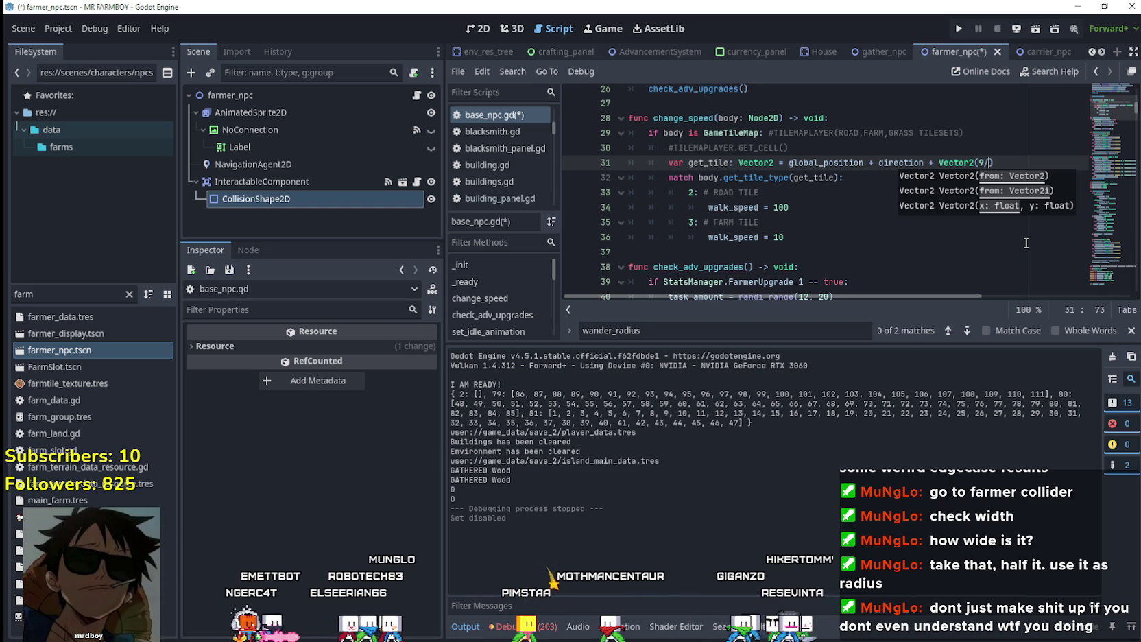
type("2")
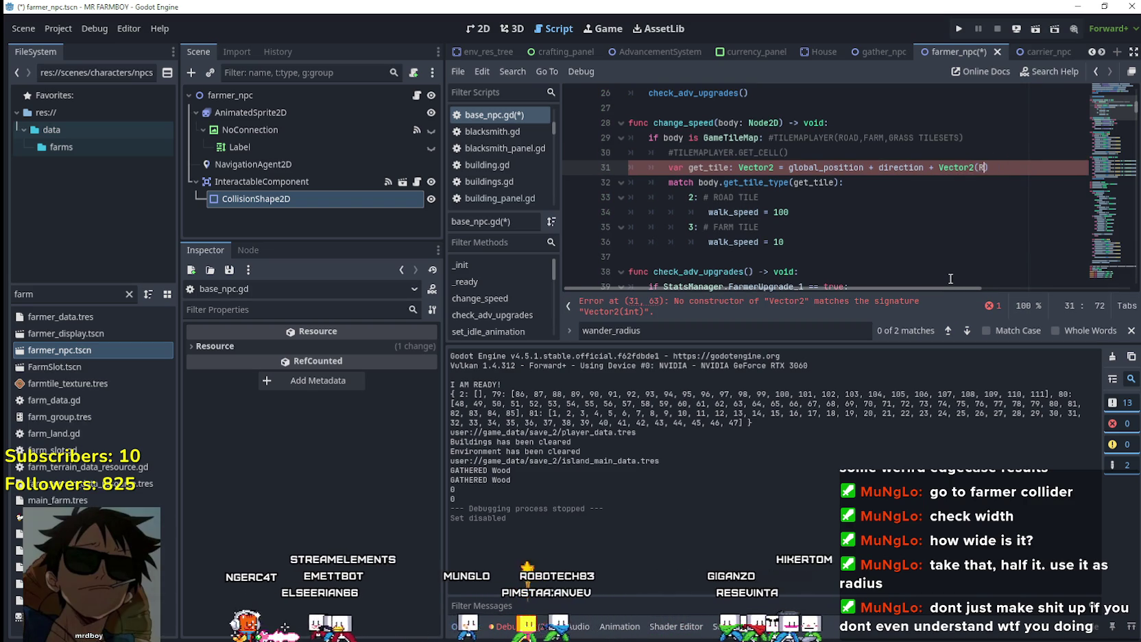
Undo the stray completion edits back to Vector2(9/2) and save base_npc.gd
key("Escape")
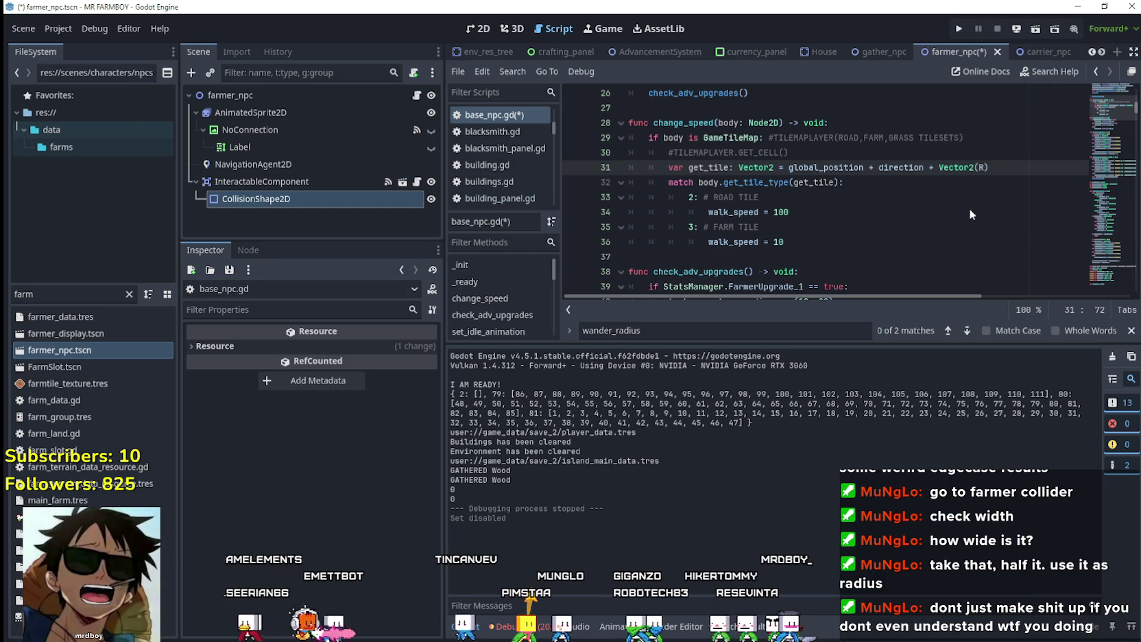
key("ctrl+z")
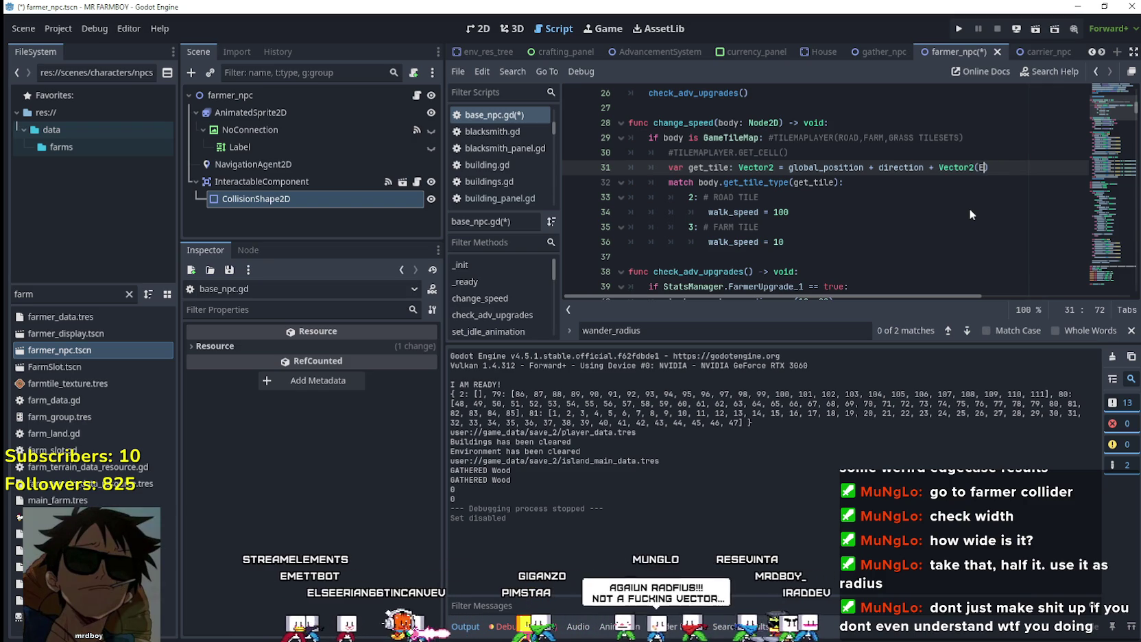
key("ctrl+space")
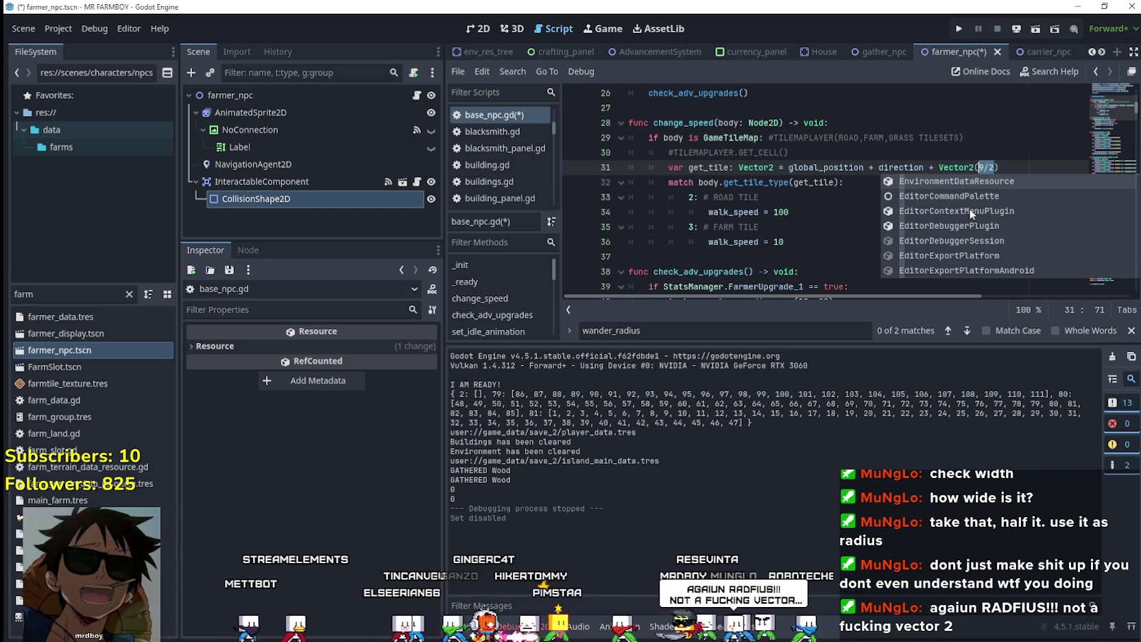
left_click(989, 167)
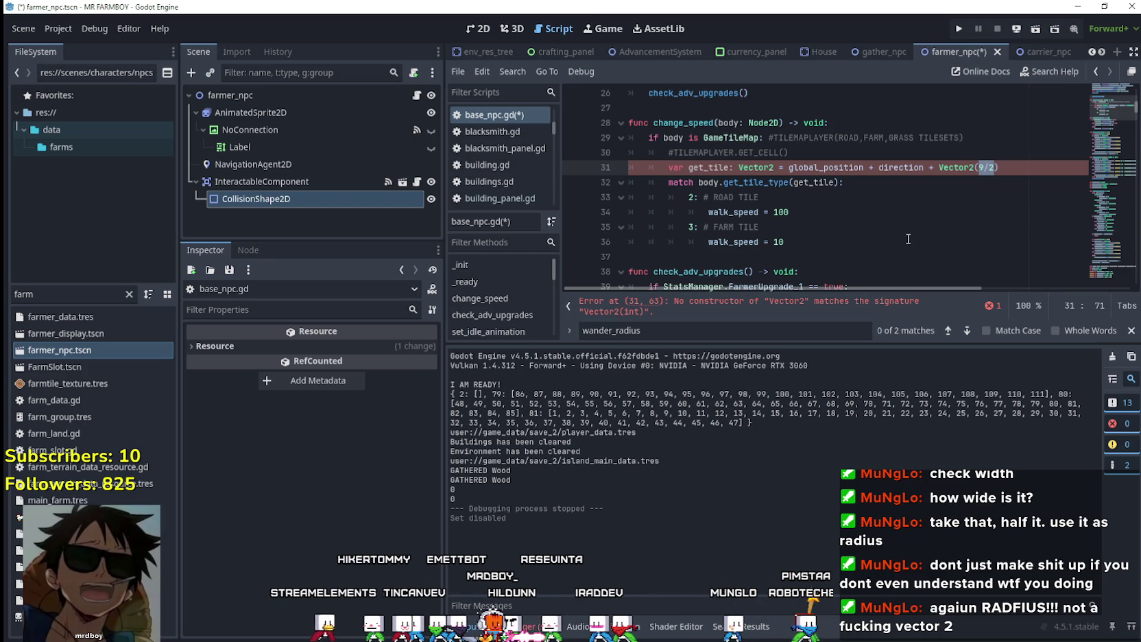
type("S")
key("ctrl+z")
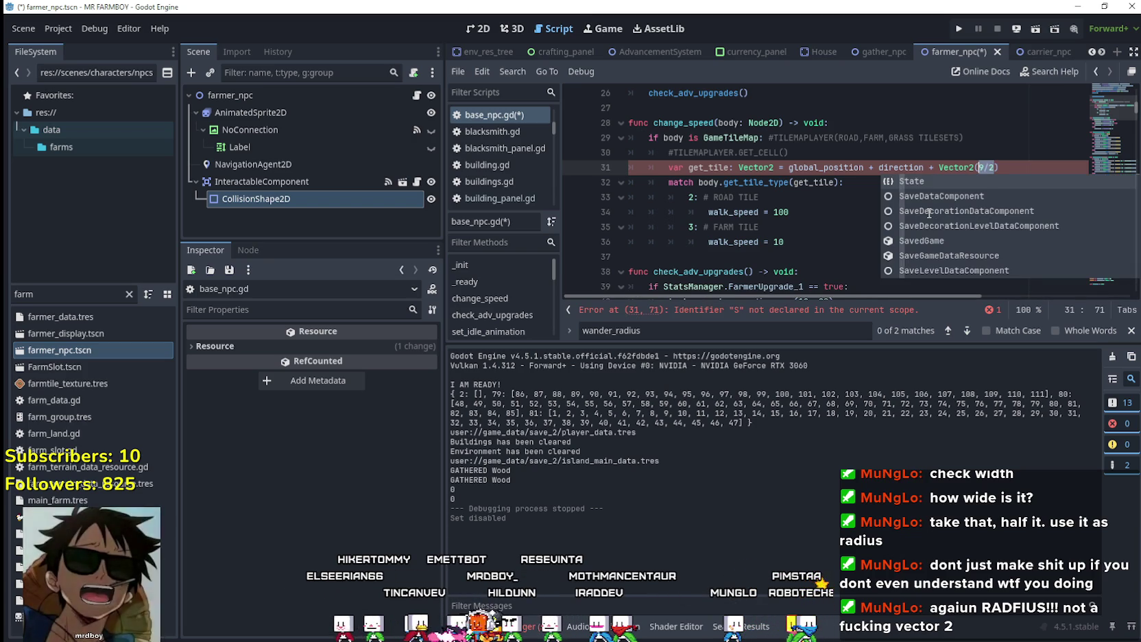
key("ctrl+s")
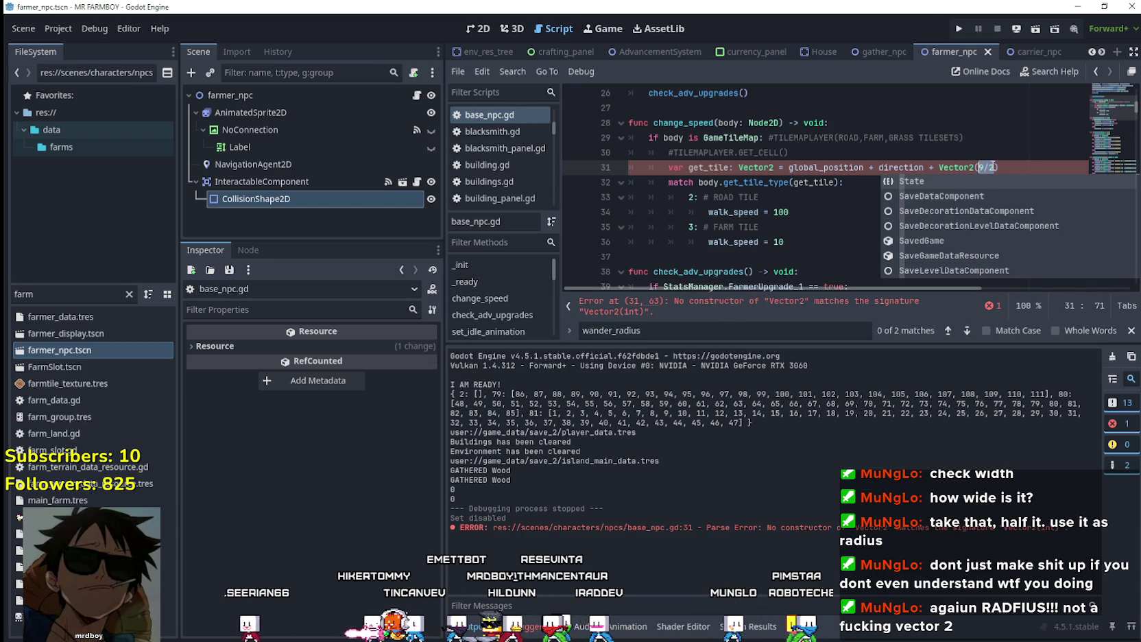
Save the script, then try Find and Replace for 9/2 and close it again
left_click(989, 167)
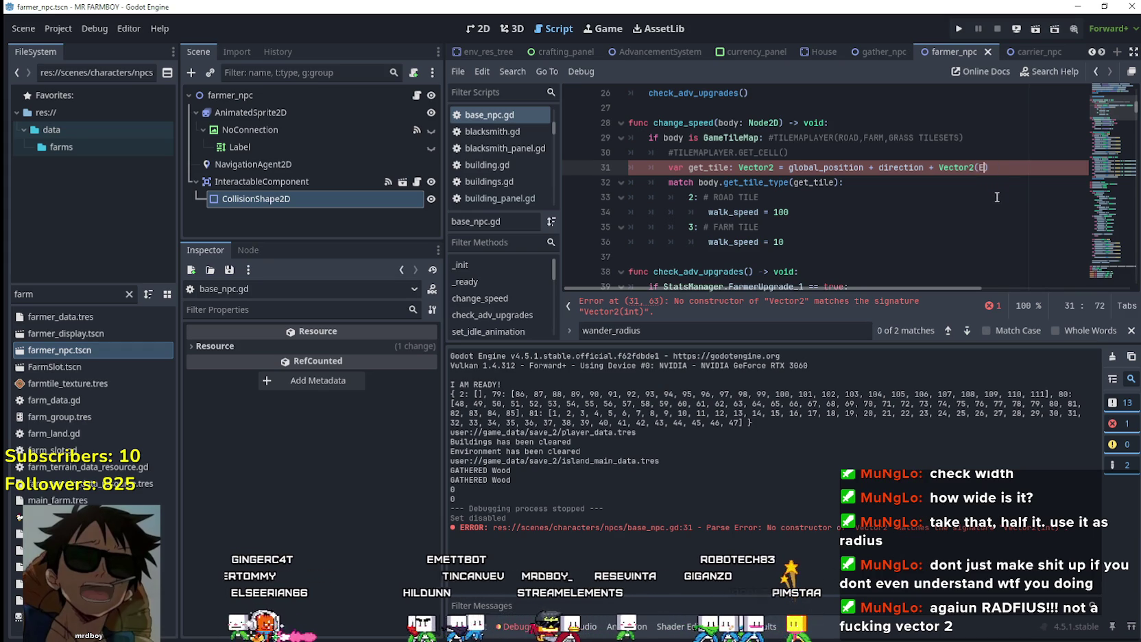
type("E/2")
key("ctrl+s")
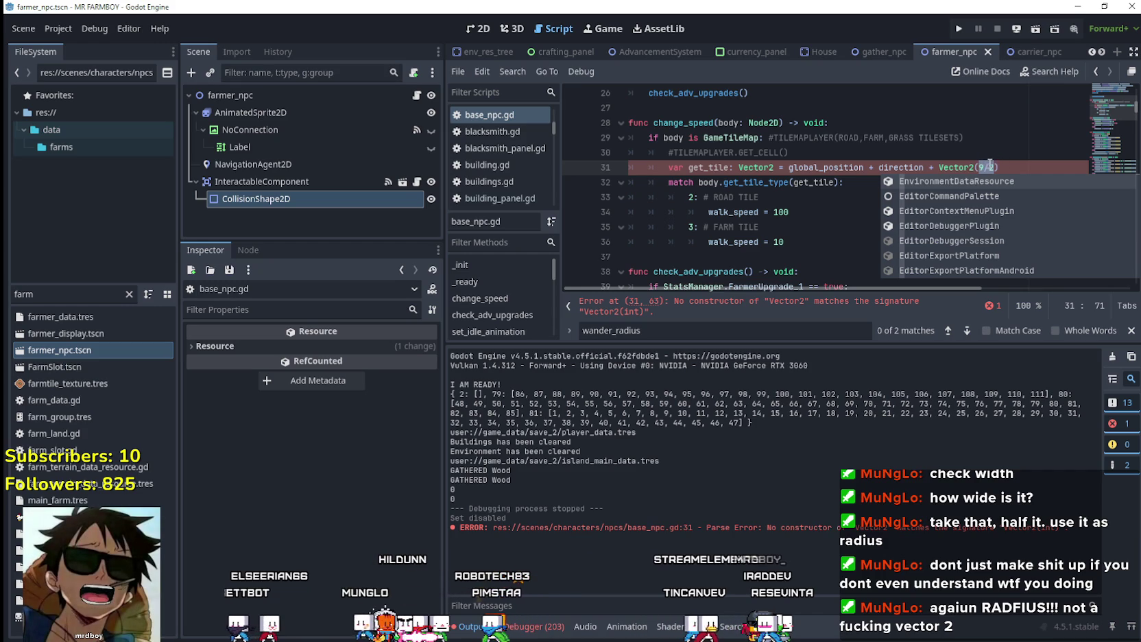
key("ctrl+r")
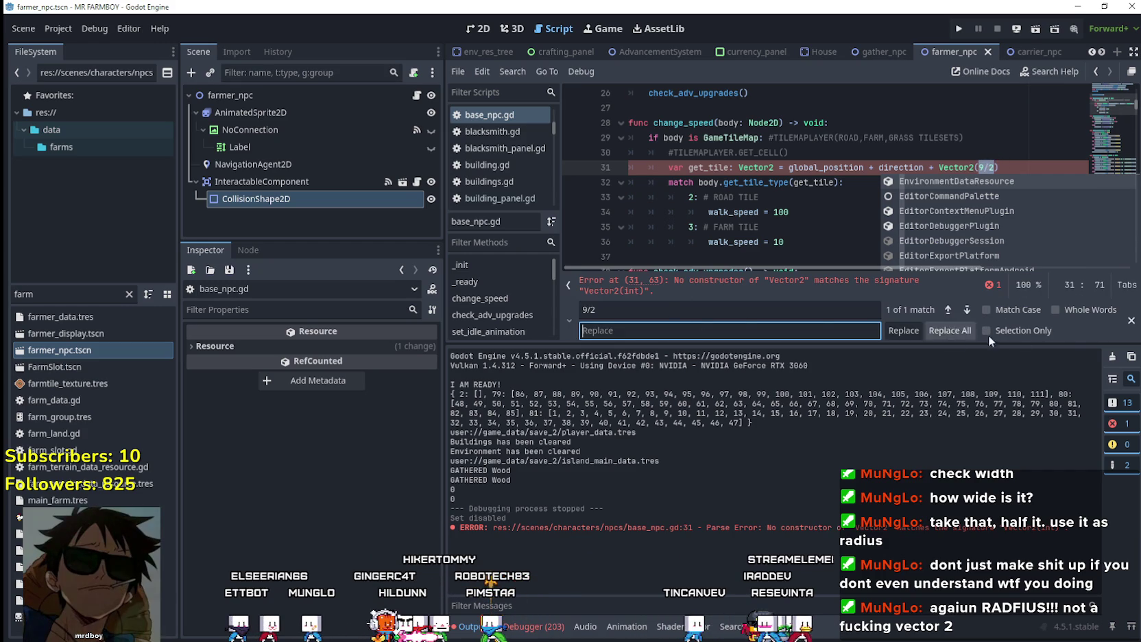
left_click(1131, 320)
key("ctrl+r")
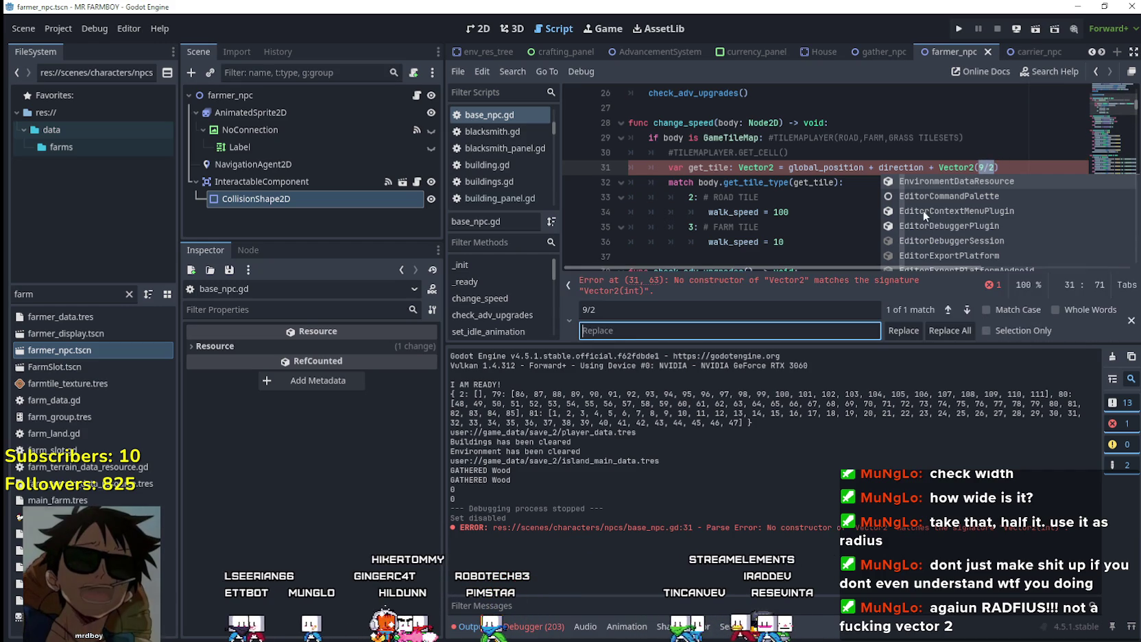
left_click(1131, 321)
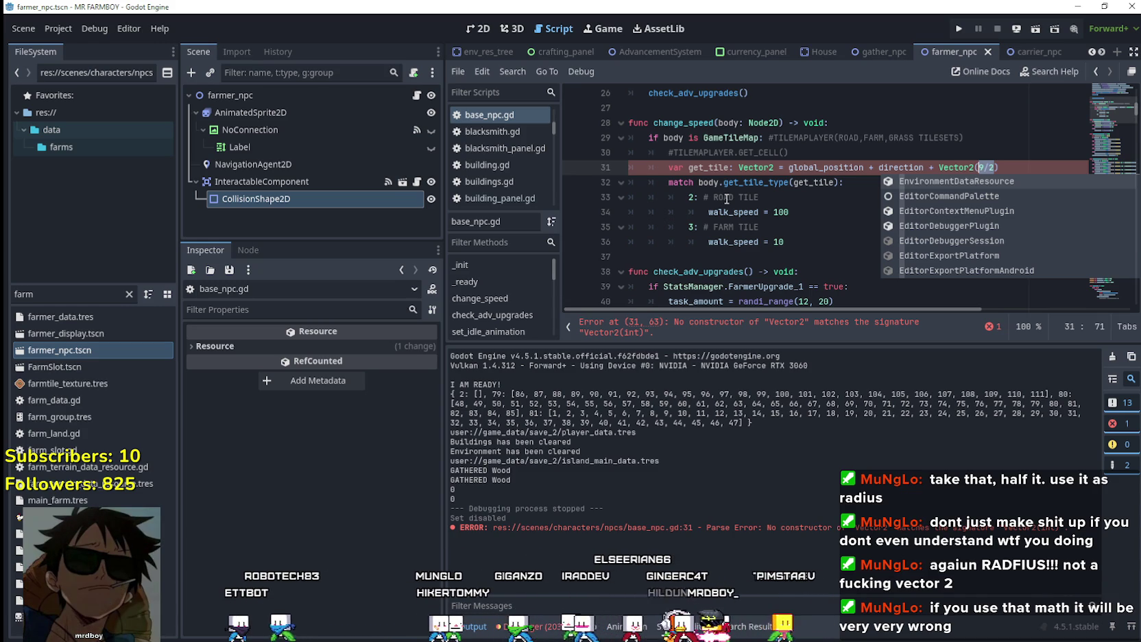
Select the Vector2(9/2) offset at the end of line 31
left_click(735, 168)
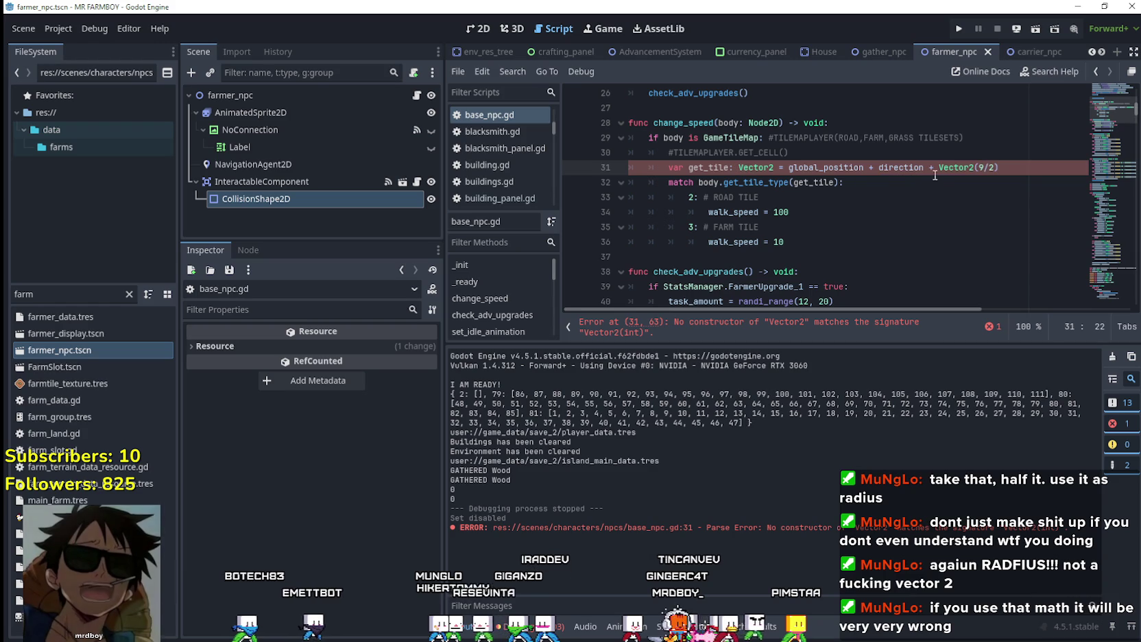
mouse_move(945, 175)
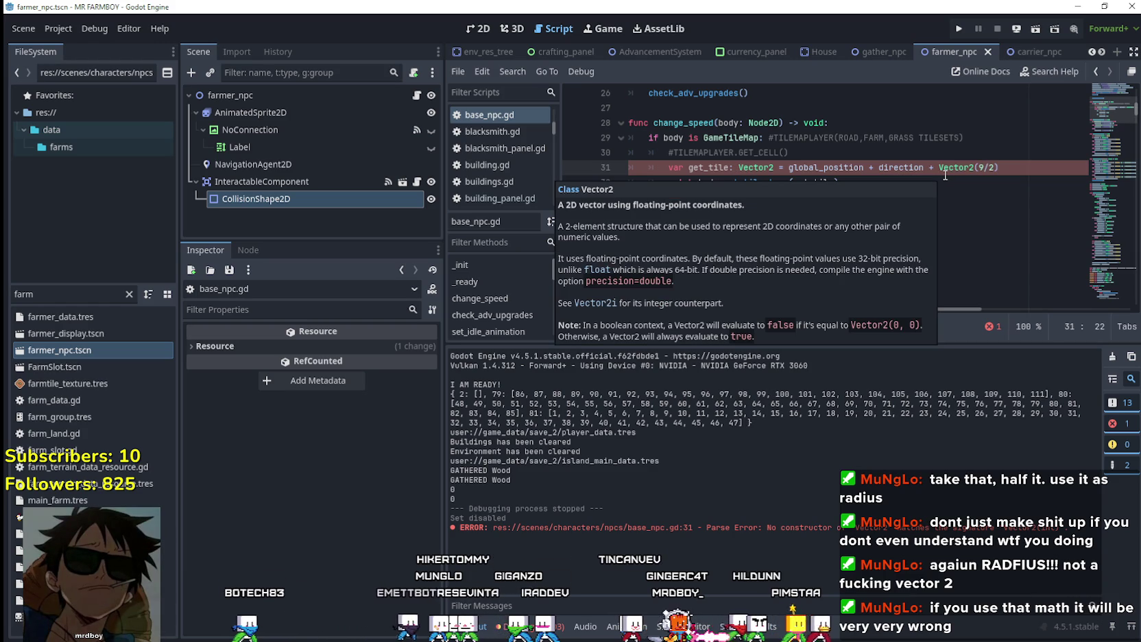
left_click_drag(939, 167, 1000, 167)
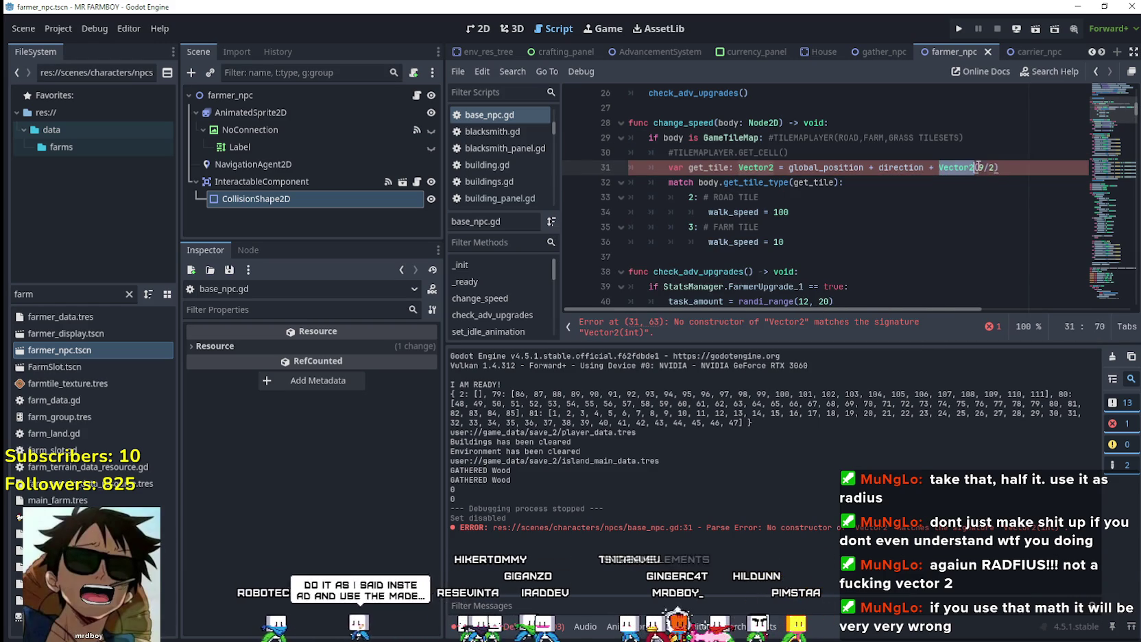
key("shift+Down")
double_click(722, 168)
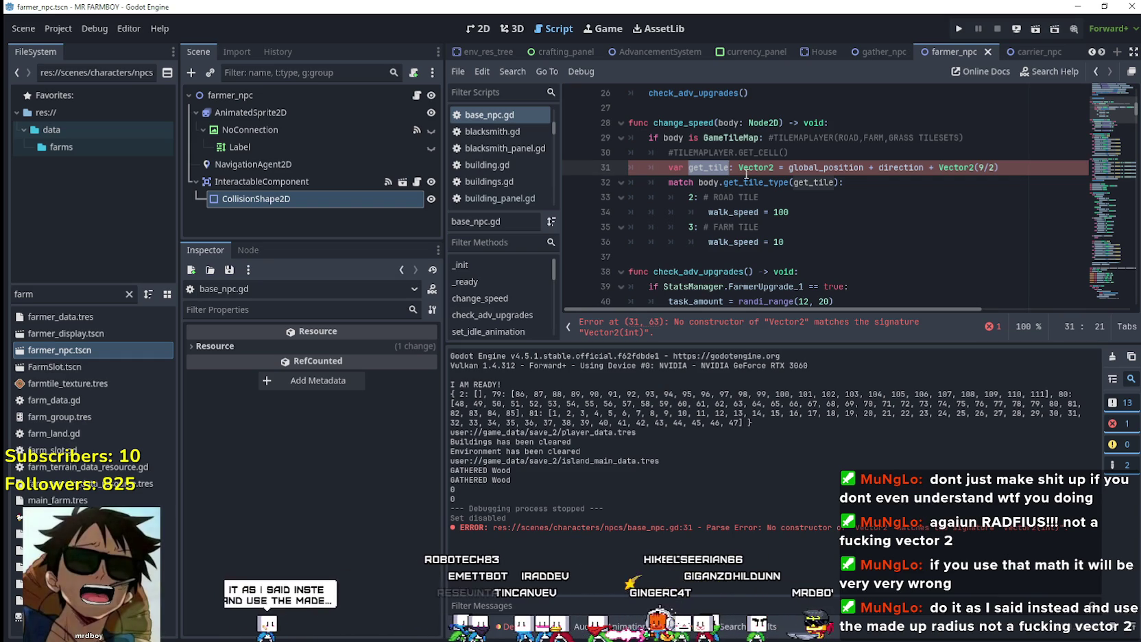
double_click(766, 170)
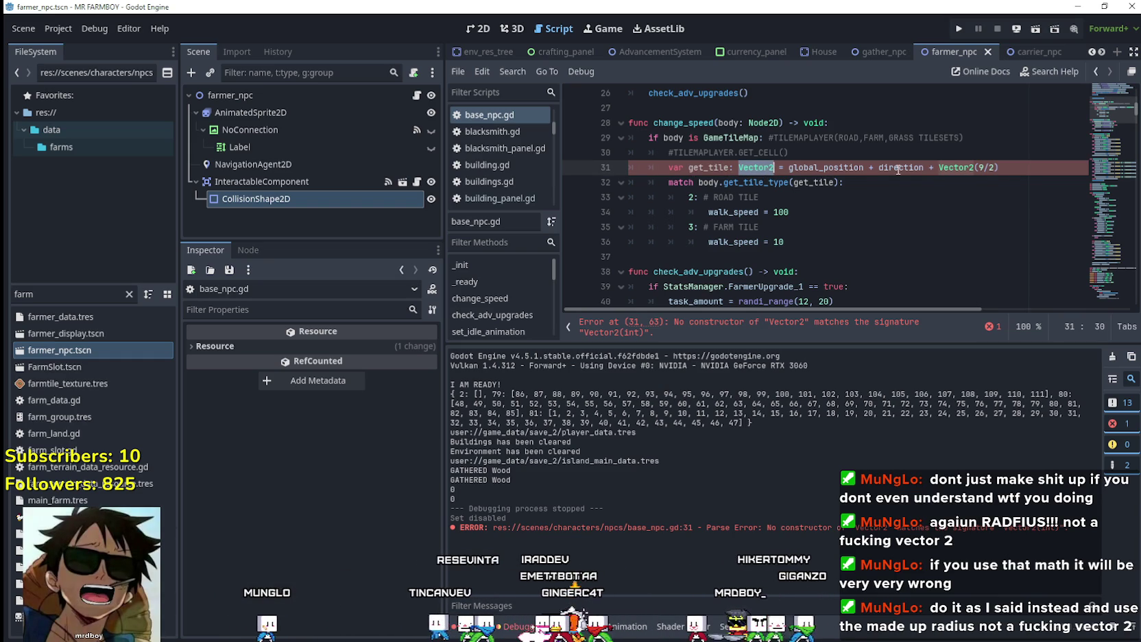
left_click_drag(939, 168, 1027, 170)
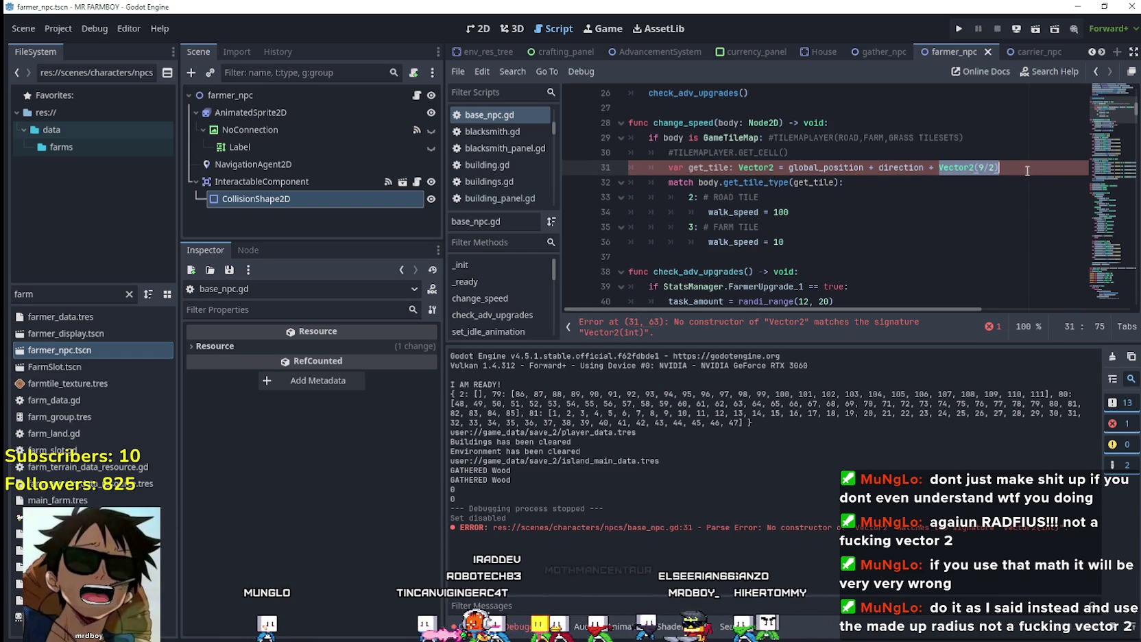
Change line 31's offset to global_position + direction * 20.0
type("30")
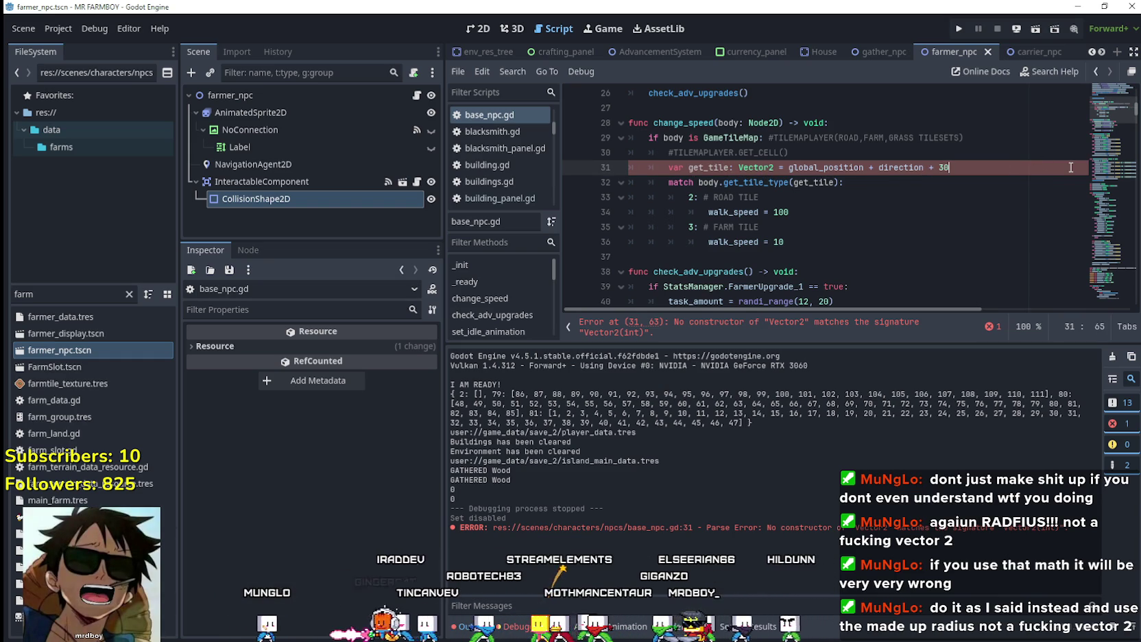
type(".")
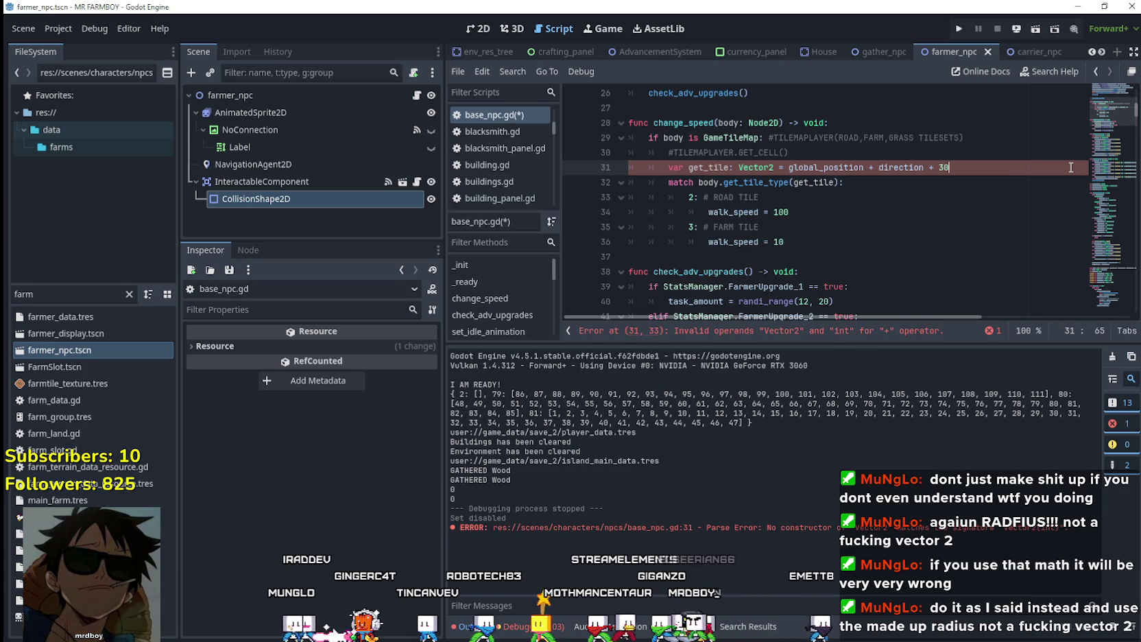
type("0")
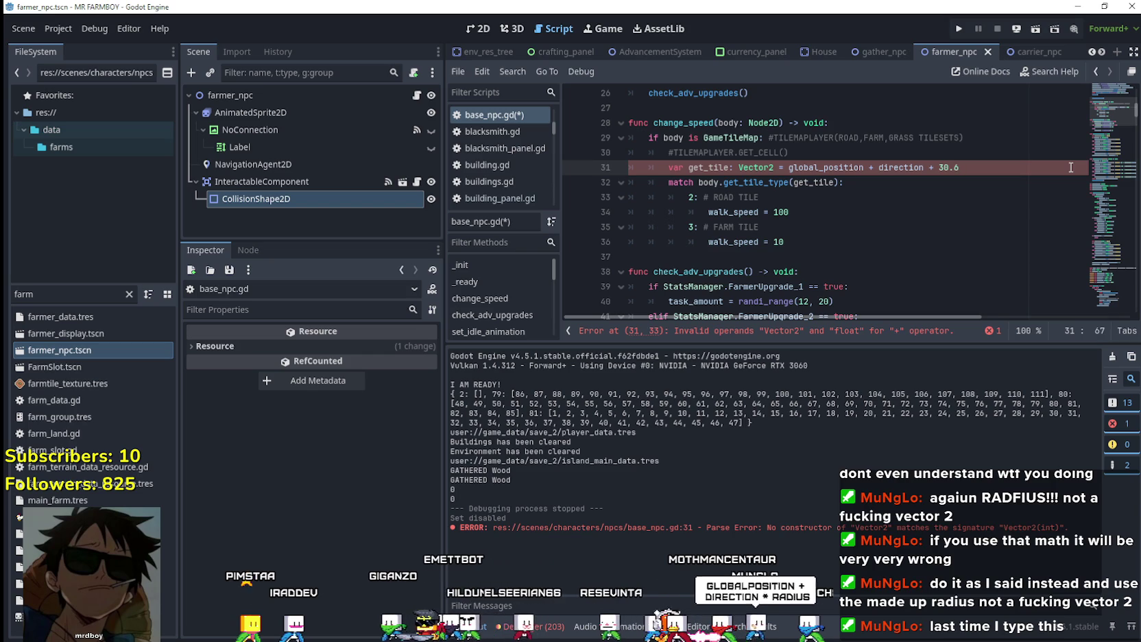
key("BackSpace")
key("BackSpace")
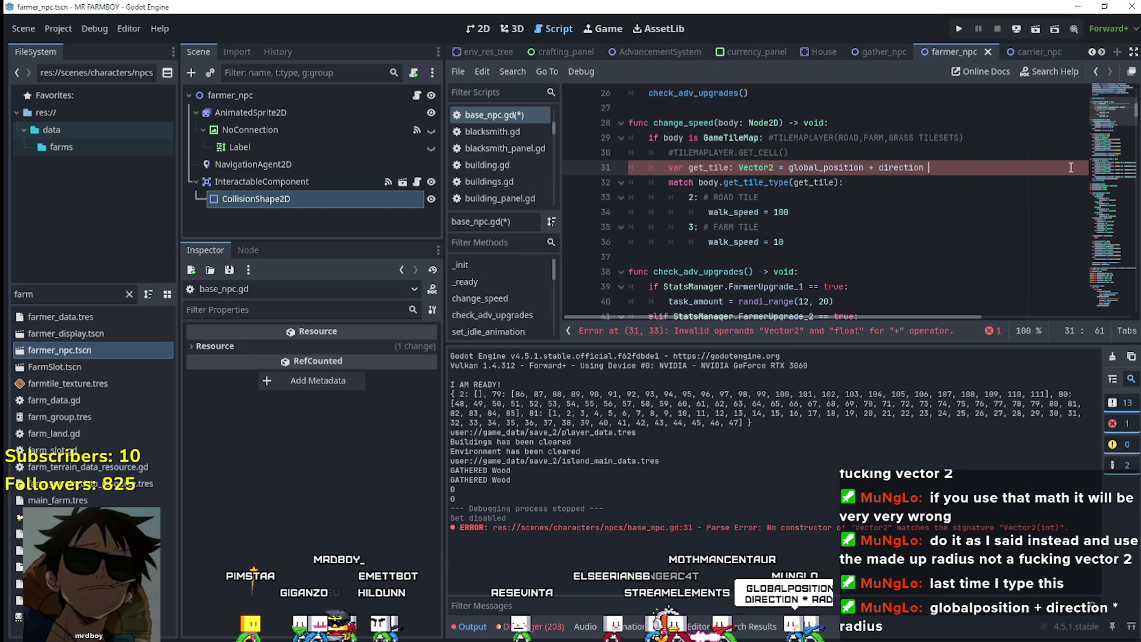
type("*")
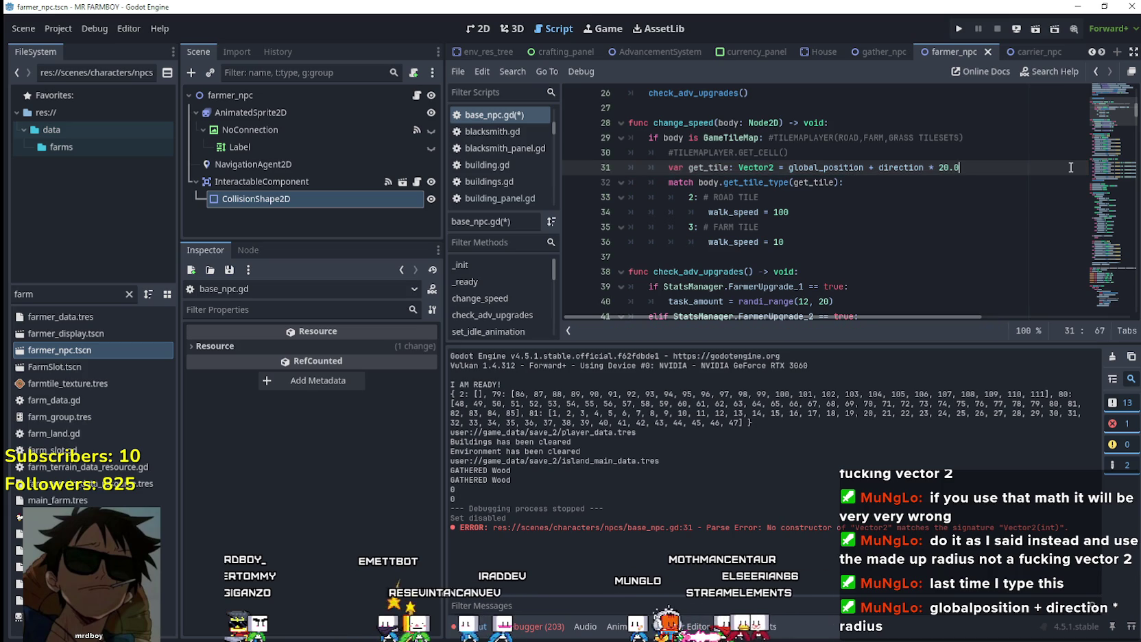
Save base_npc.gd and run the game to test the change
key("Up")
key("Down")
key("Down")
key("ctrl+s")
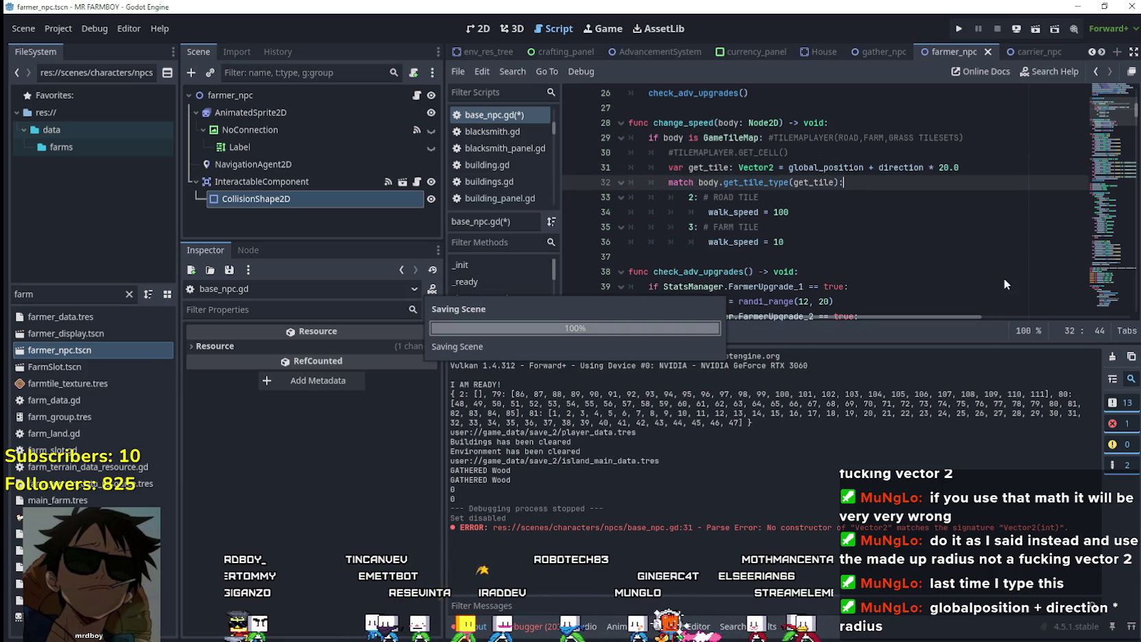
left_click(957, 28)
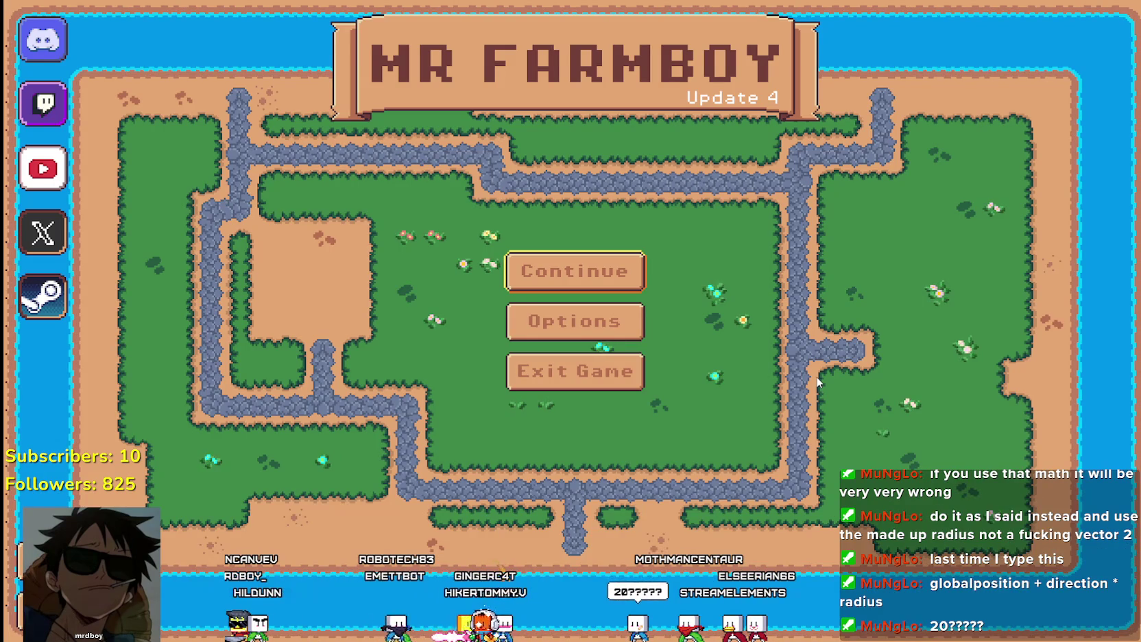
left_click(587, 293)
left_click(583, 293)
left_click(531, 321)
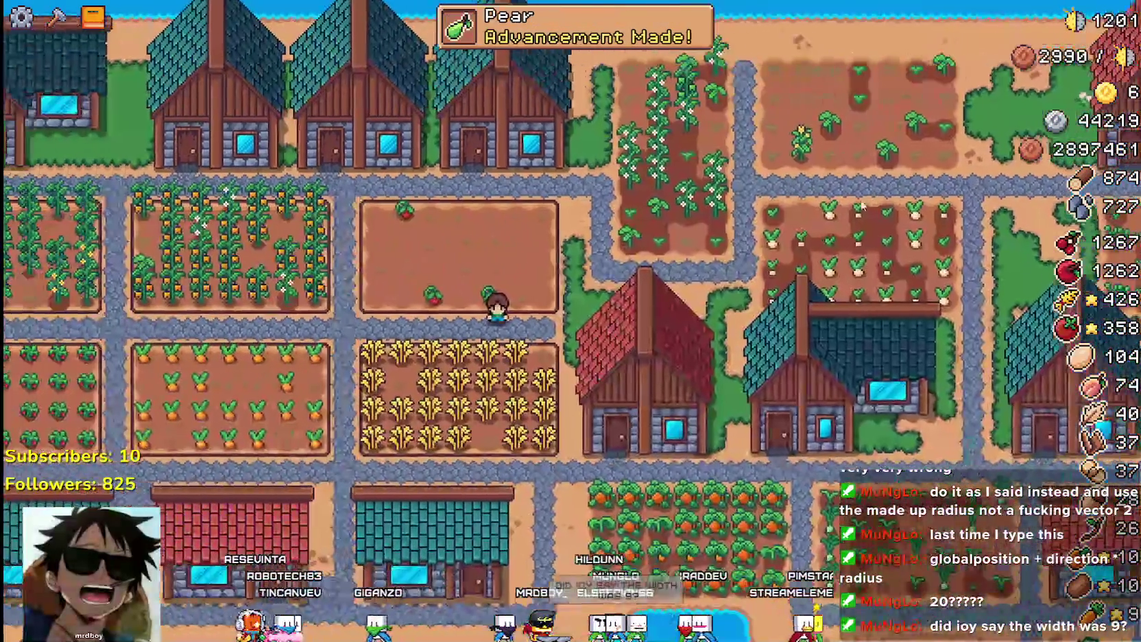
scroll(711, 325, "down", 5)
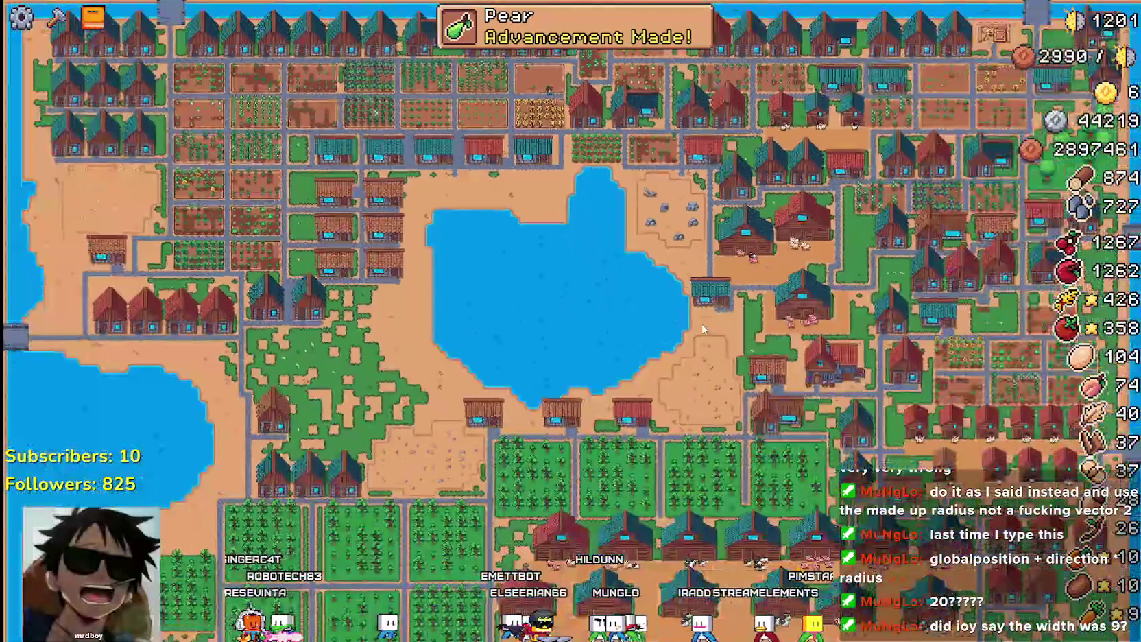
scroll(702, 329, "up", 5)
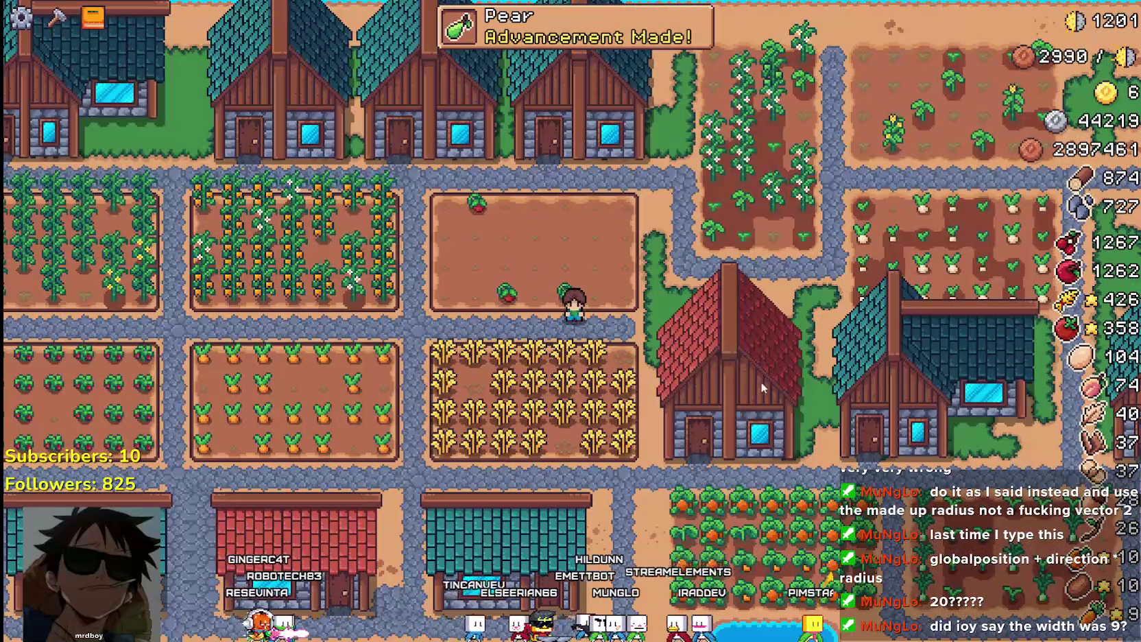
scroll(760, 381, "down", 3)
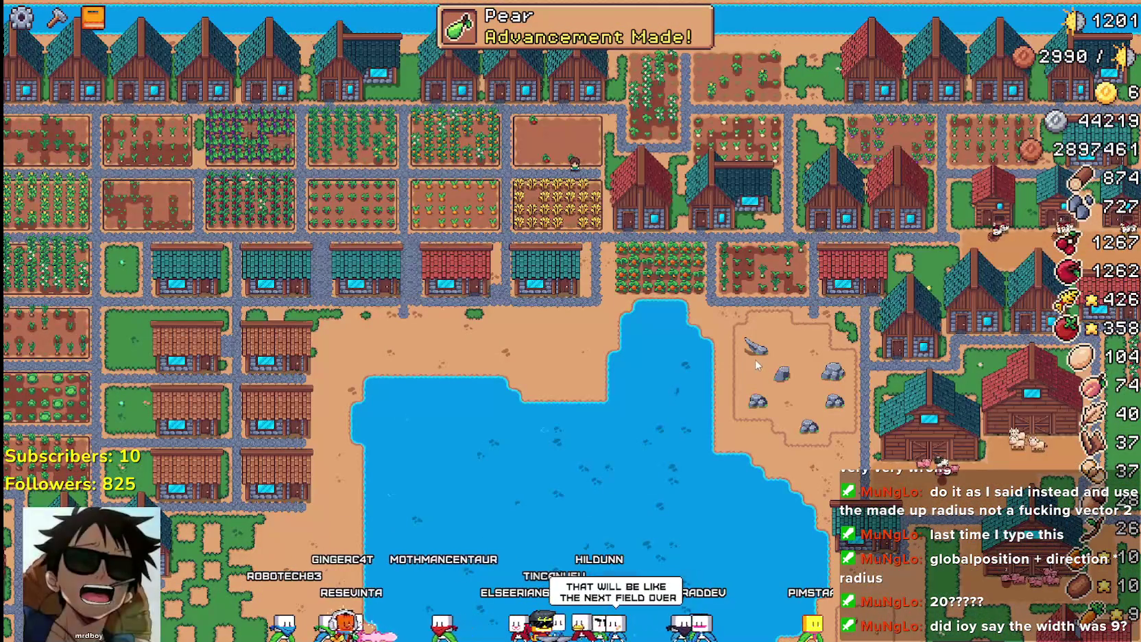
scroll(756, 366, "down", 4)
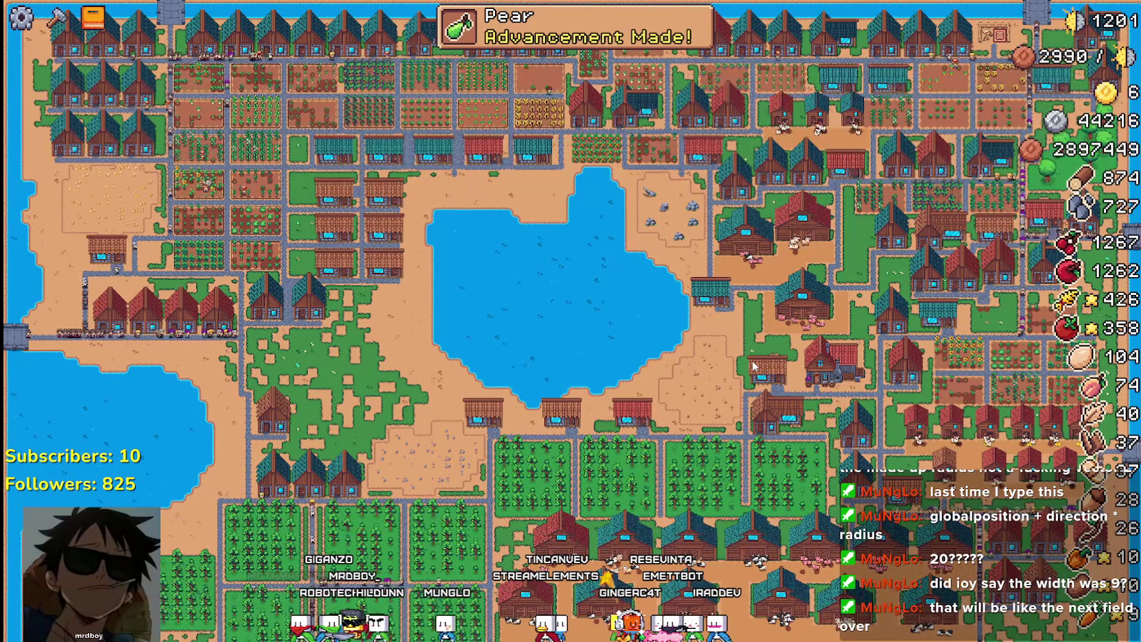
scroll(737, 371, "up", 5)
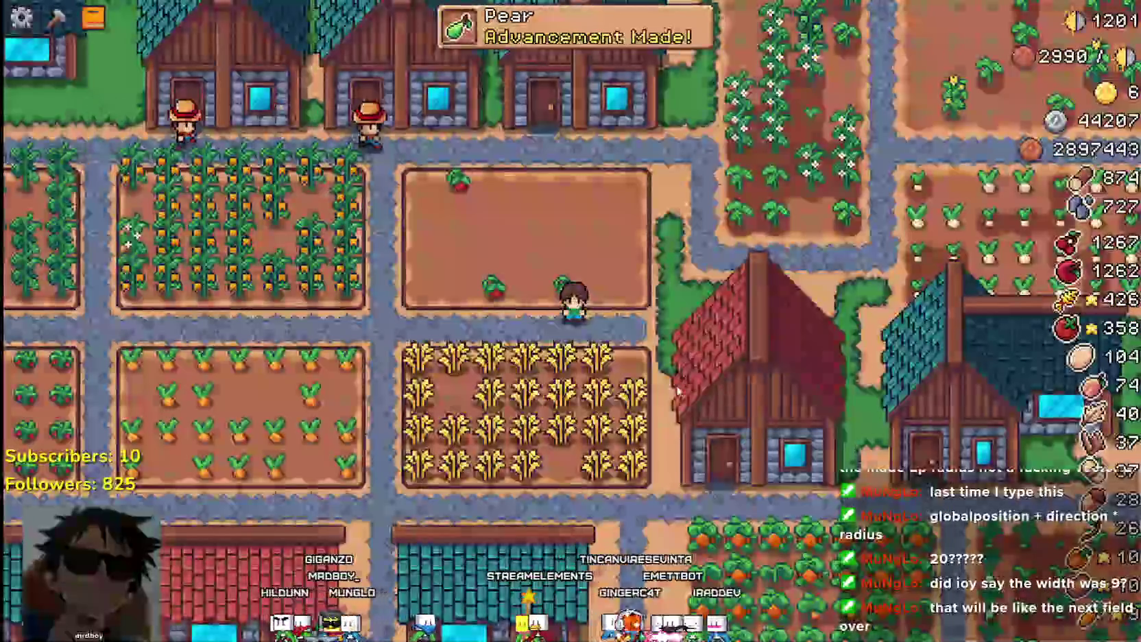
key("Escape")
Quit the game and start replacing the 20.0 multiplier on line 31 with 4
left_click(641, 405)
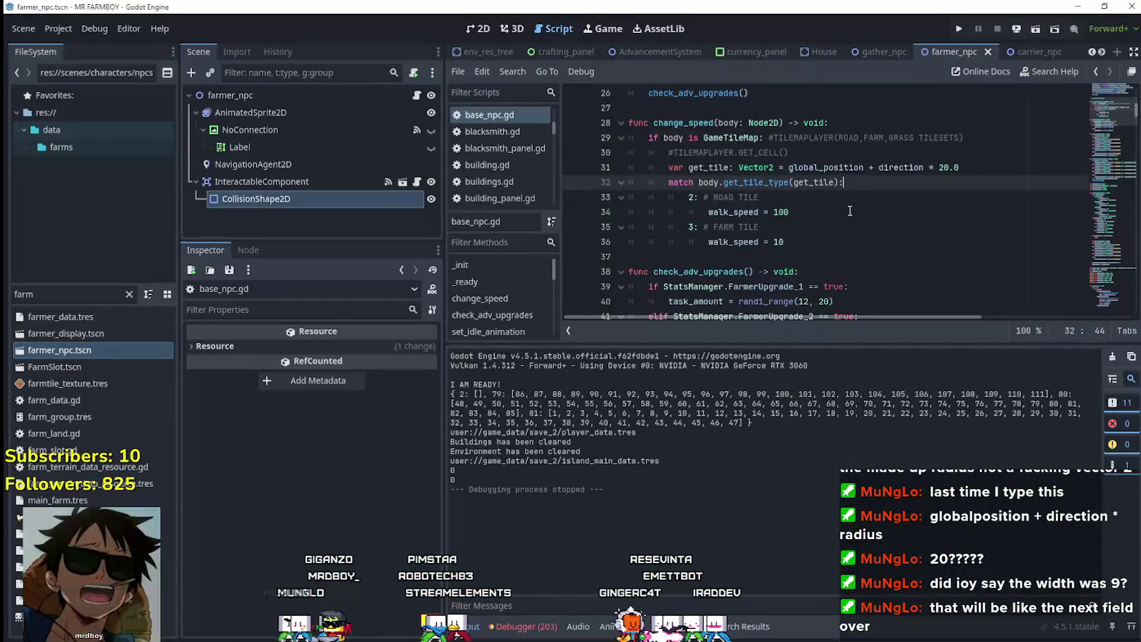
double_click(939, 165)
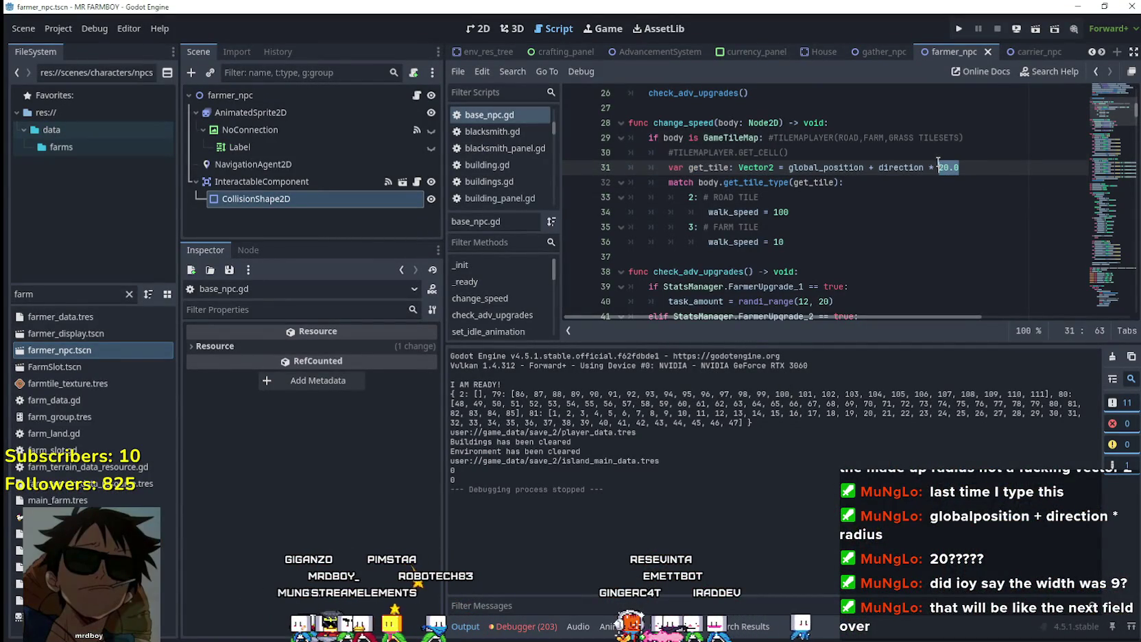
type("4")
key("Down")
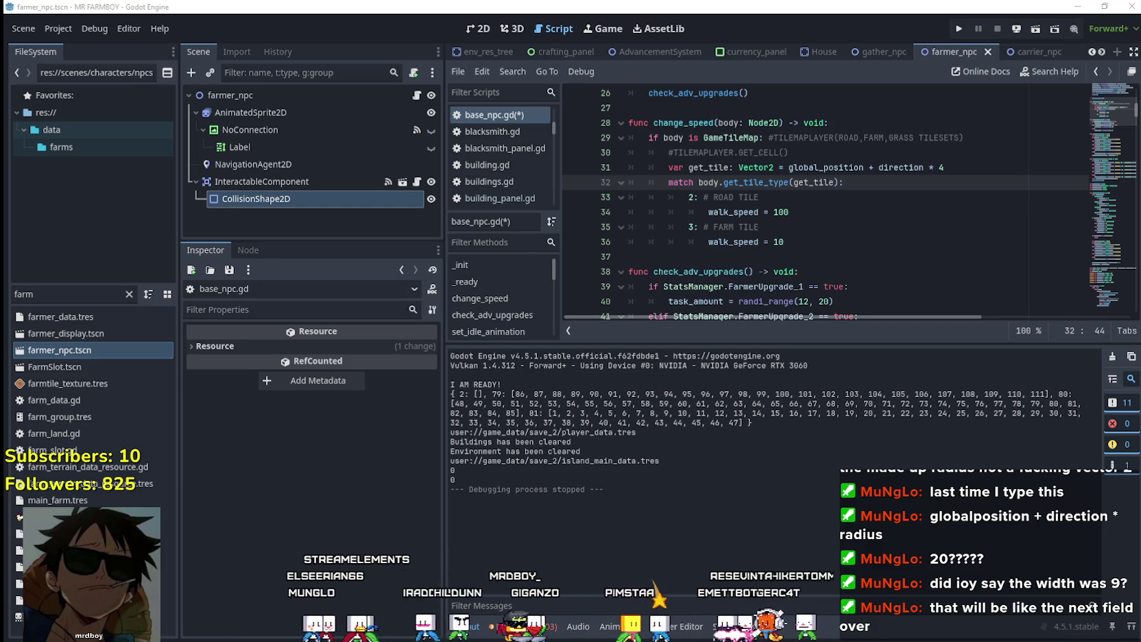
Check 9÷2 in Calculator and the CollisionShape2D size, then save the direction * 4.5 offset
key("XF86Calculator")
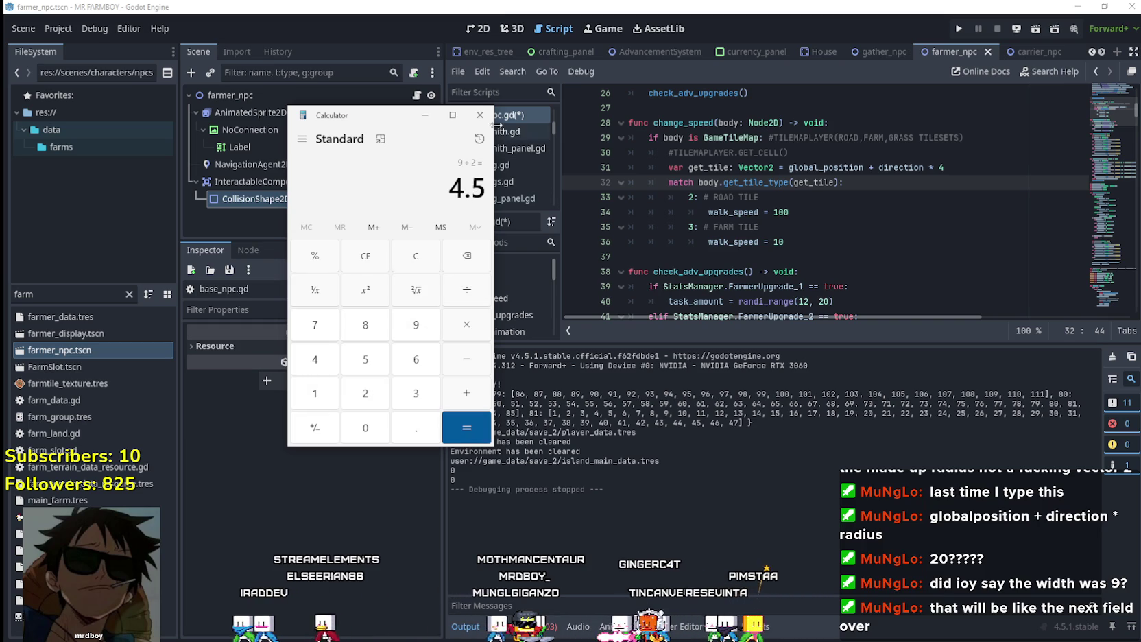
key("alt+F4")
left_click(1002, 167)
type(".5")
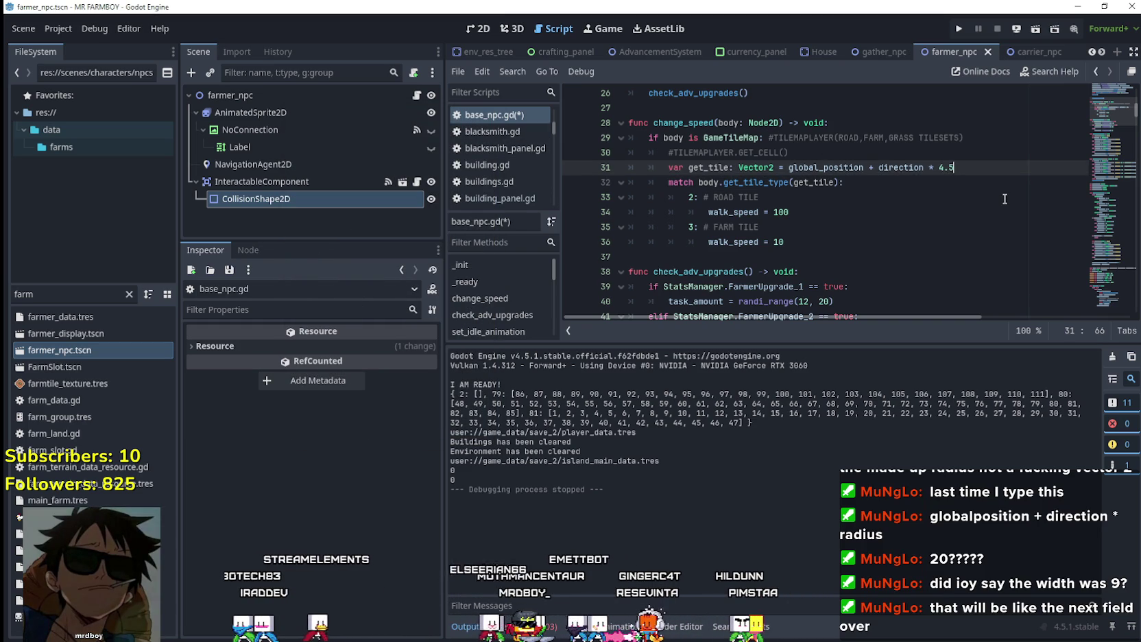
left_click(253, 198)
left_click(348, 351)
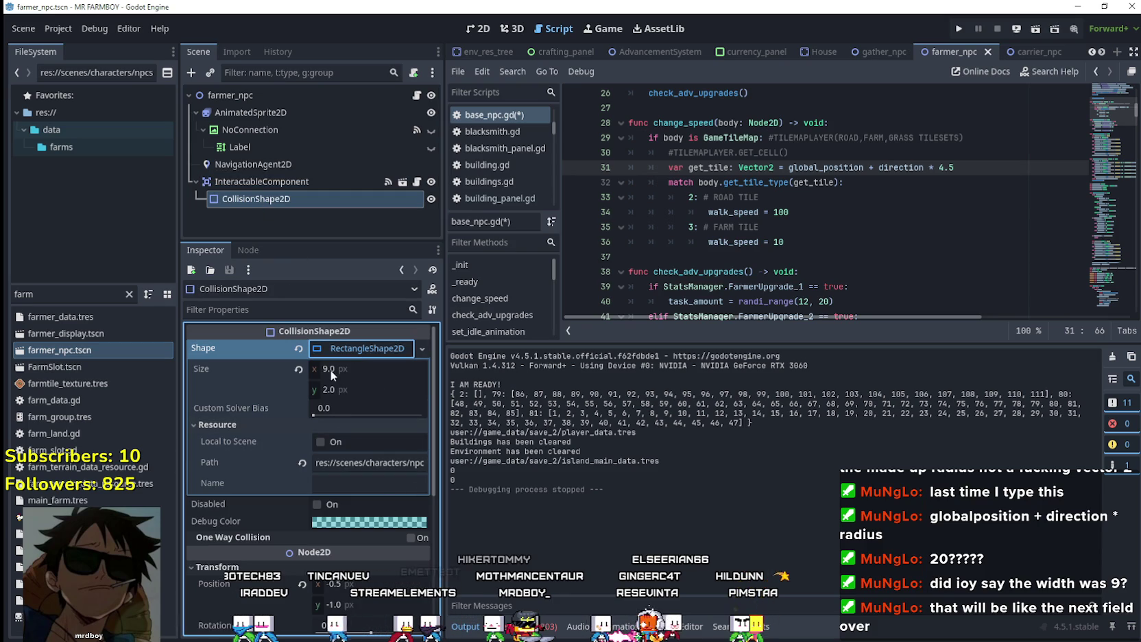
left_click(873, 231)
key("ctrl+s")
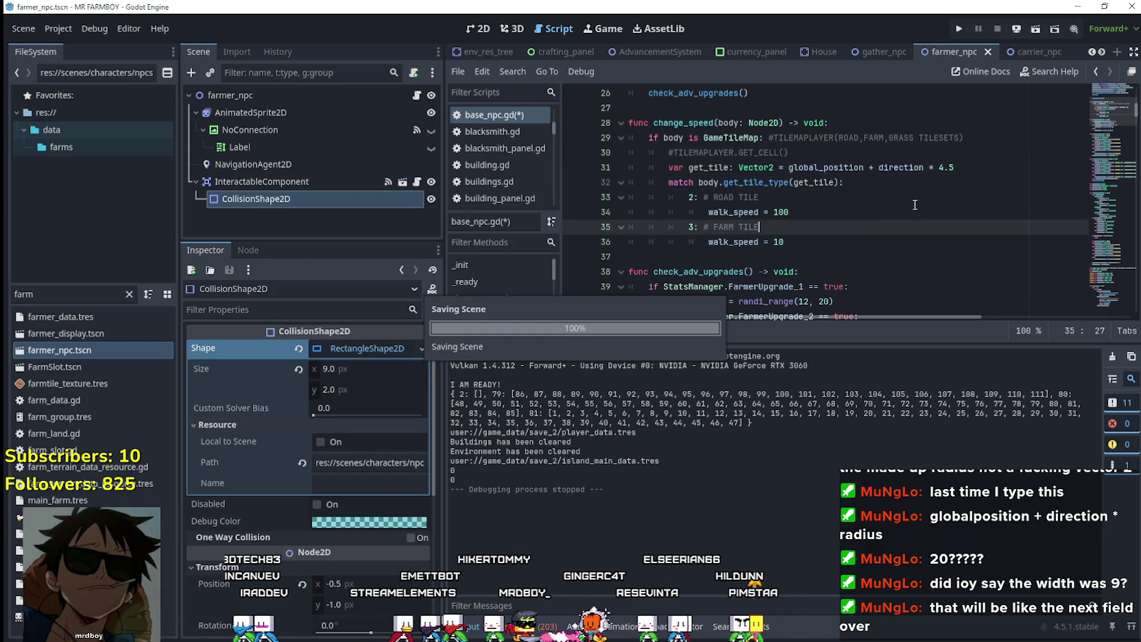
Run the game and load the Save 2 farm
left_click(957, 30)
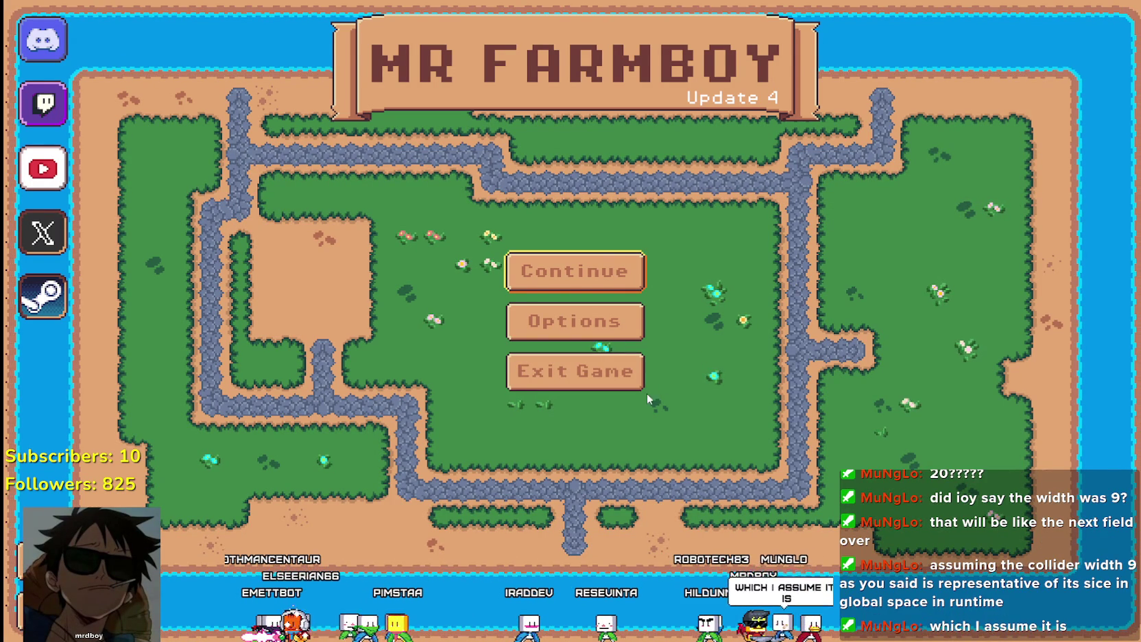
left_click(612, 279)
left_click(619, 318)
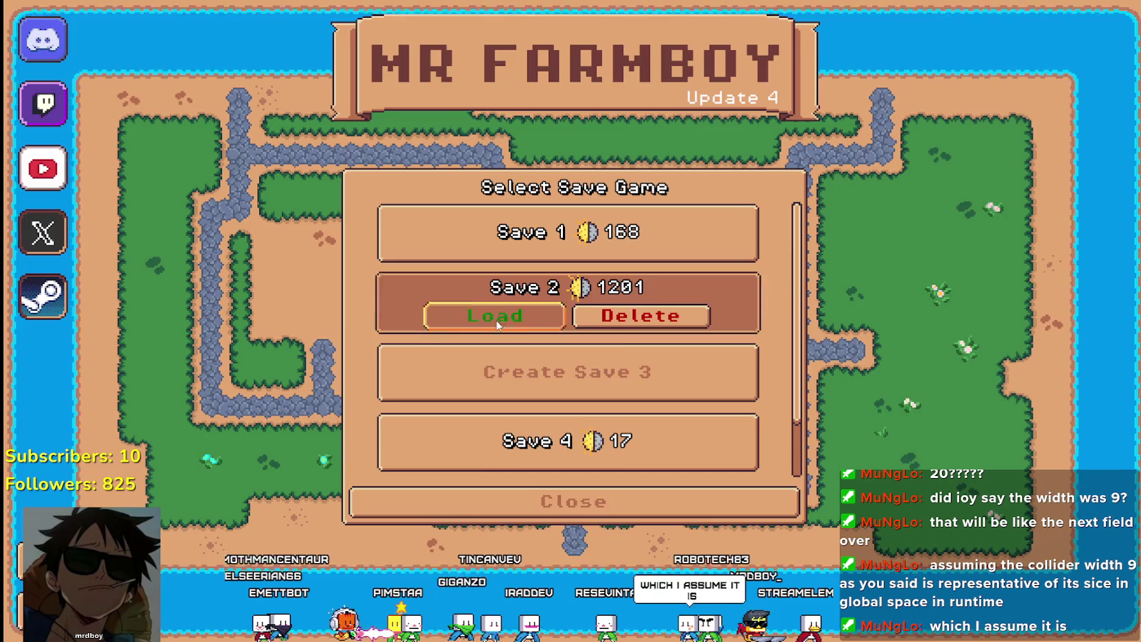
left_click(506, 317)
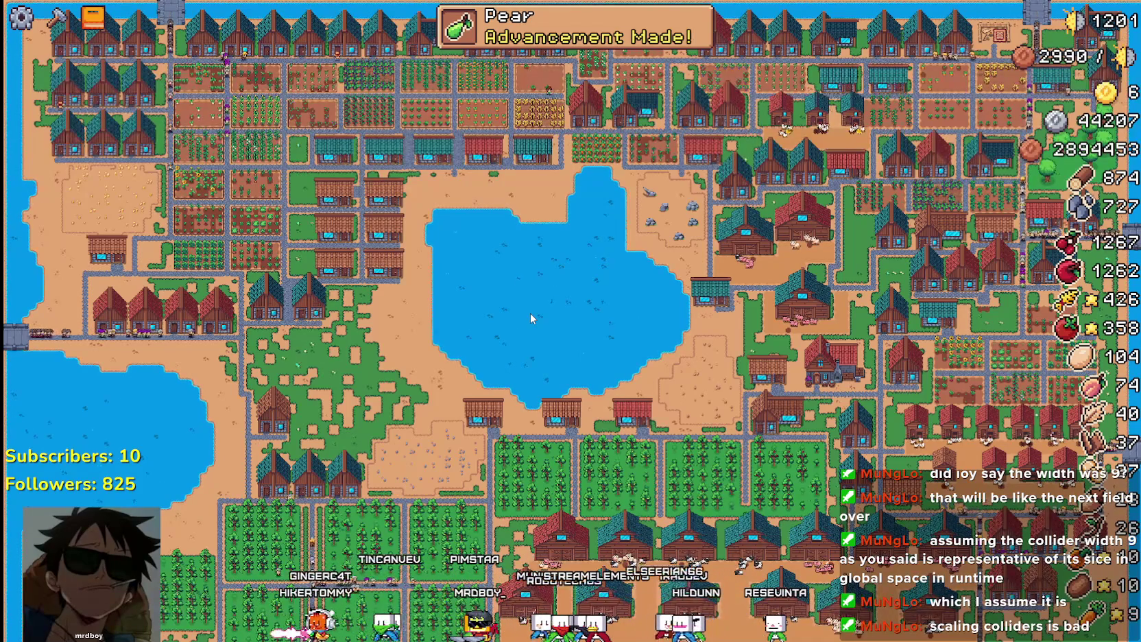
Walk the player around with WASD while watching the farmers, then pause with Esc
scroll(352, 198, "up", 3)
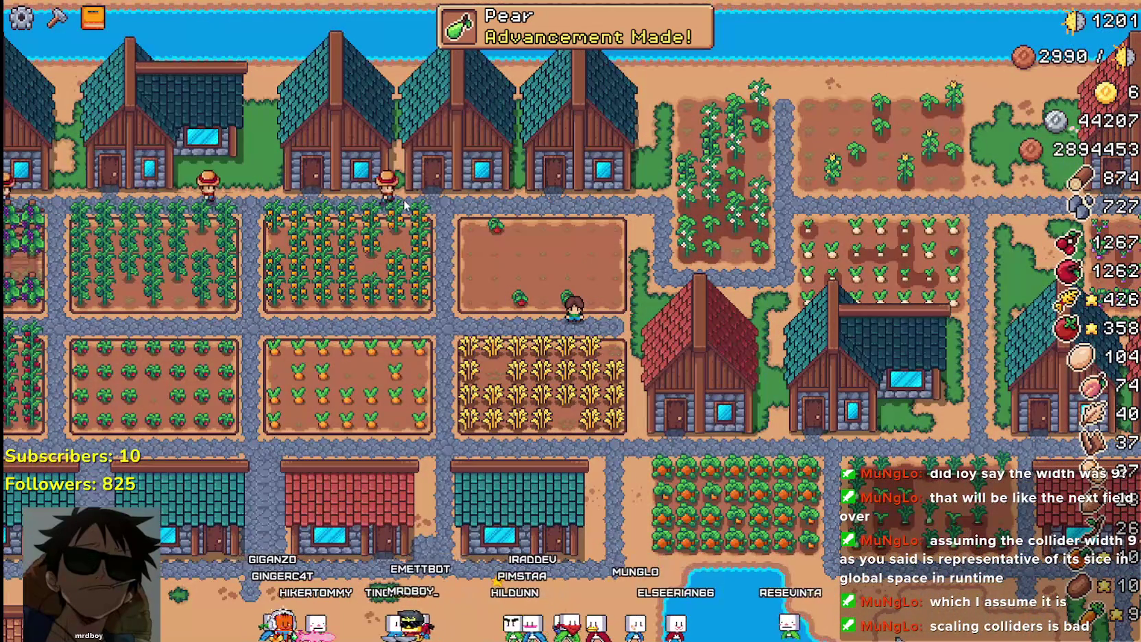
key("d")
key("w")
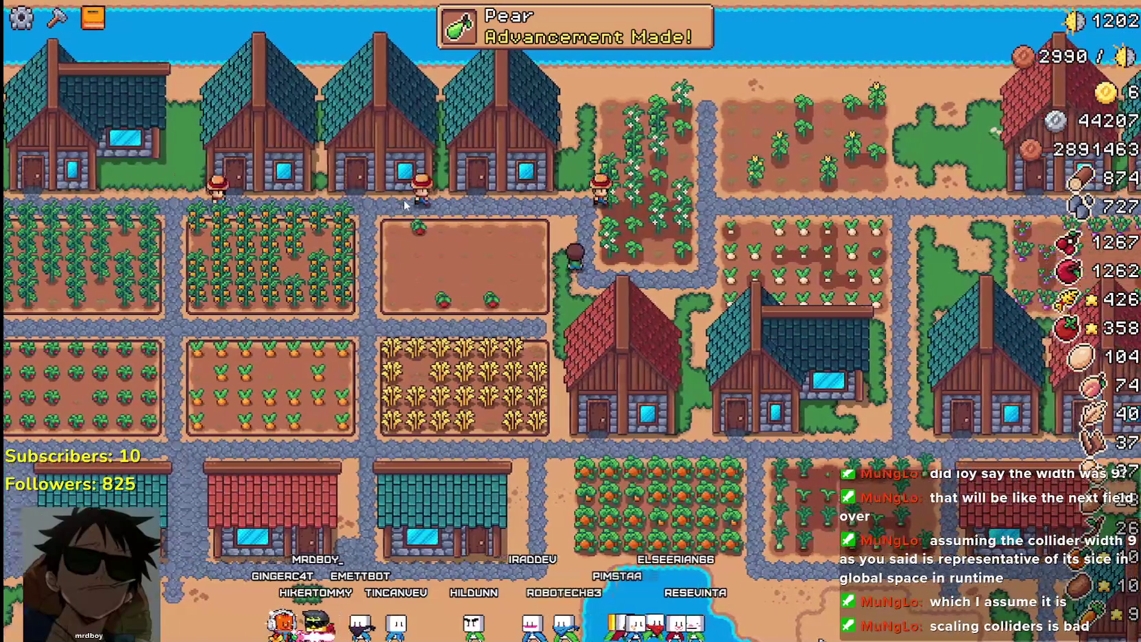
key("d")
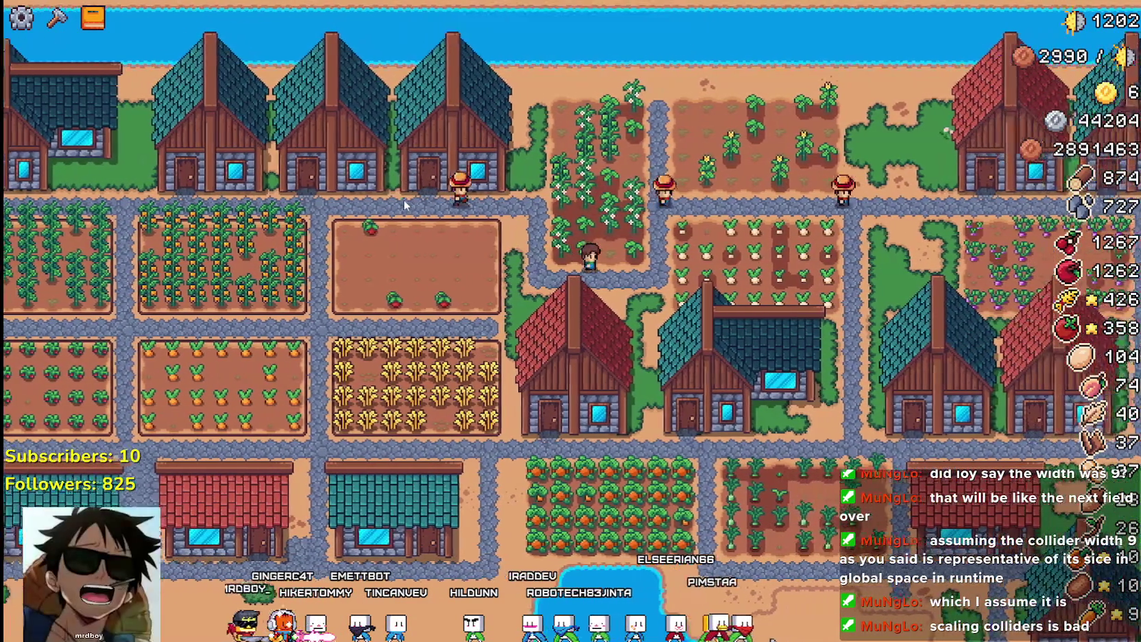
key("w")
key("d")
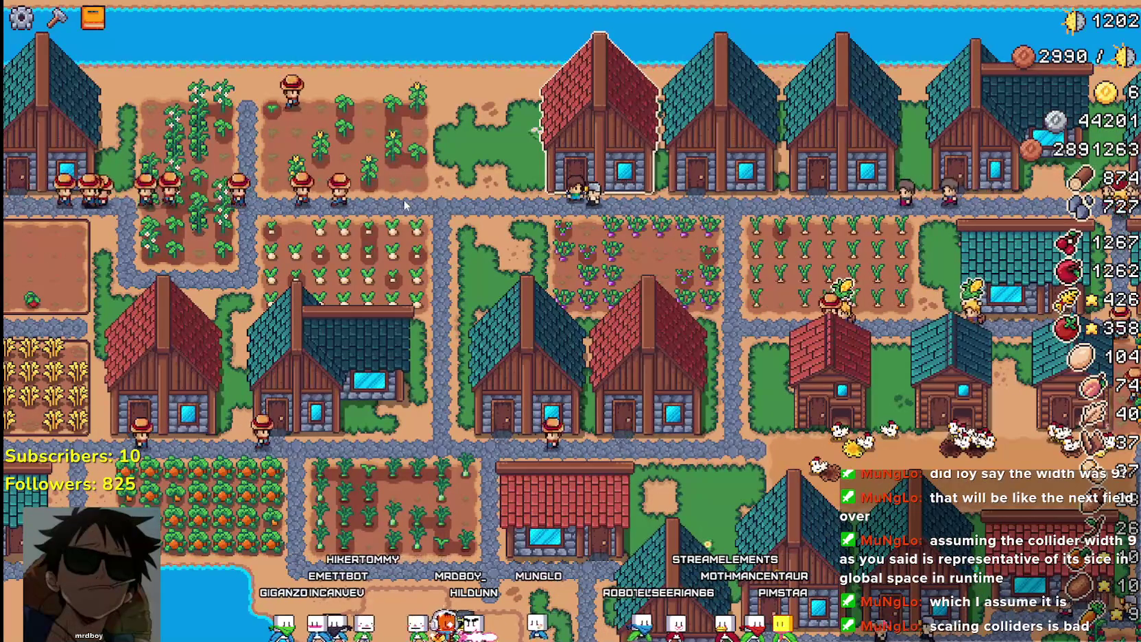
key("a")
key("s")
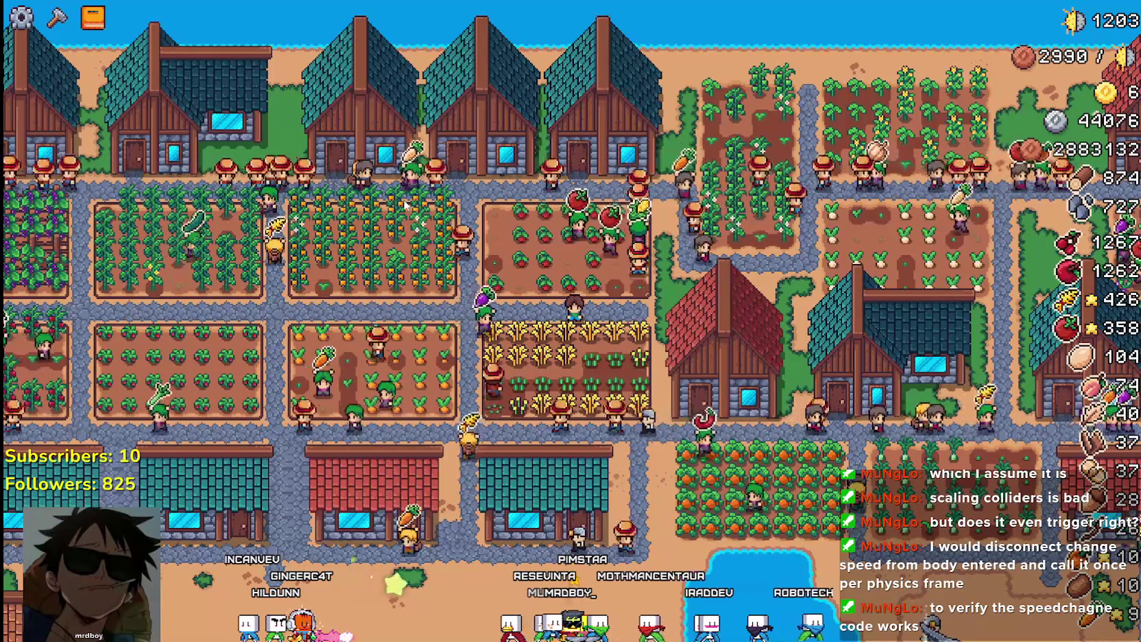
key("Escape")
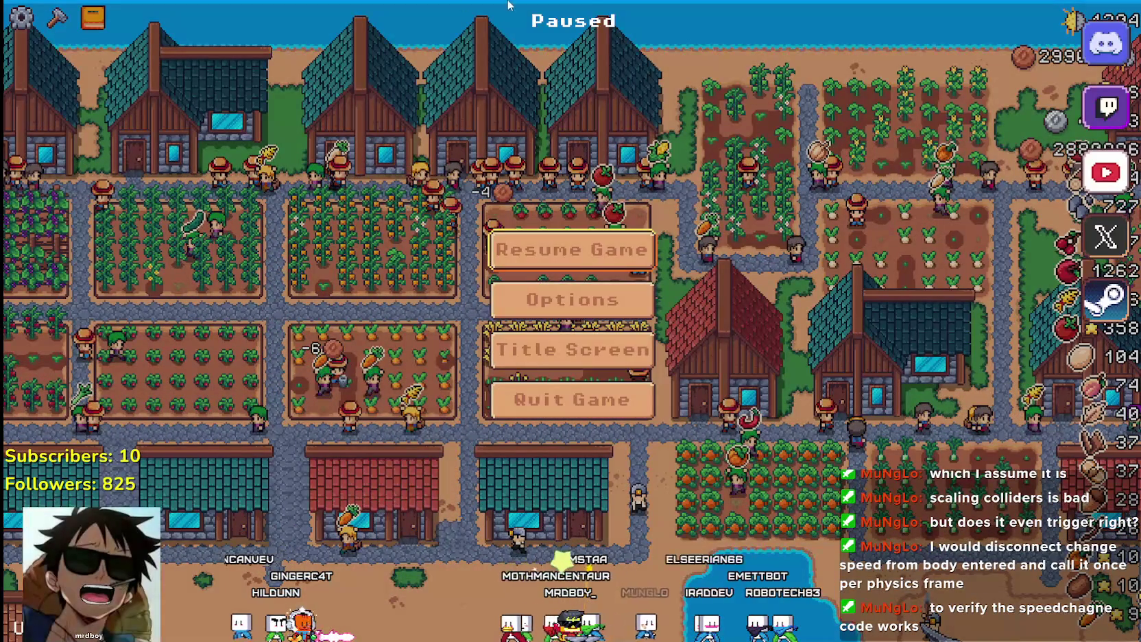
Leave the game and locate change_speed and its body: Node2D parameter in the script
key("Escape")
key("Escape")
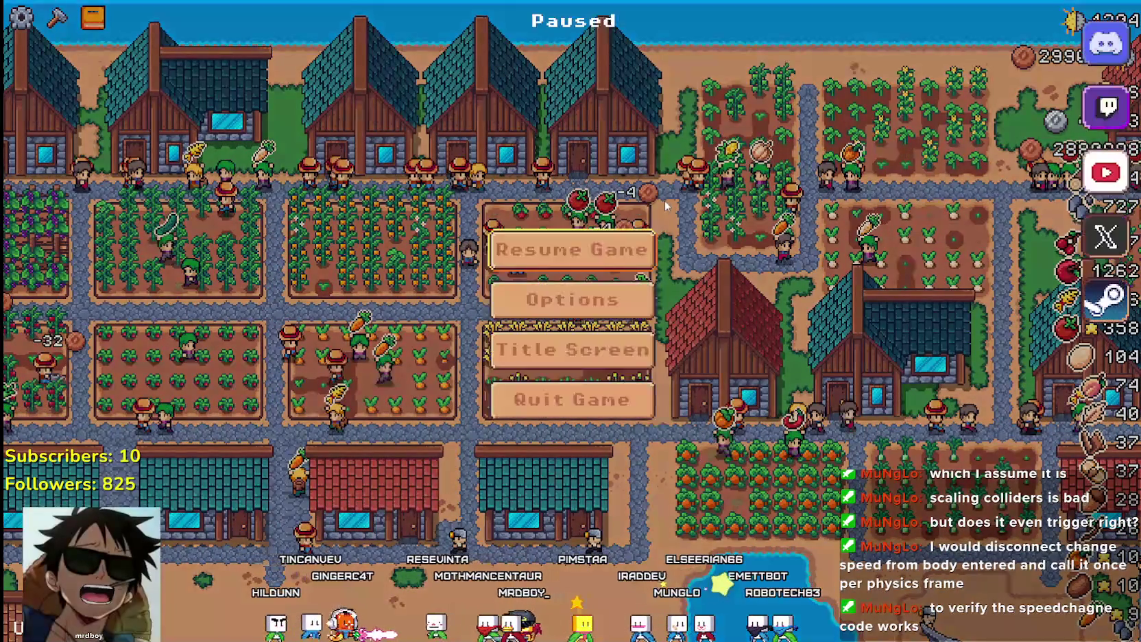
key("alt+Tab")
scroll(683, 180, "up", 2)
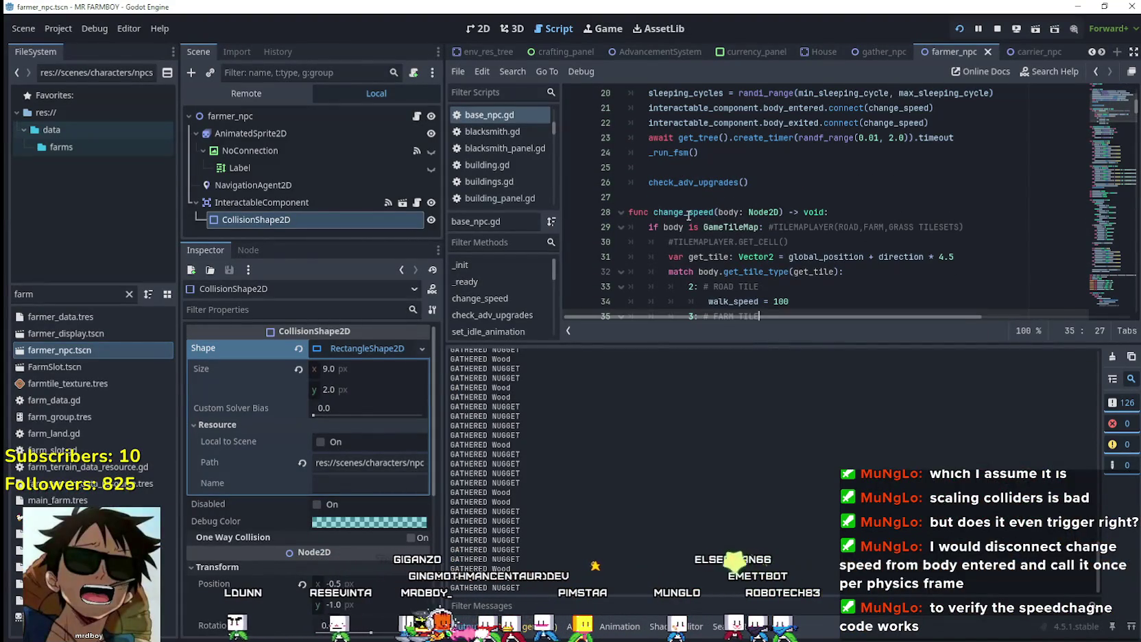
double_click(688, 212)
scroll(754, 210, "up", 2)
scroll(796, 208, "down", 3)
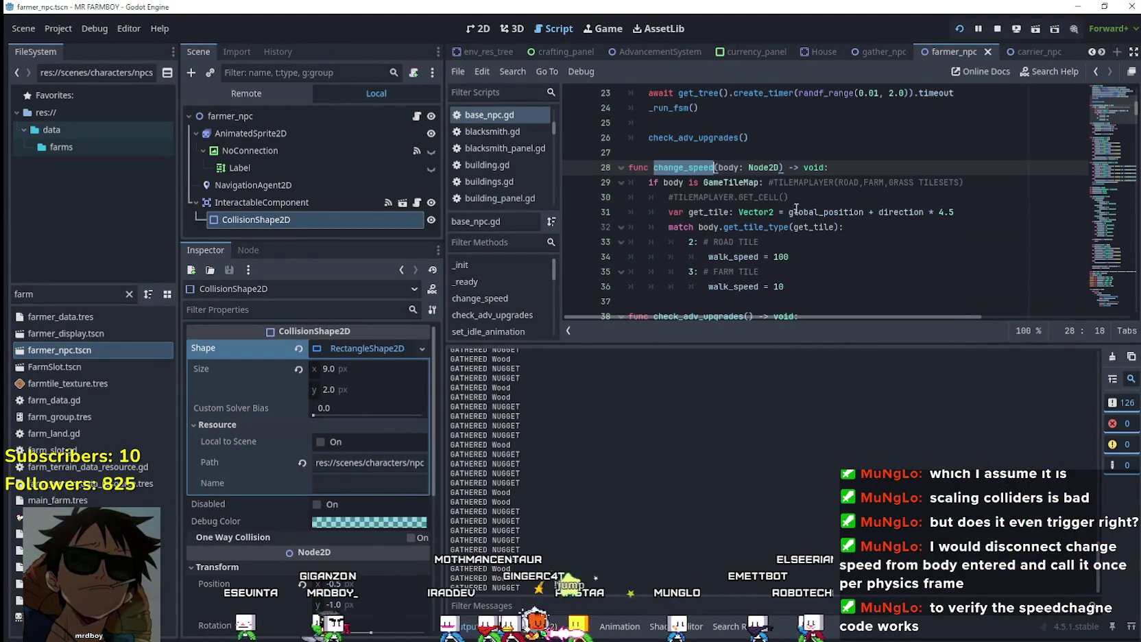
left_click_drag(718, 168, 784, 168)
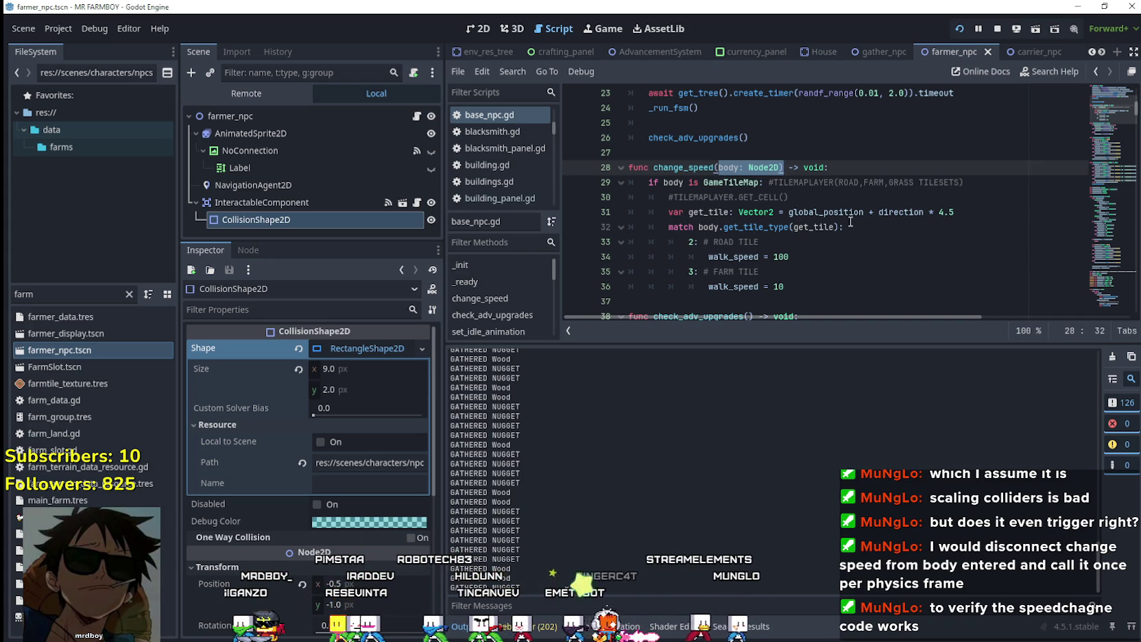
Scroll through base_npc.gd and select the + direction * 4.5 offset on line 31
scroll(871, 236, "down", 1)
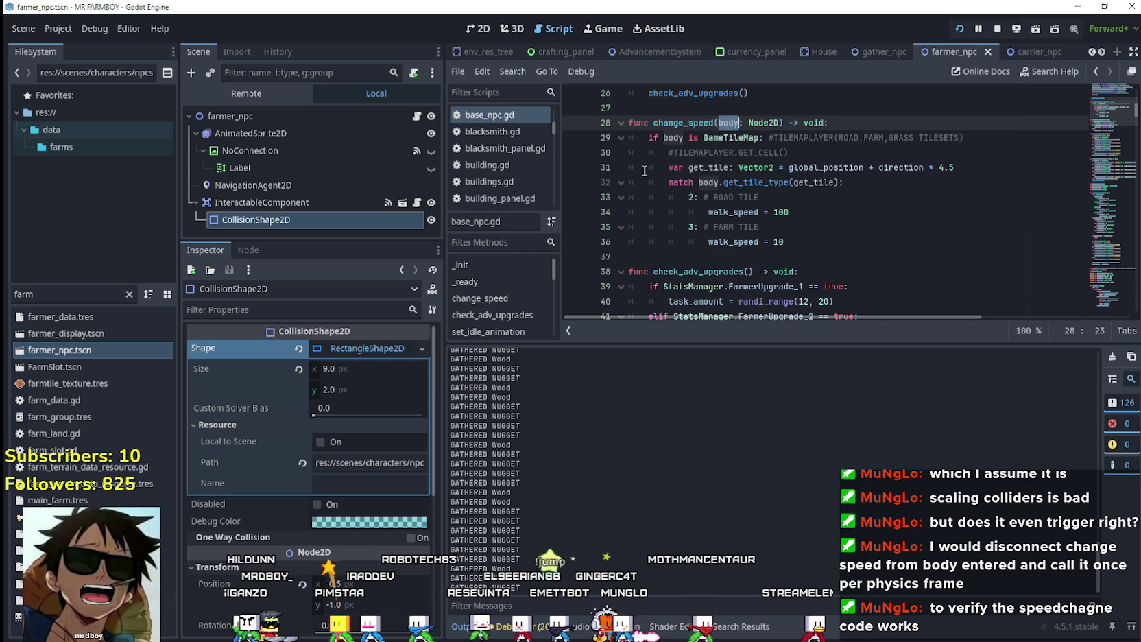
left_click(1111, 96)
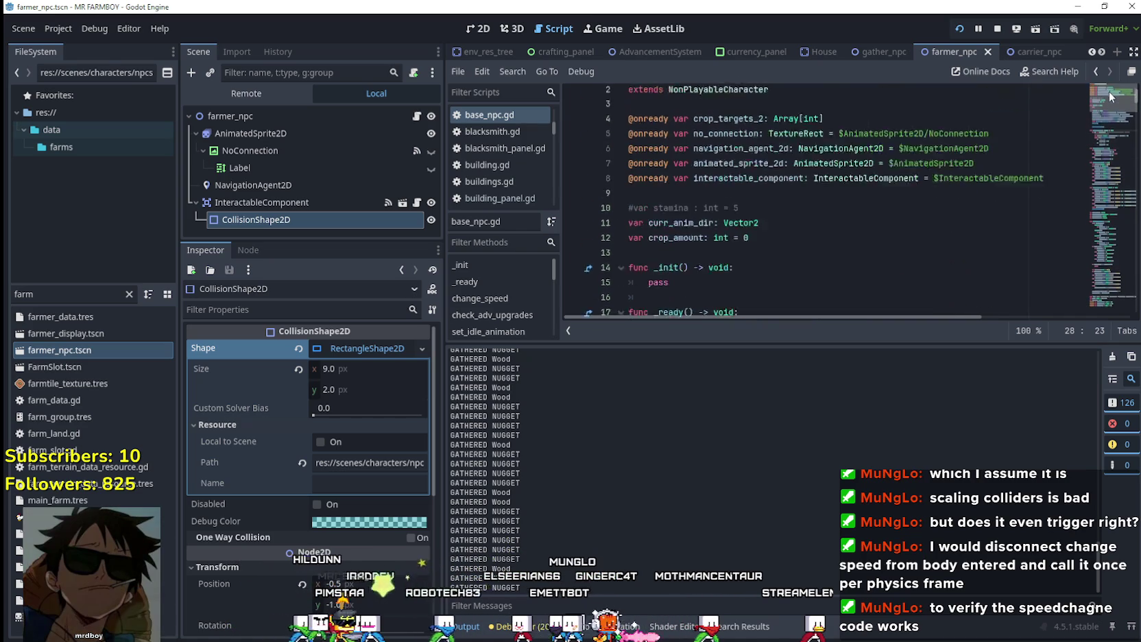
scroll(1107, 99, "down", 3)
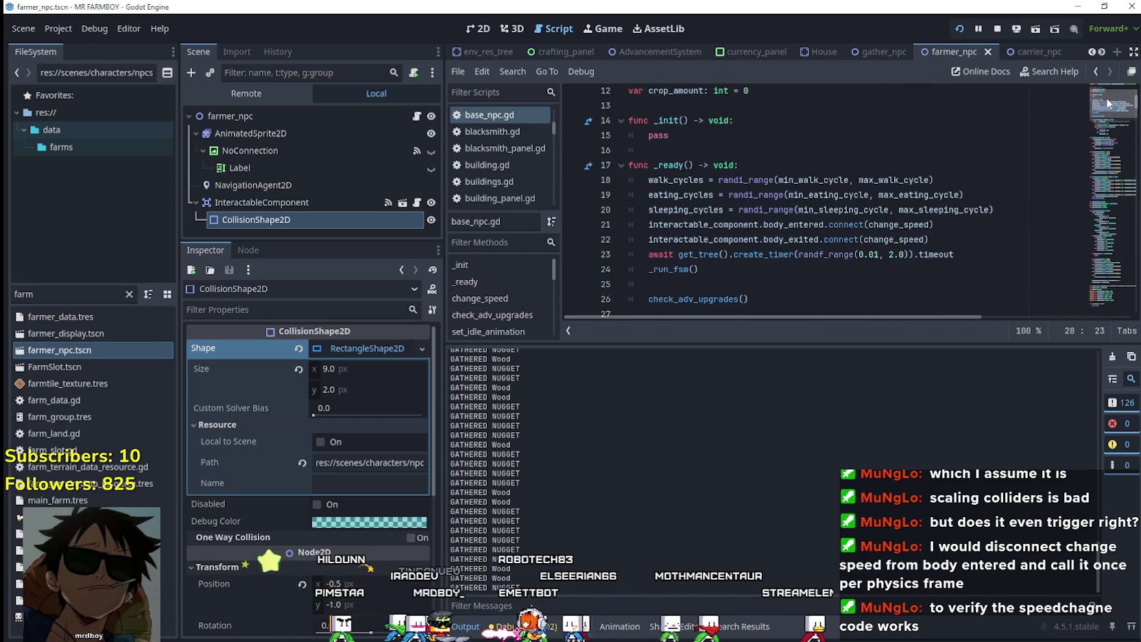
scroll(1102, 106, "down", 7)
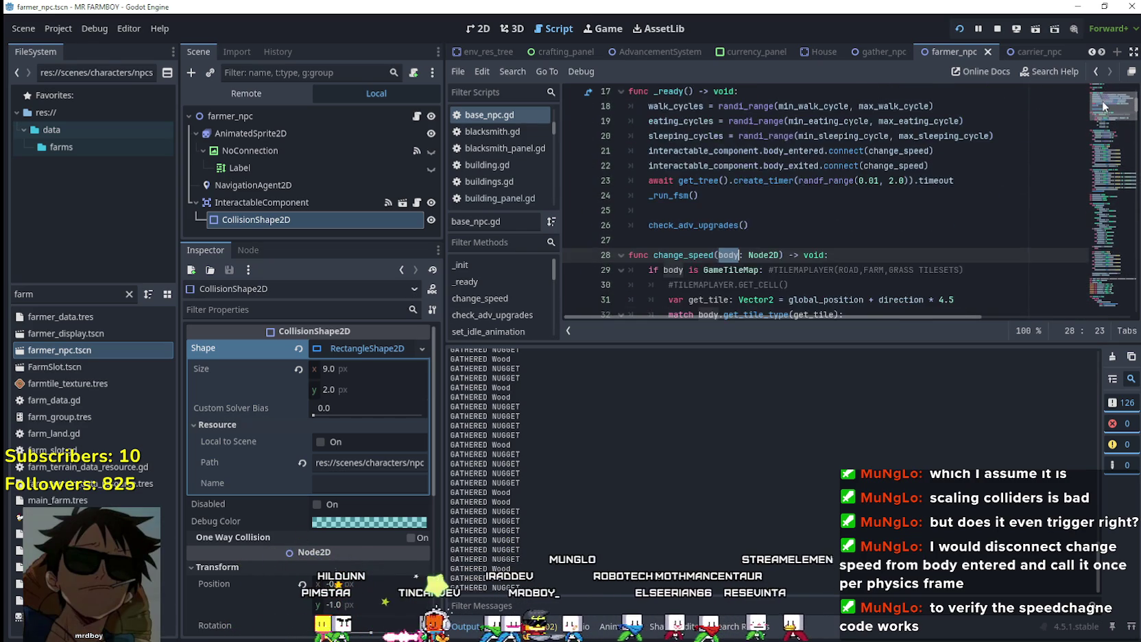
scroll(1103, 113, "down", 1)
scroll(1102, 113, "up", 4)
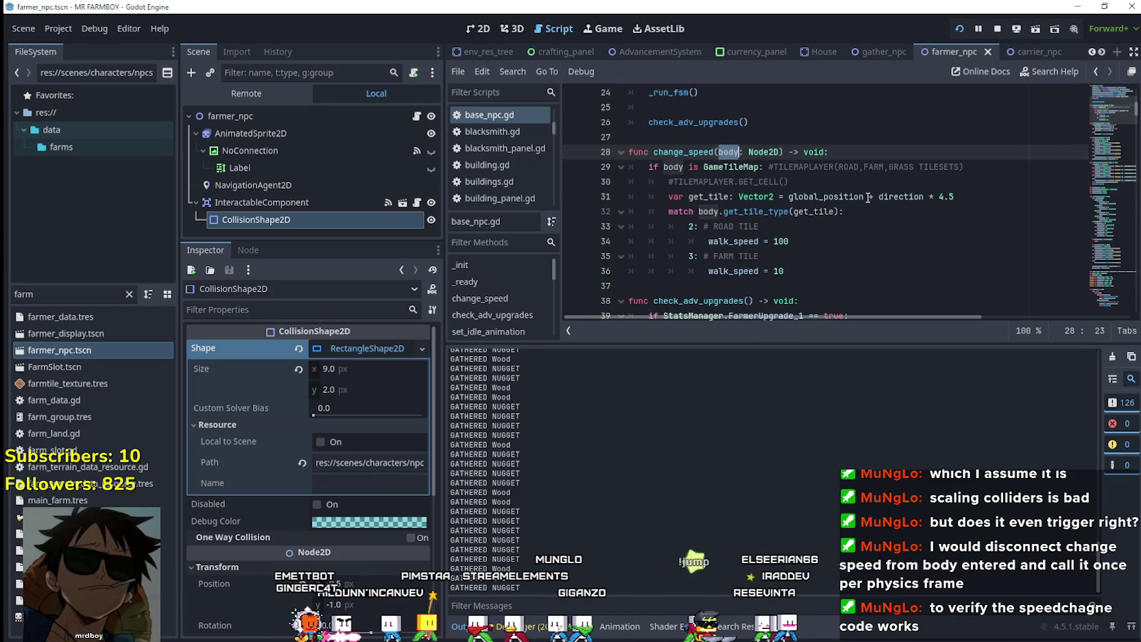
left_click_drag(868, 198, 963, 194)
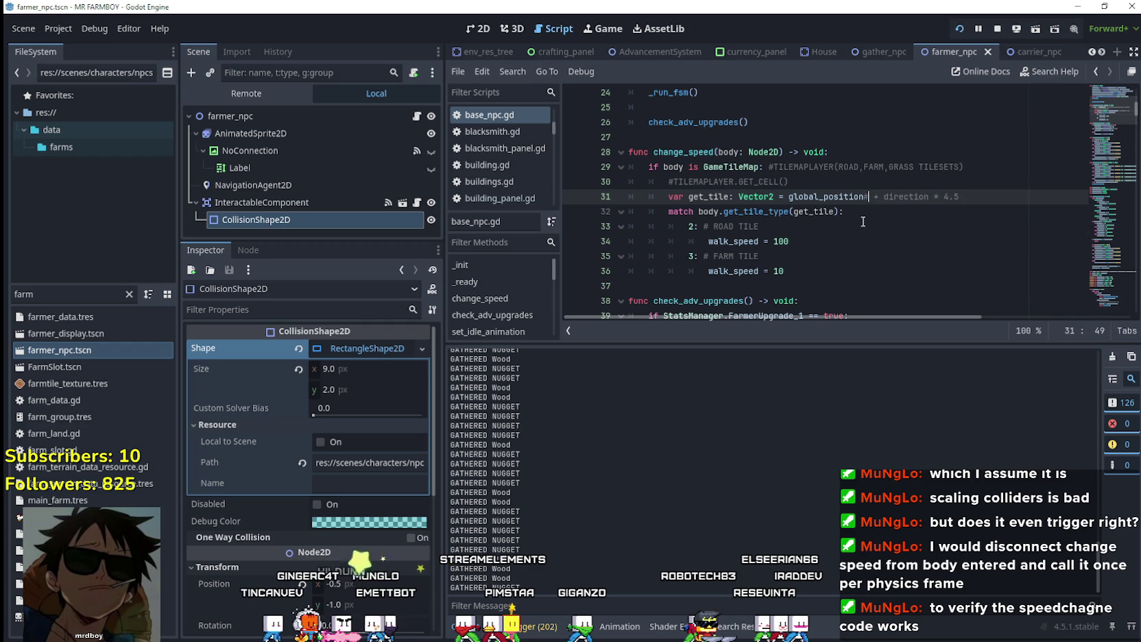
left_click(862, 221)
left_click(674, 153)
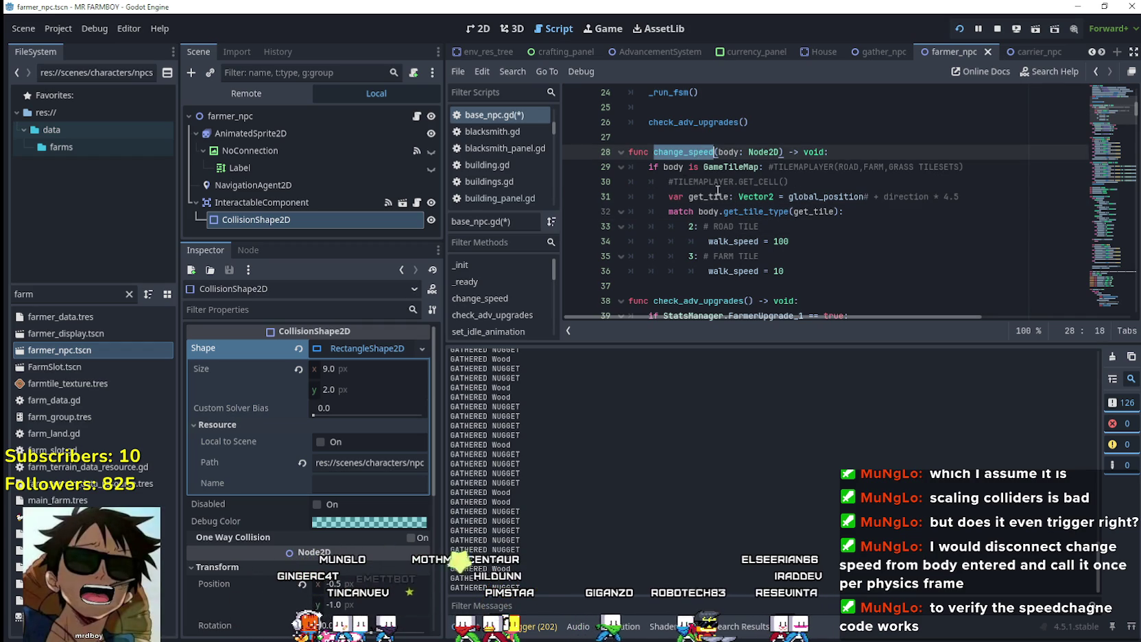
left_click(718, 195)
double_click(754, 197)
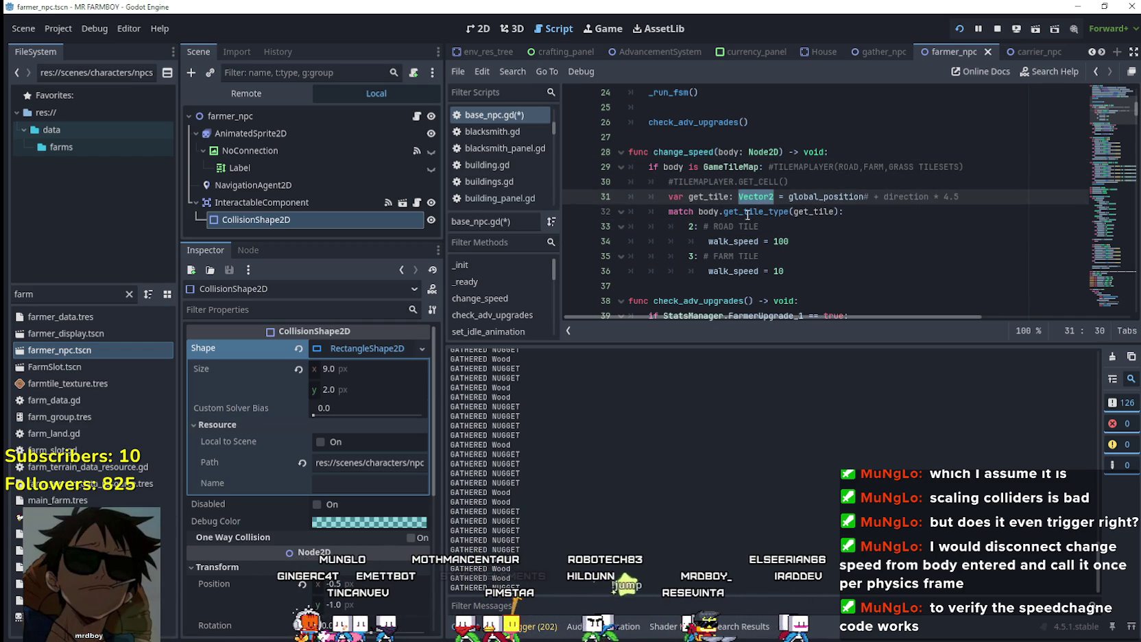
double_click(702, 212)
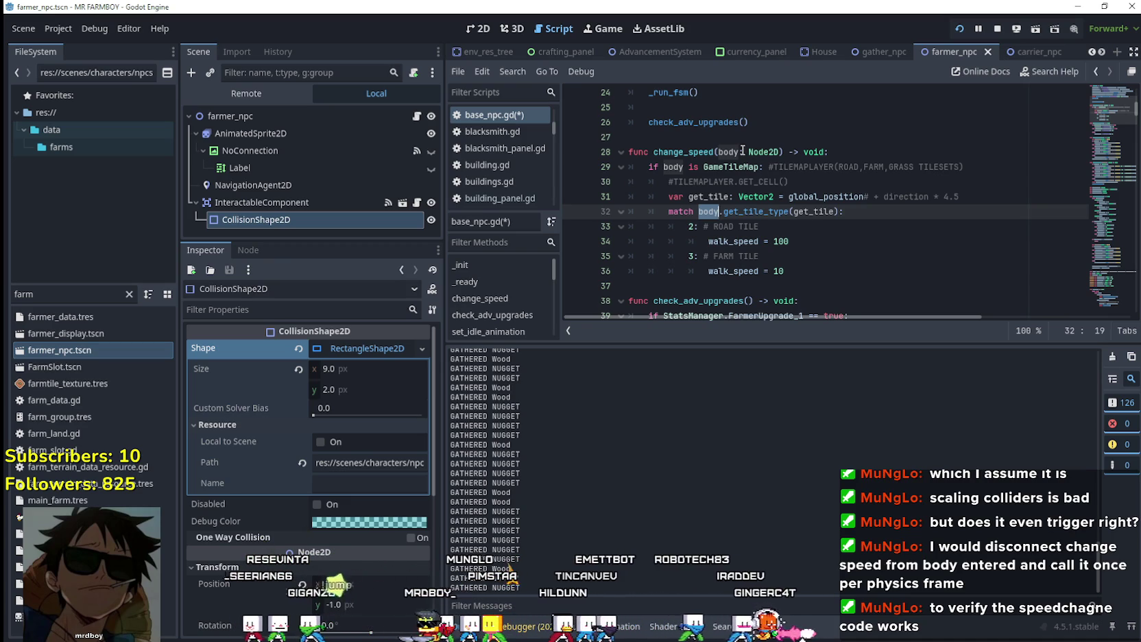
scroll(749, 187, "up", 3)
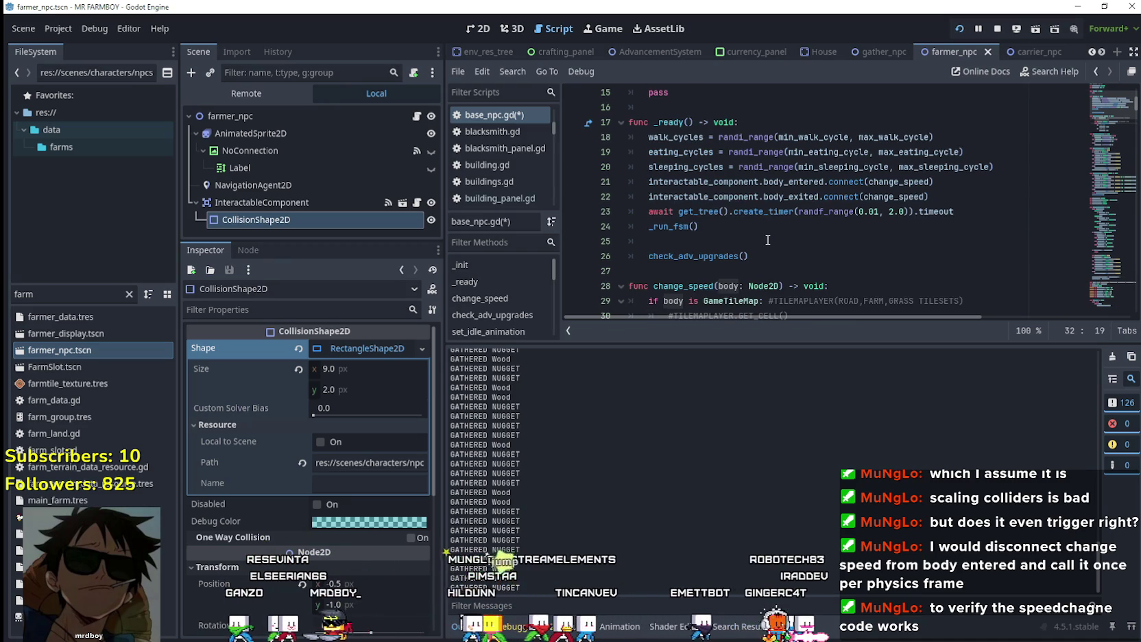
scroll(768, 240, "down", 3)
scroll(766, 234, "up", 2)
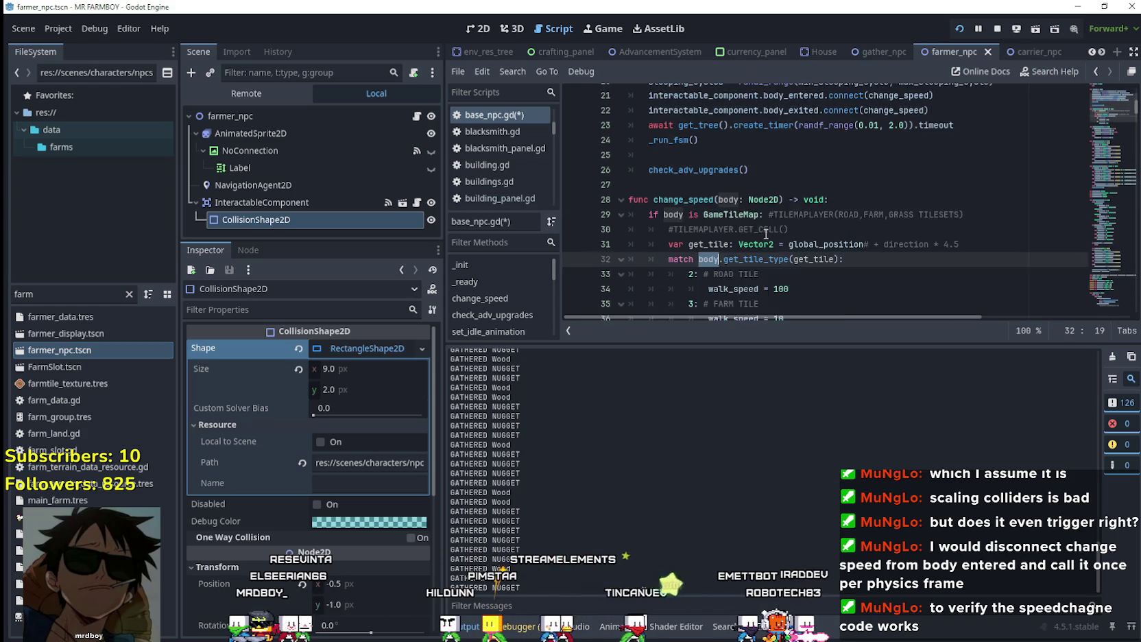
scroll(761, 228, "down", 2)
scroll(760, 227, "up", 5)
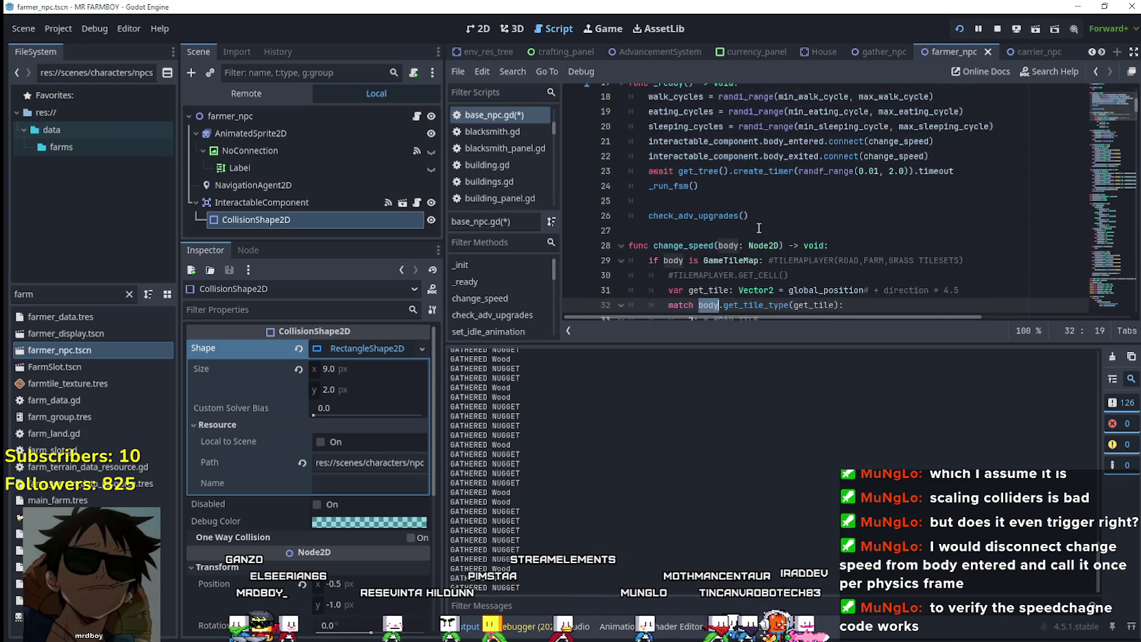
scroll(689, 169, "down", 5)
Declare func _physics_process on a new line after check_adv_upgrades()
left_click(674, 136)
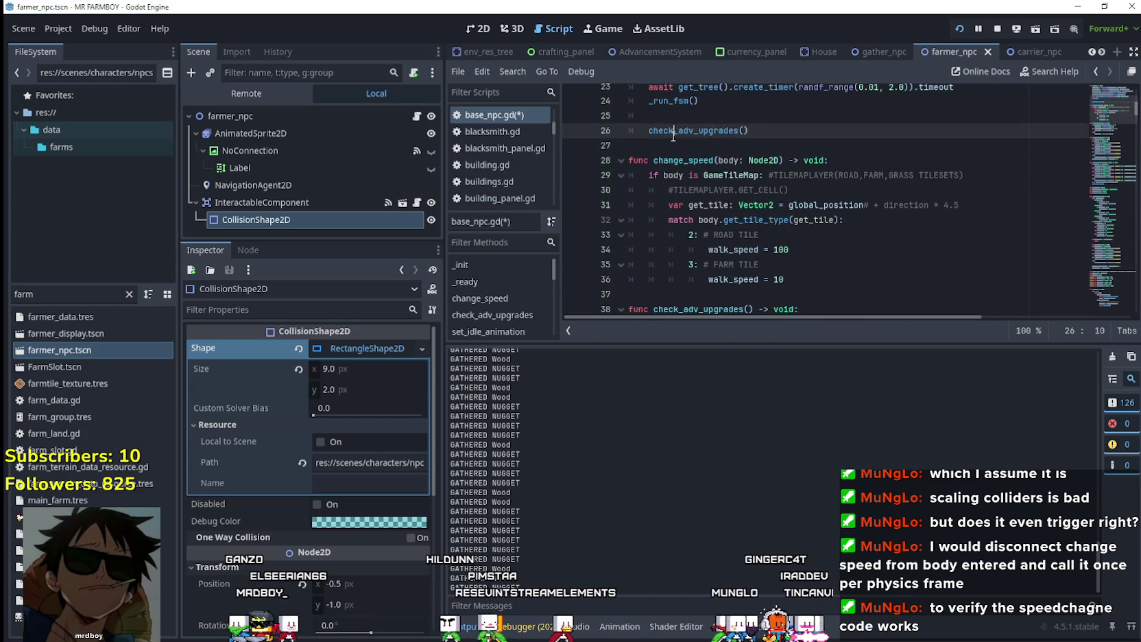
left_click(674, 147)
type("func p")
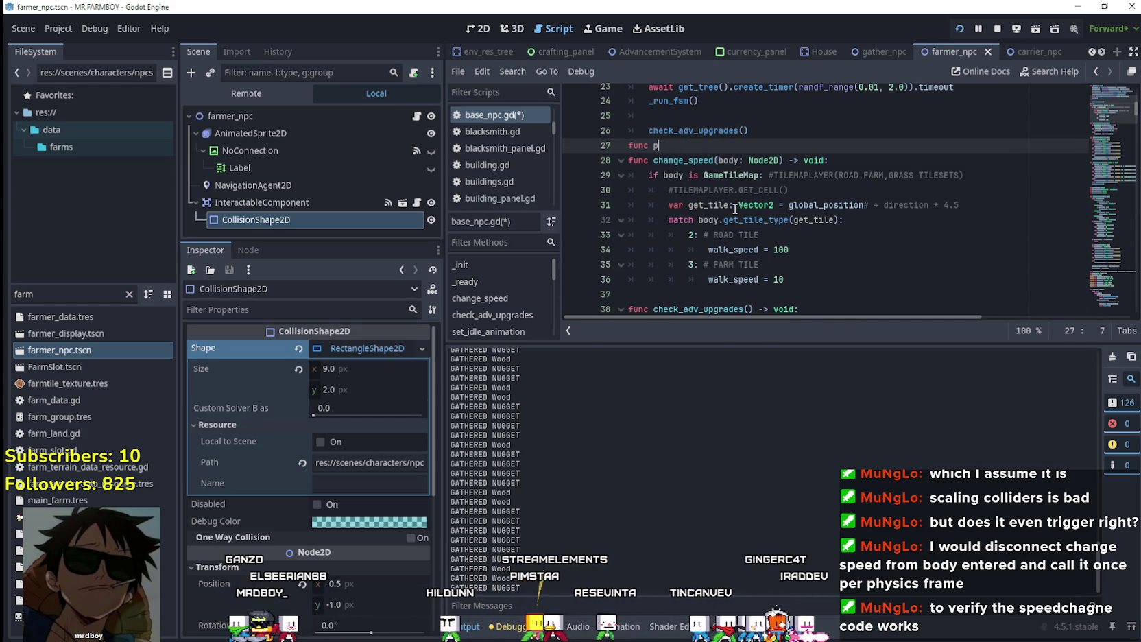
type("h")
key("Return")
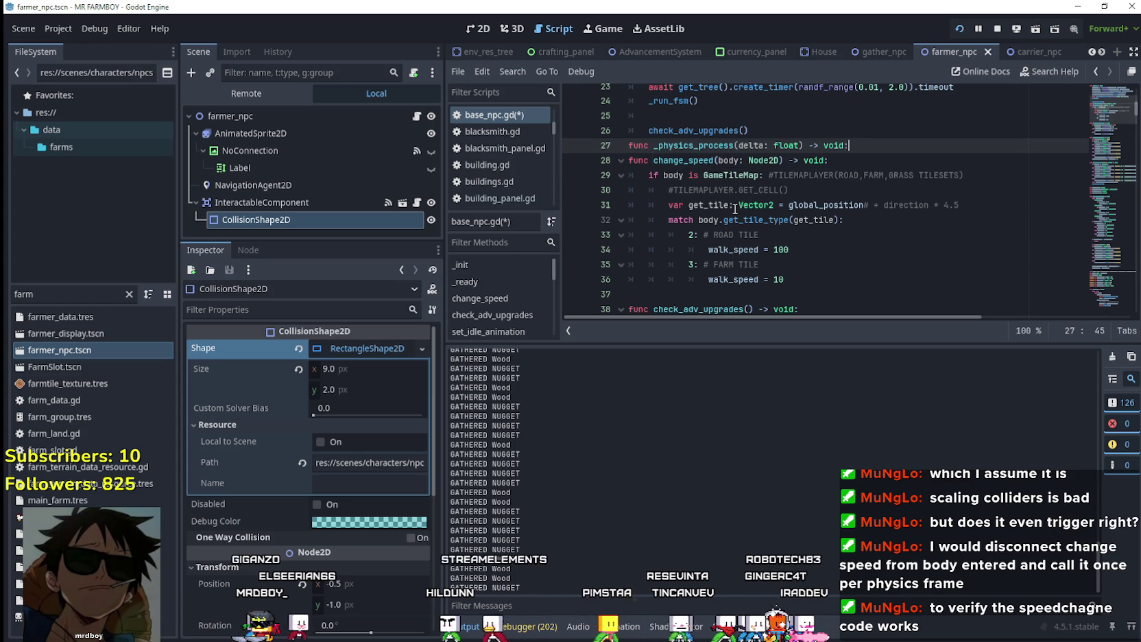
key("Return")
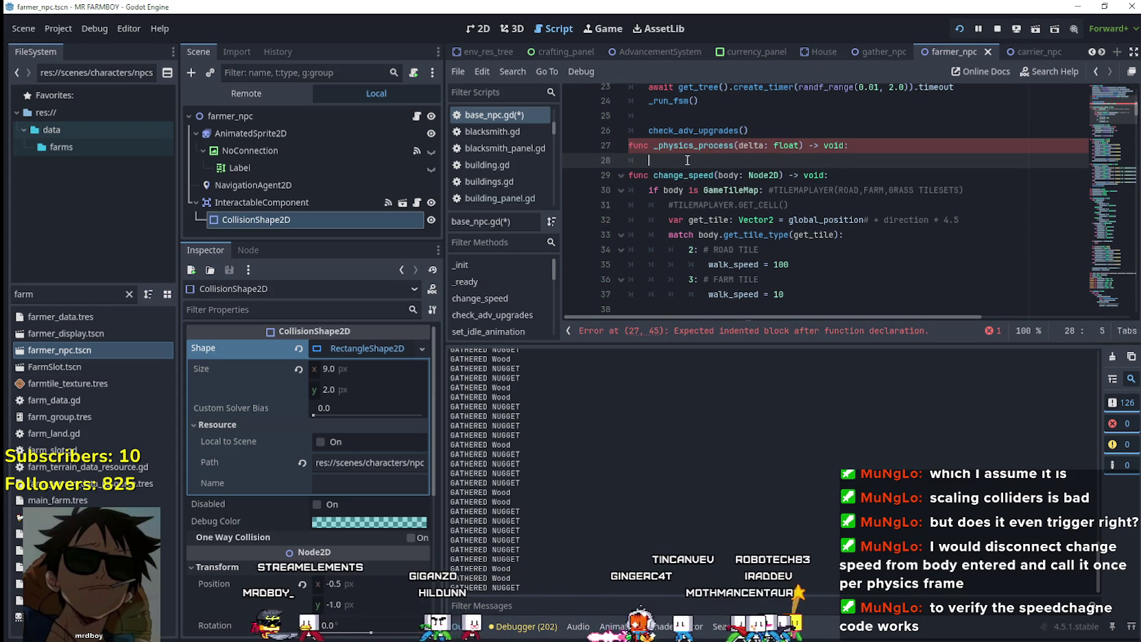
Call change_speed(GameTileMap) in _physics_process, pasting GameTileMap from the type check
double_click(689, 176)
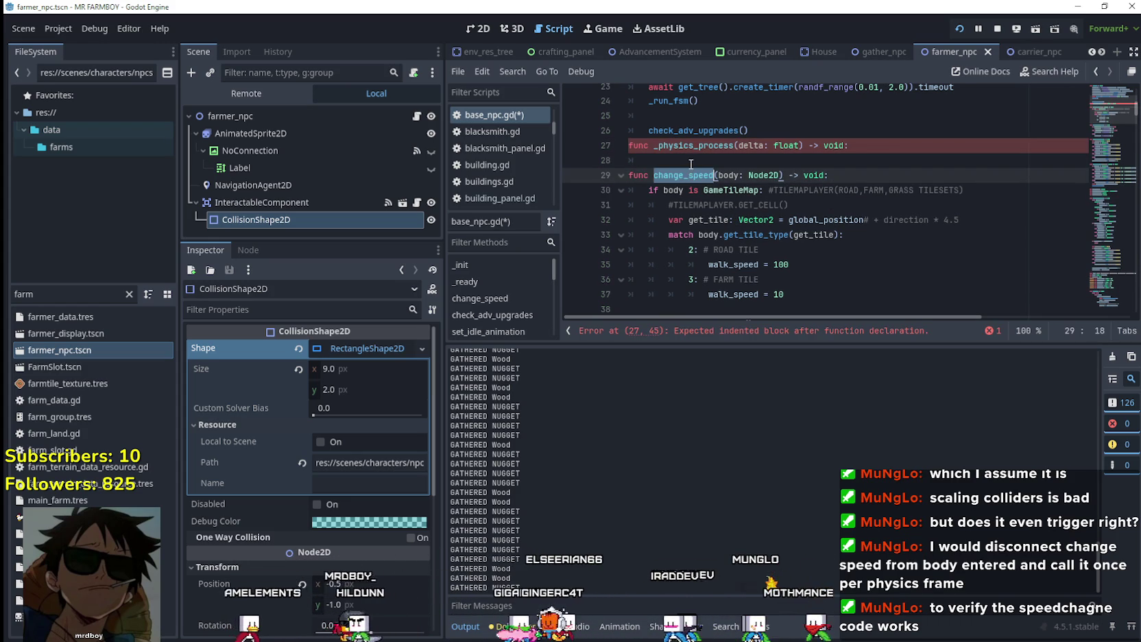
key("Up")
type("change_speed(")
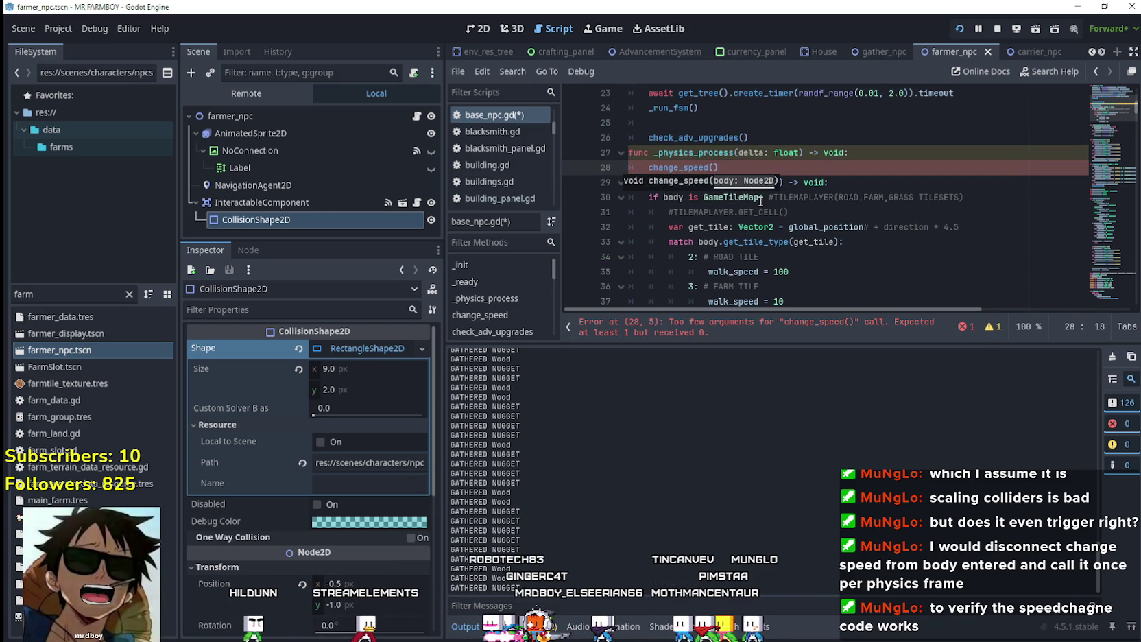
left_click(747, 210)
left_click(730, 182)
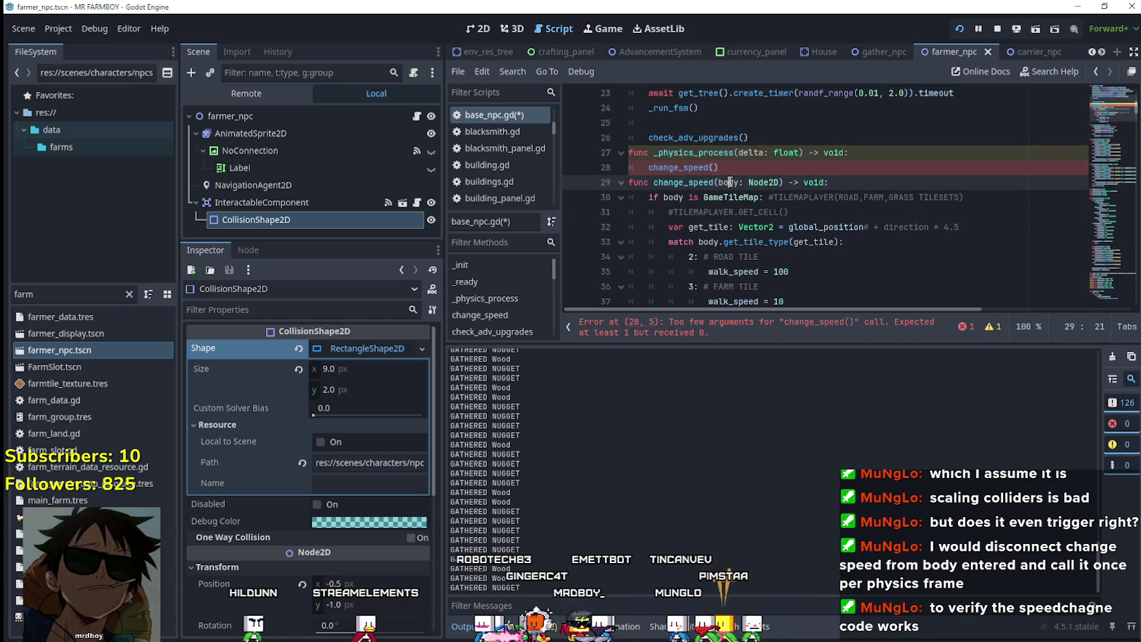
left_click(713, 166)
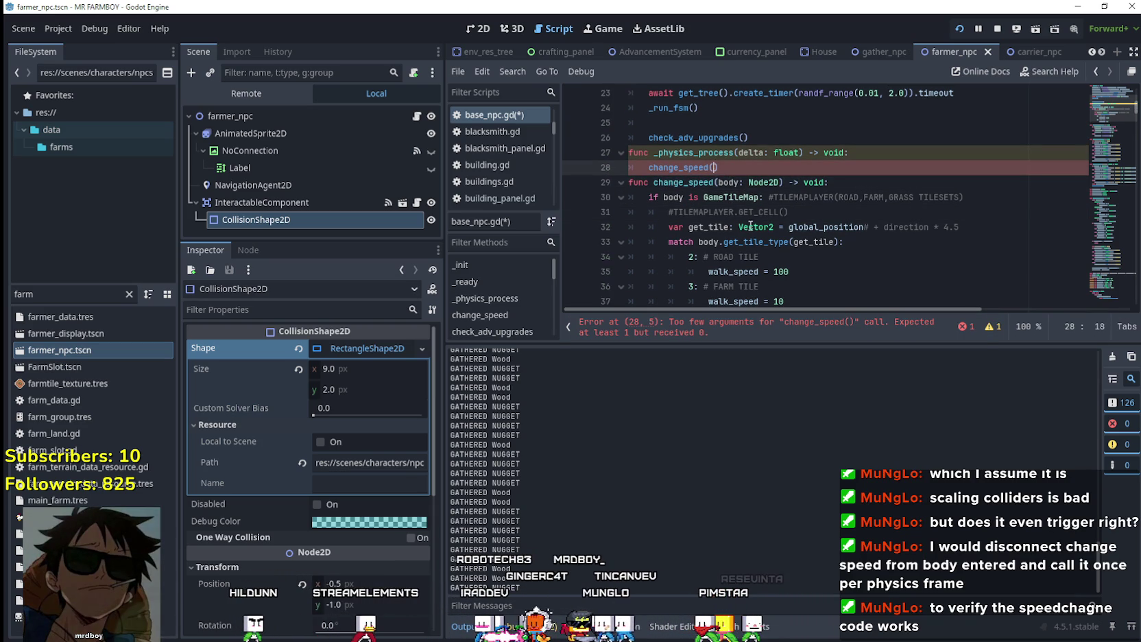
left_click(732, 198)
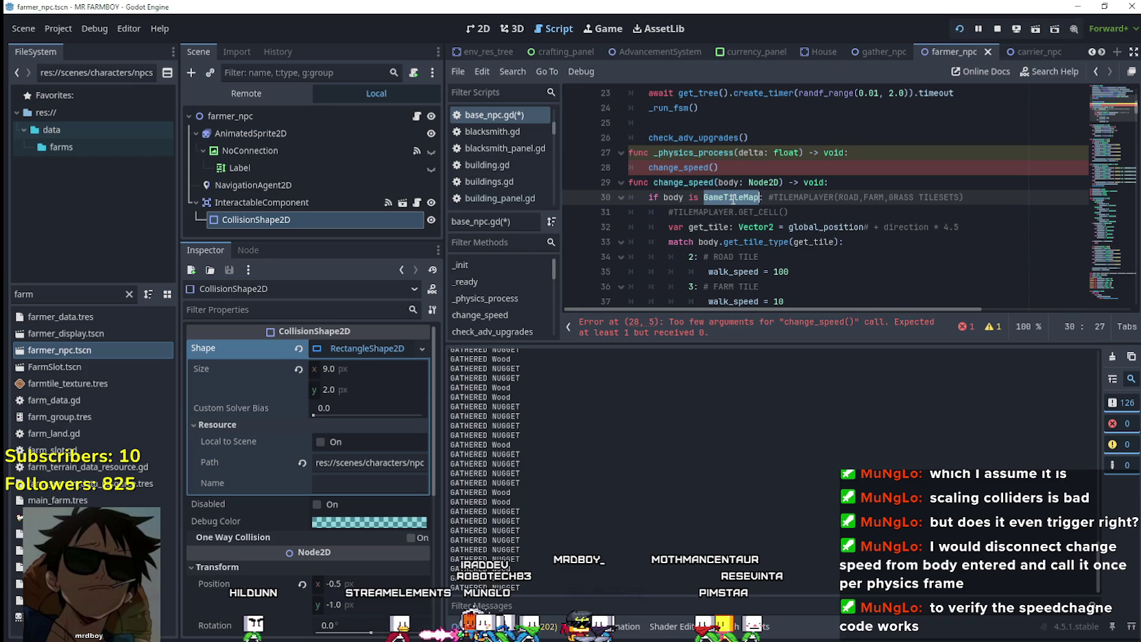
left_click(714, 167)
key("ctrl+v")
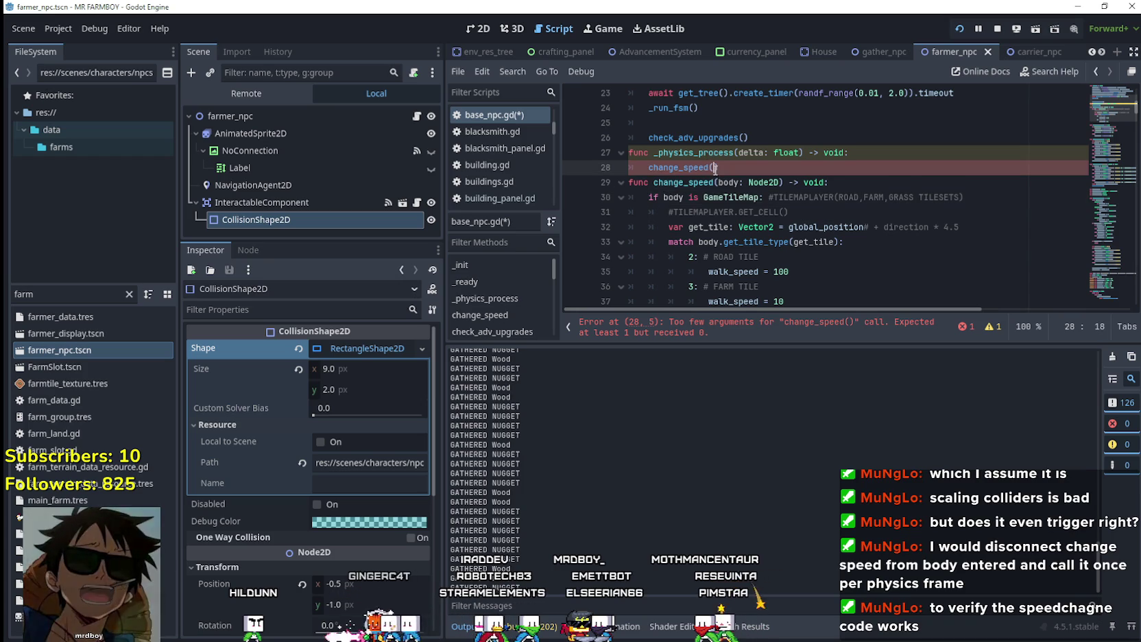
left_click(875, 267)
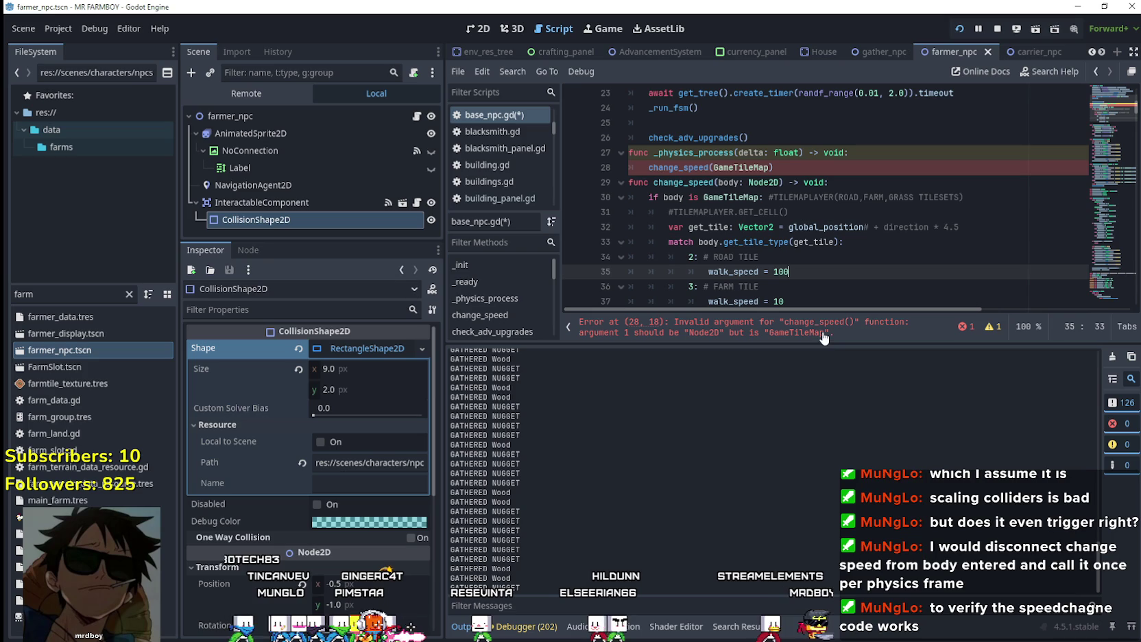
double_click(757, 170)
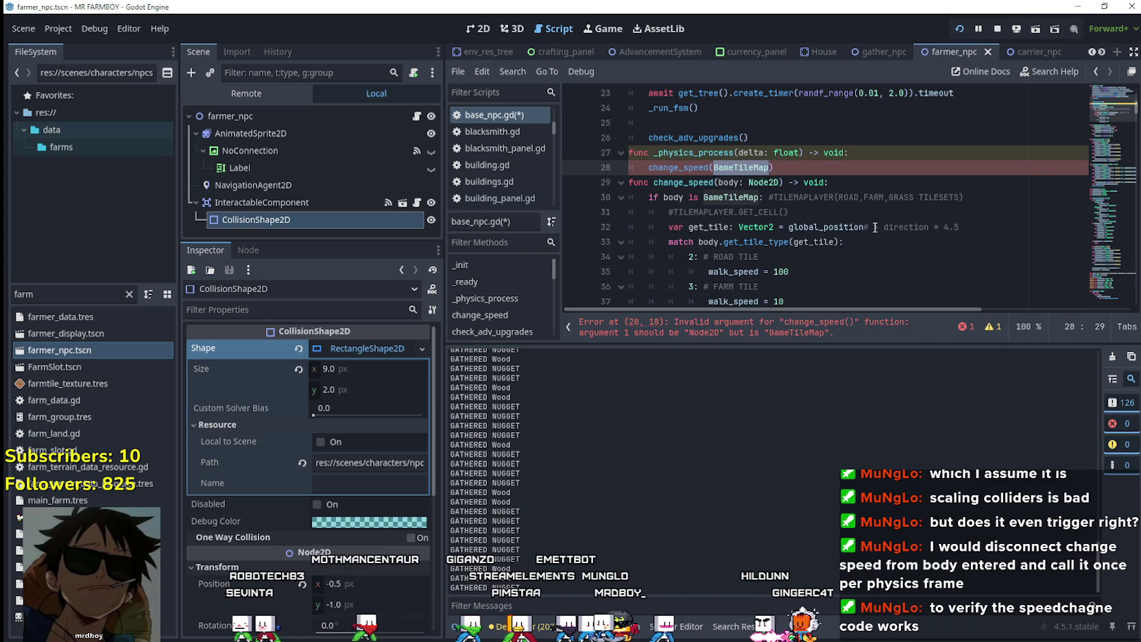
left_click(830, 167)
scroll(840, 205, "up", 1)
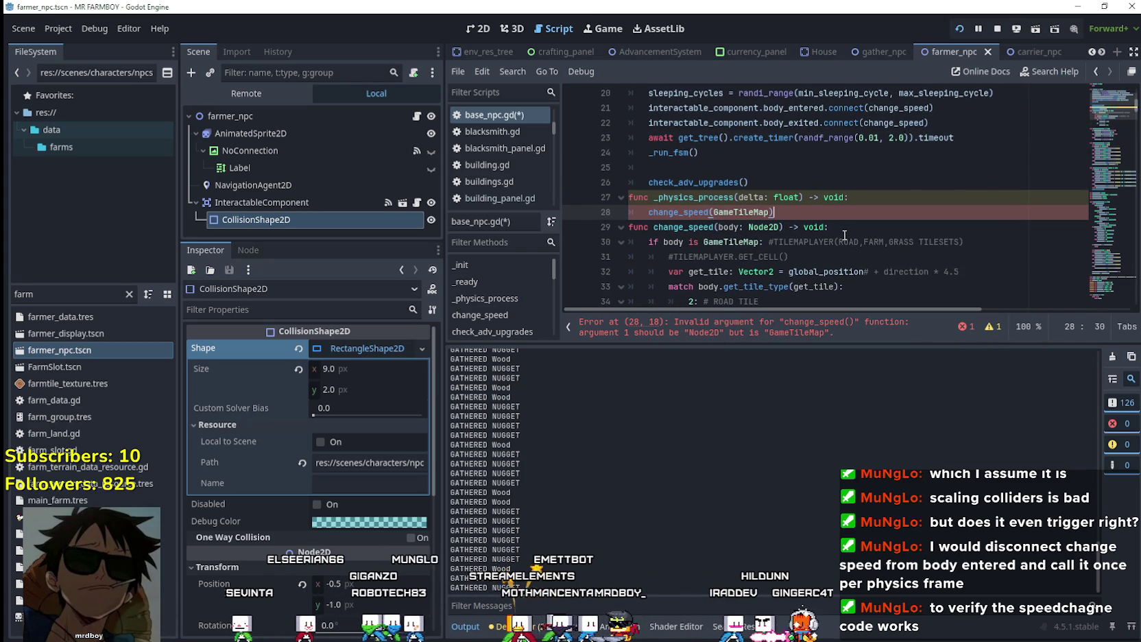
scroll(844, 234, "up", 6)
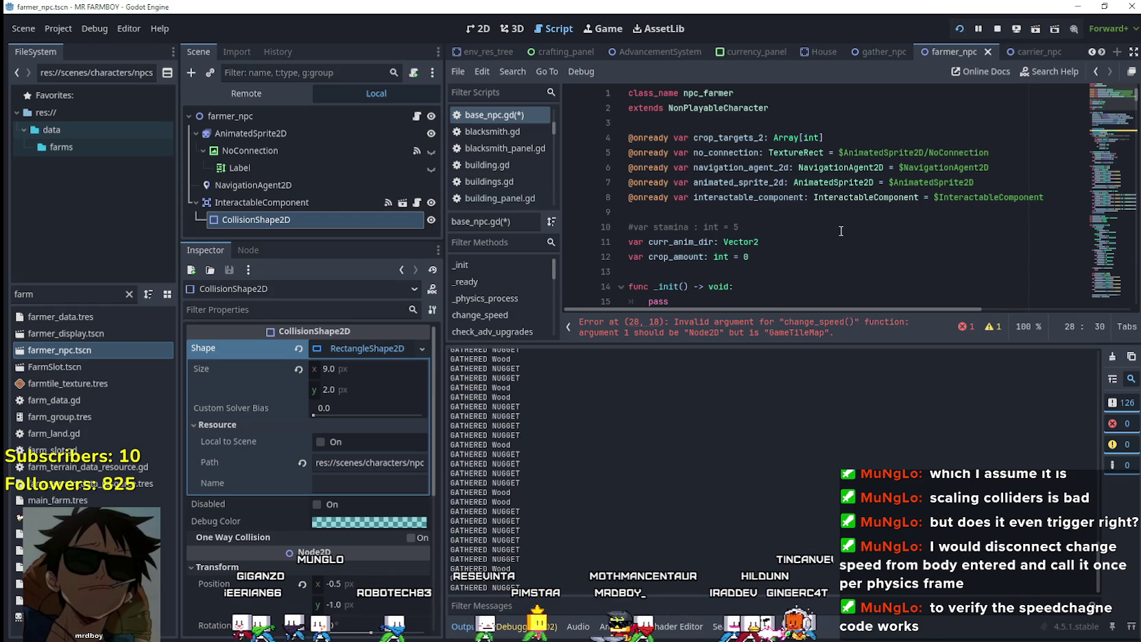
scroll(841, 231, "down", 6)
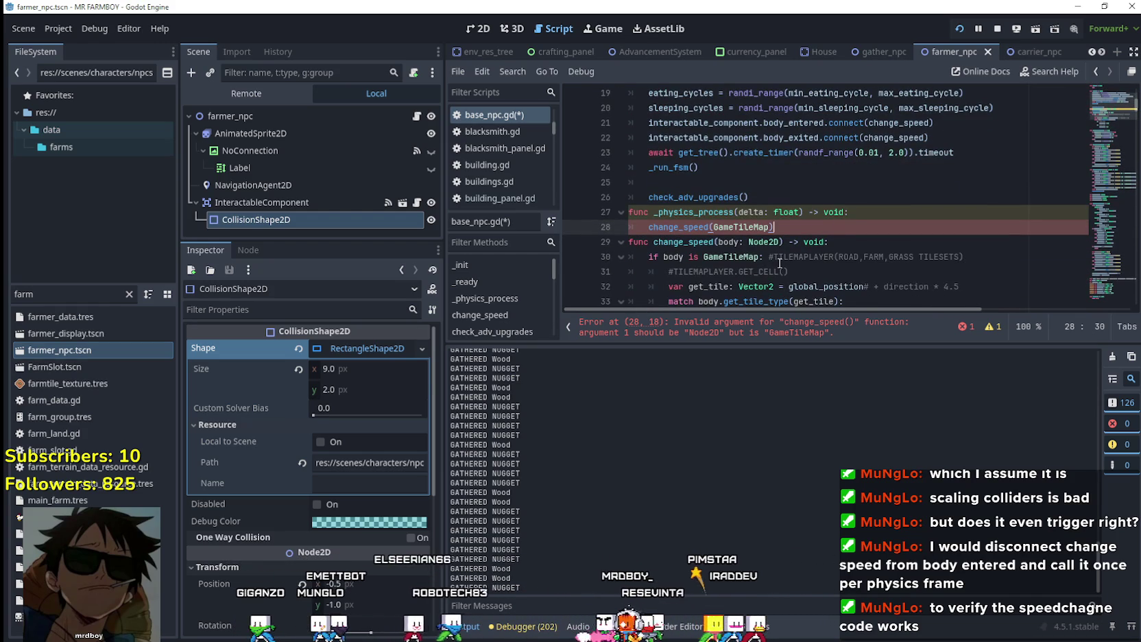
scroll(780, 263, "down", 3)
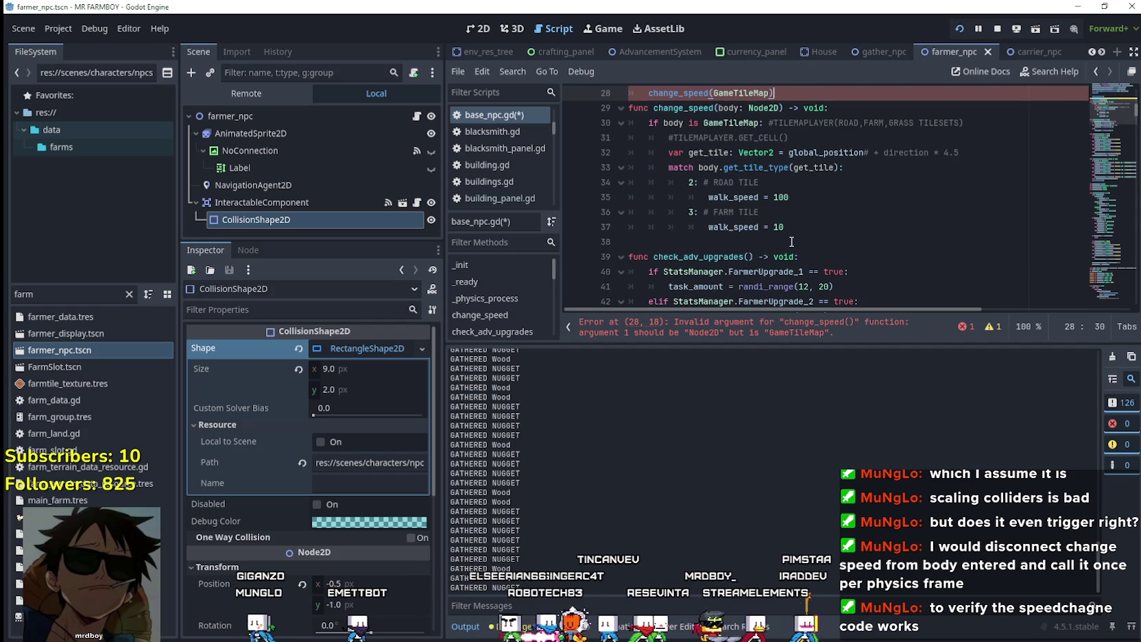
scroll(792, 241, "up", 1)
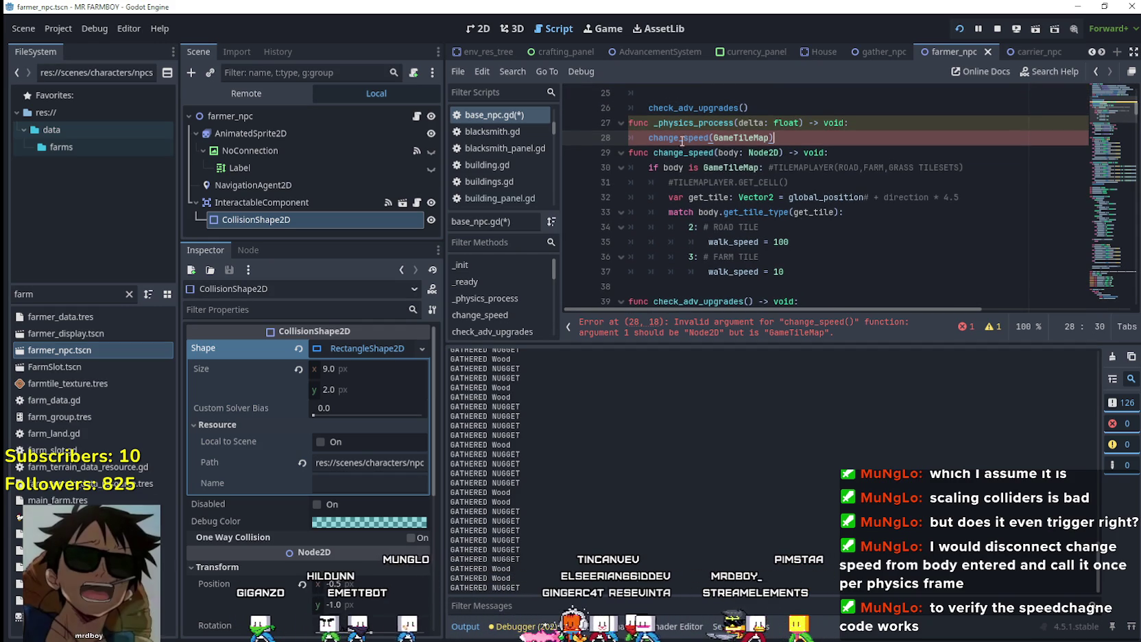
double_click(741, 137)
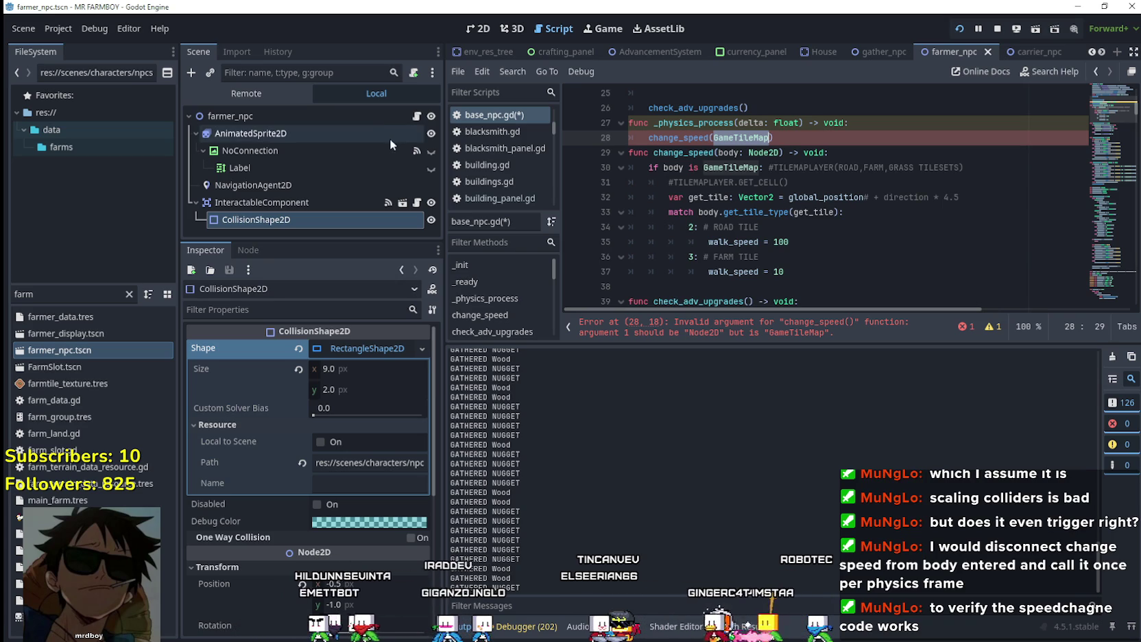
left_click(387, 117)
scroll(729, 282, "up", 4)
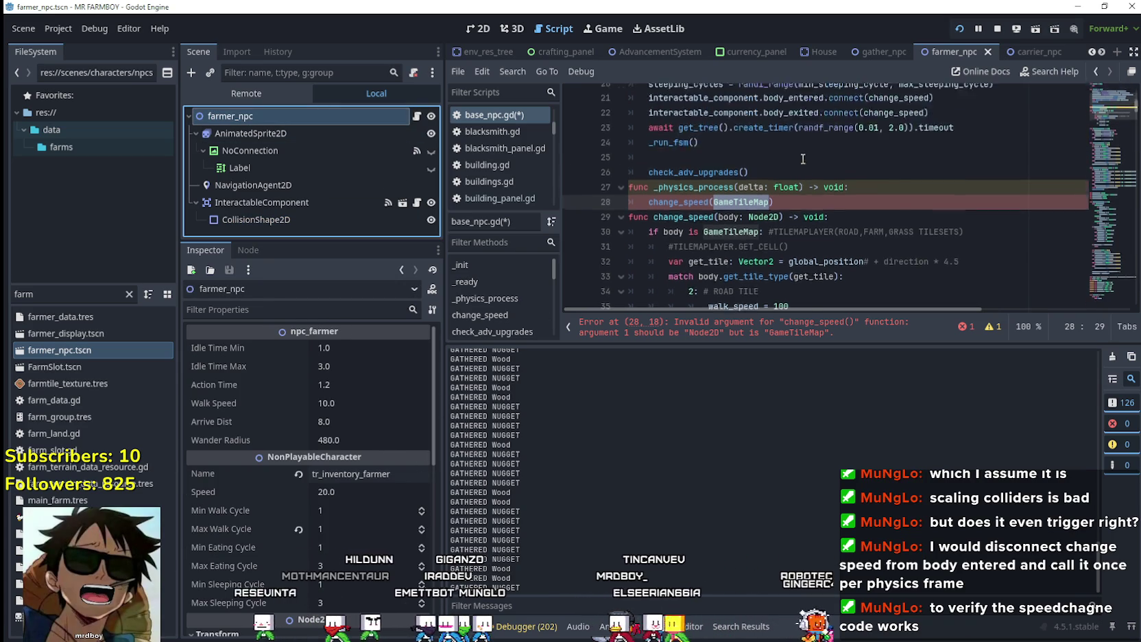
left_click(788, 286)
scroll(795, 211, "down", 2)
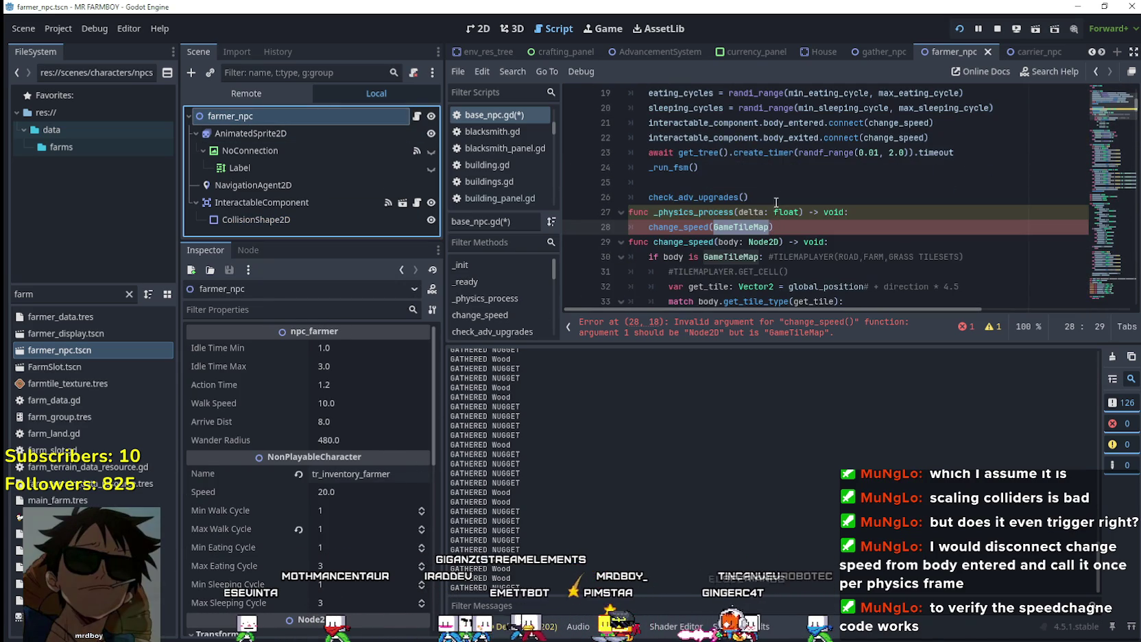
key("Return")
key("BackSpace")
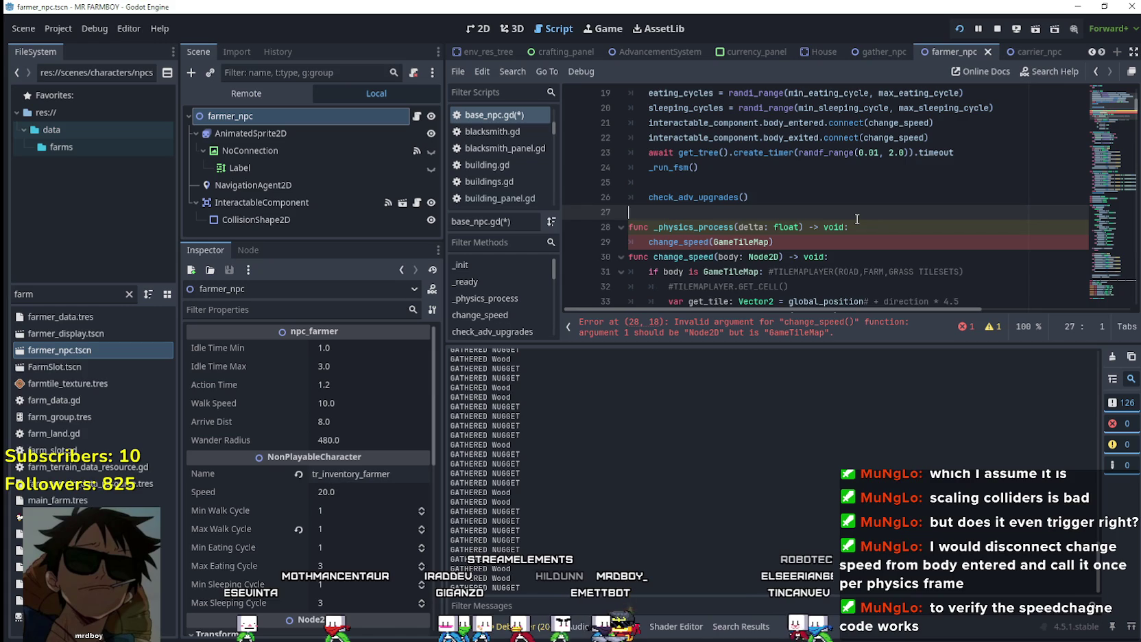
key("Return")
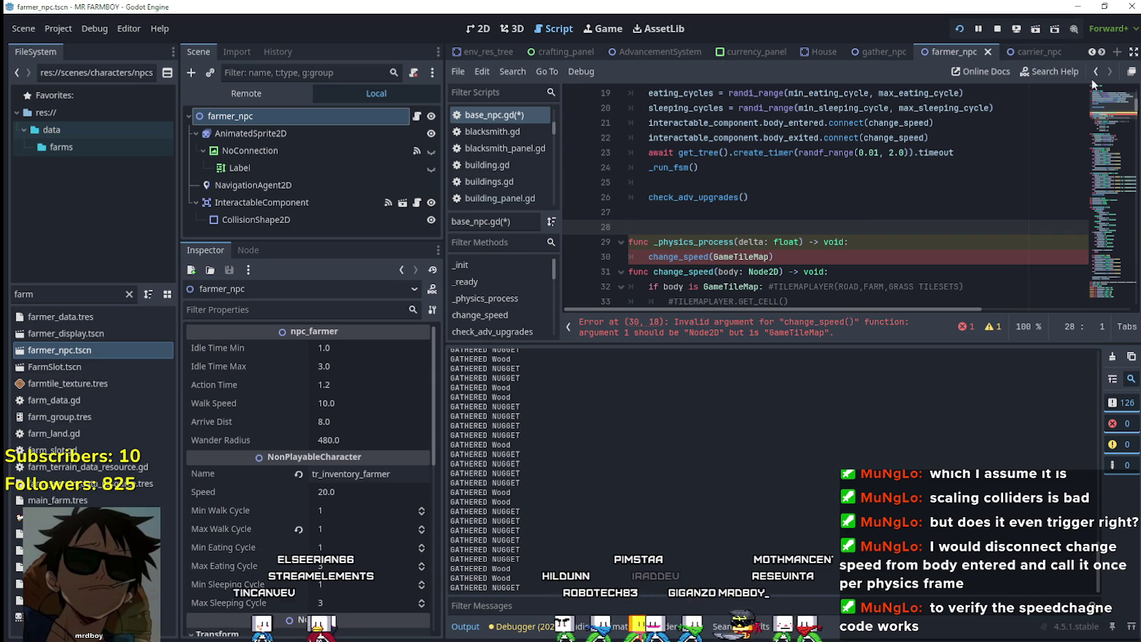
left_click(1090, 52)
left_click(1090, 52)
left_click(1090, 52)
left_click(1090, 51)
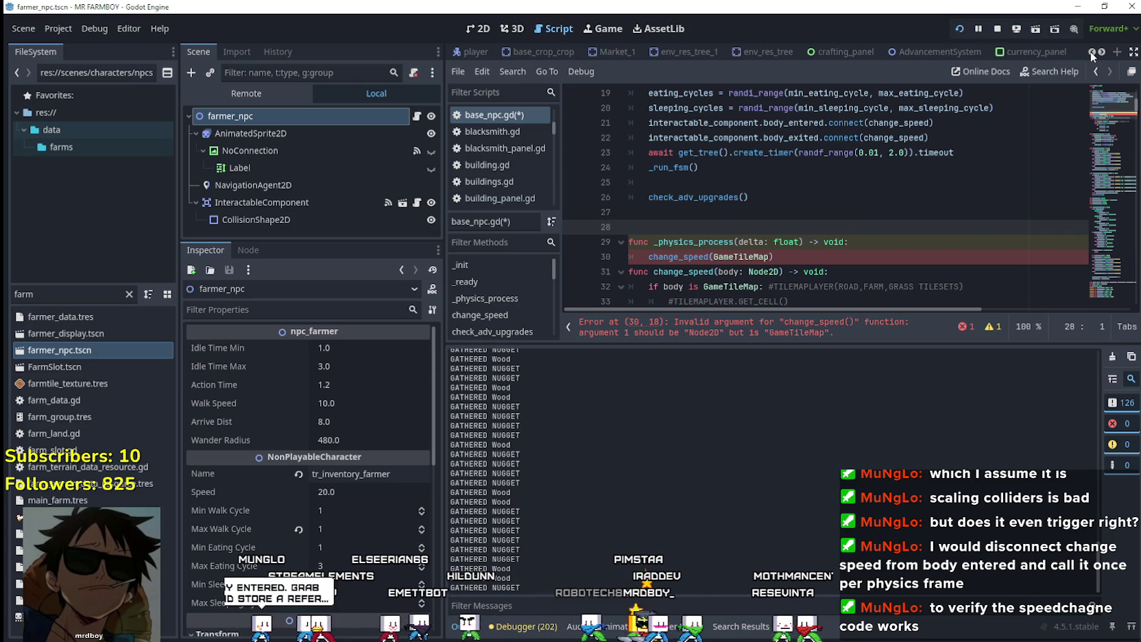
left_click(1102, 54)
left_click(1102, 54)
left_click(1102, 54)
left_click(1102, 54)
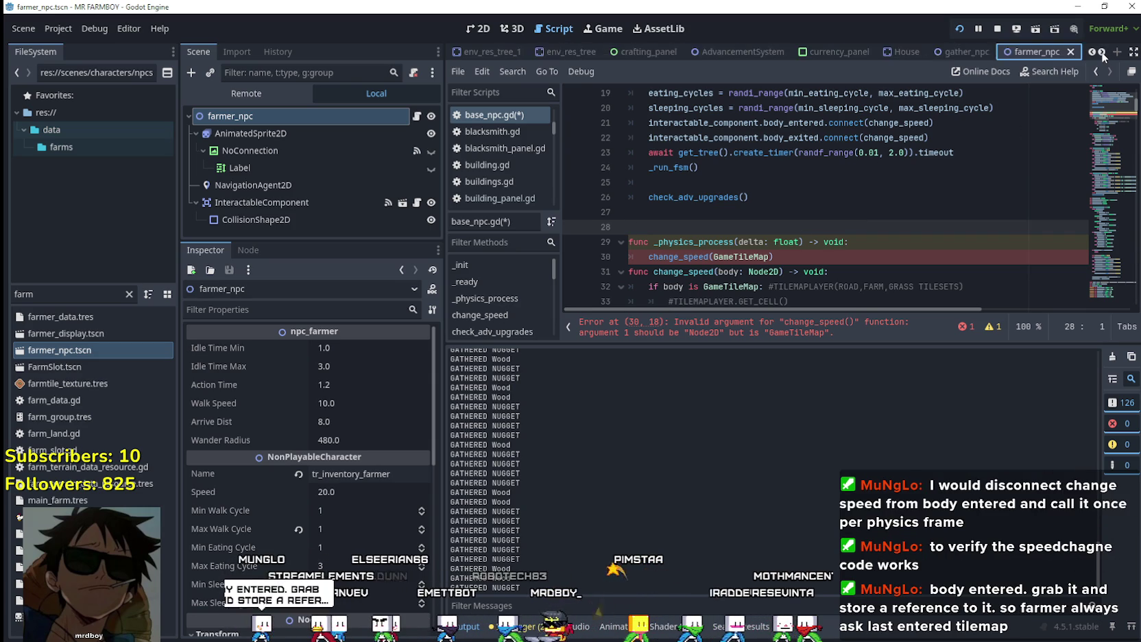
left_click(1101, 54)
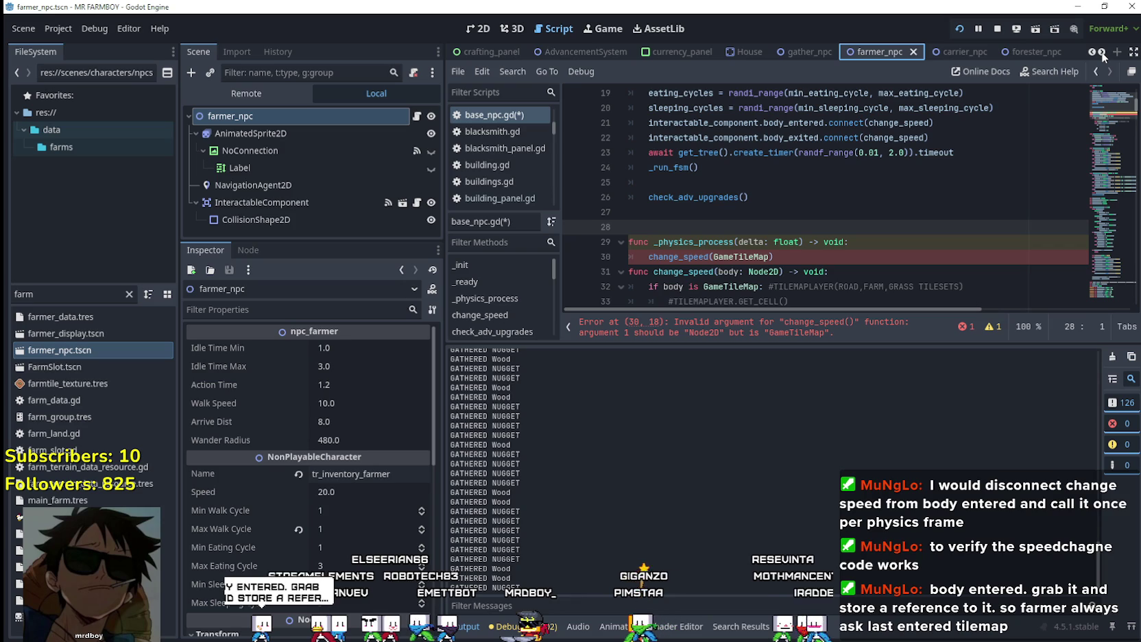
left_click(1102, 54)
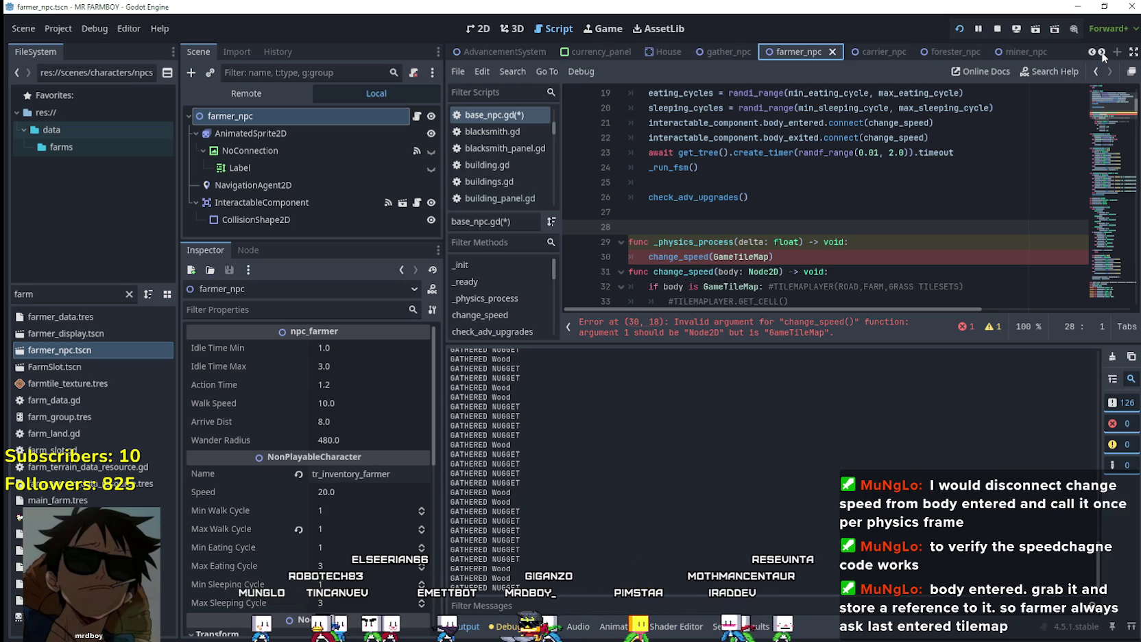
left_click(1102, 54)
left_click(1102, 54)
left_click(1102, 55)
scroll(696, 200, "up", 1)
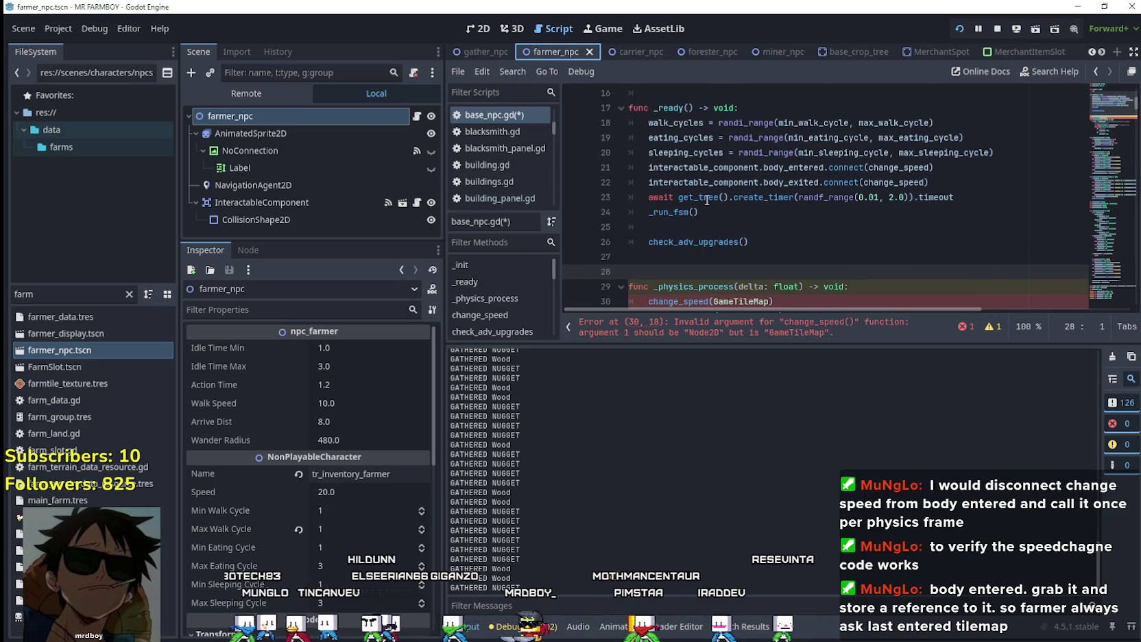
left_click_drag(932, 182, 631, 168)
scroll(889, 211, "down", 1)
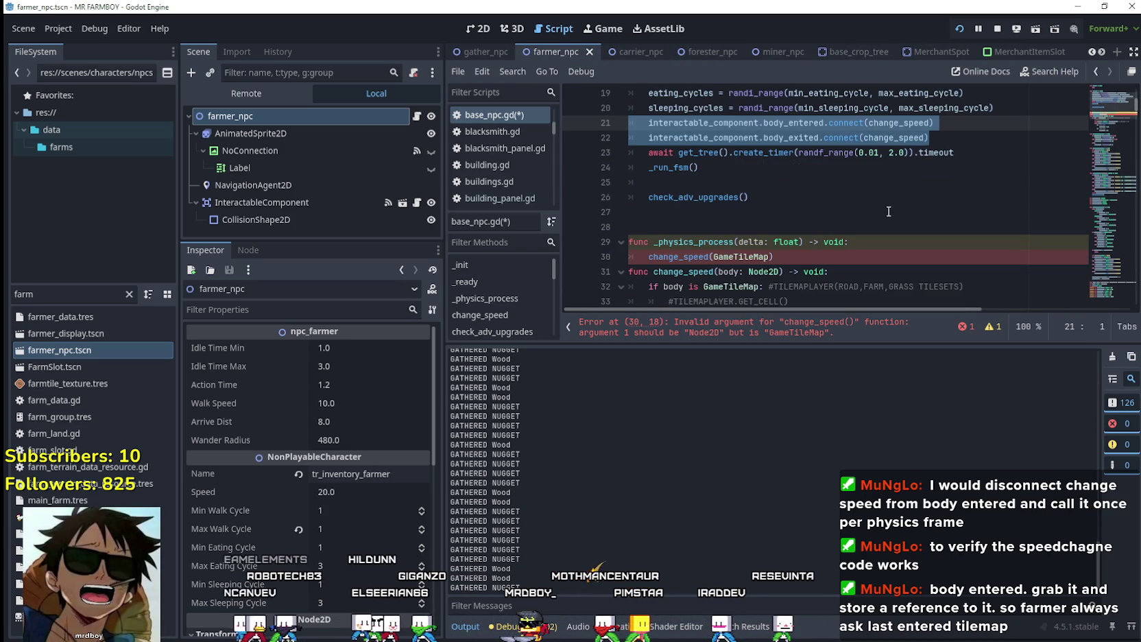
left_click(956, 137)
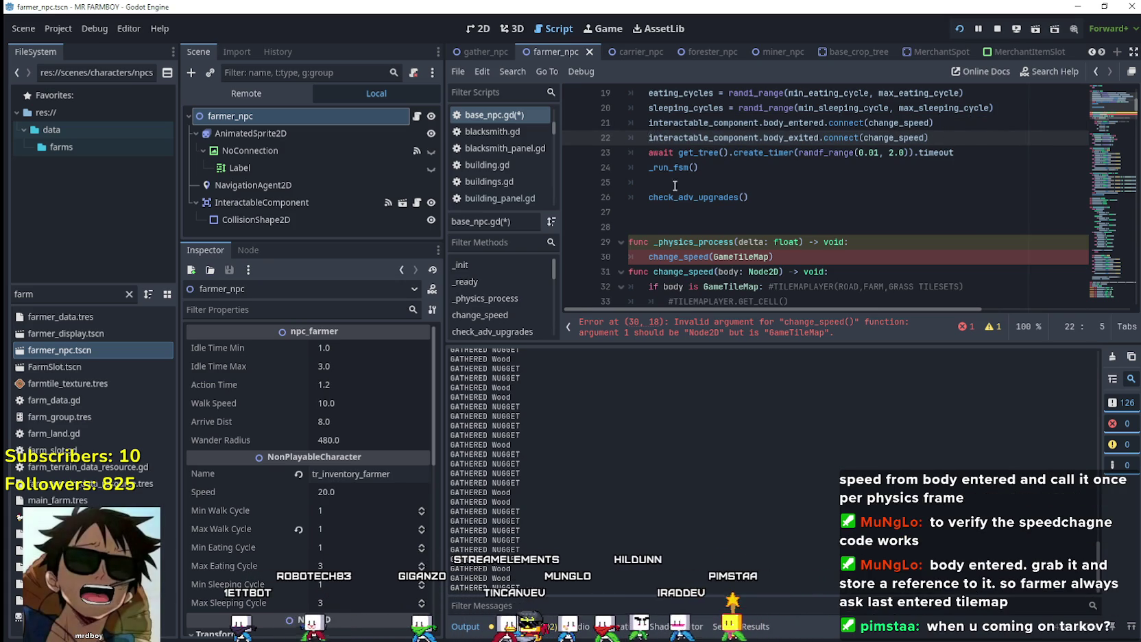
Comment out the body_exited connection on line 22 and add a blank line in change_speed
type("#")
left_click(902, 237)
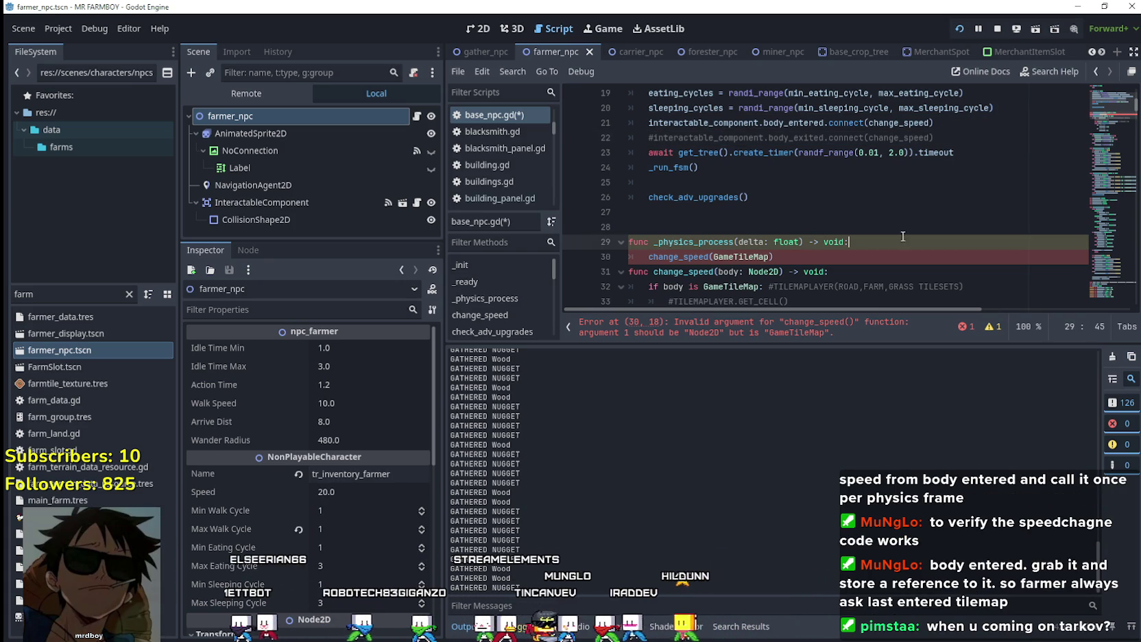
double_click(892, 127)
left_click(857, 272)
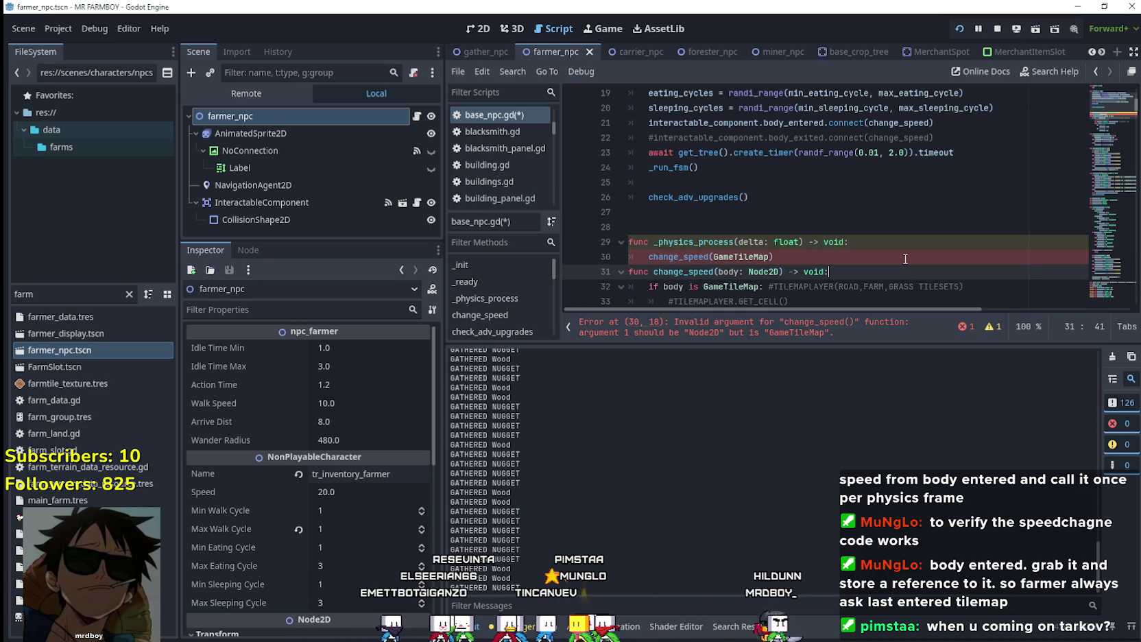
key("Return")
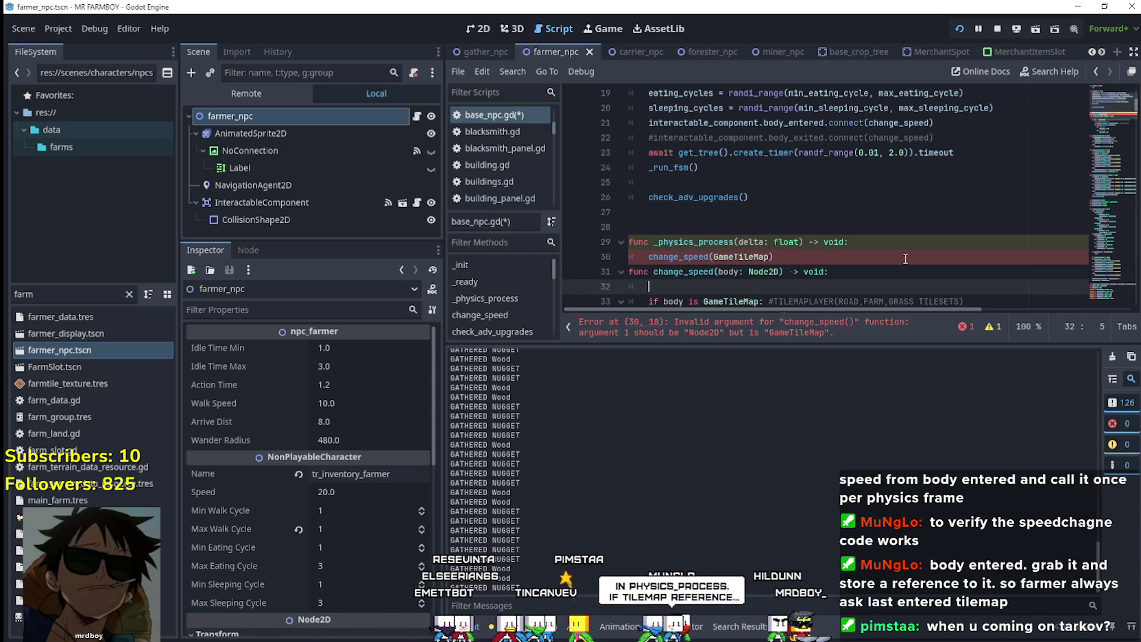
Declare var gametilemap: TileMapLayer on line 28 above _physics_process
left_click(707, 214)
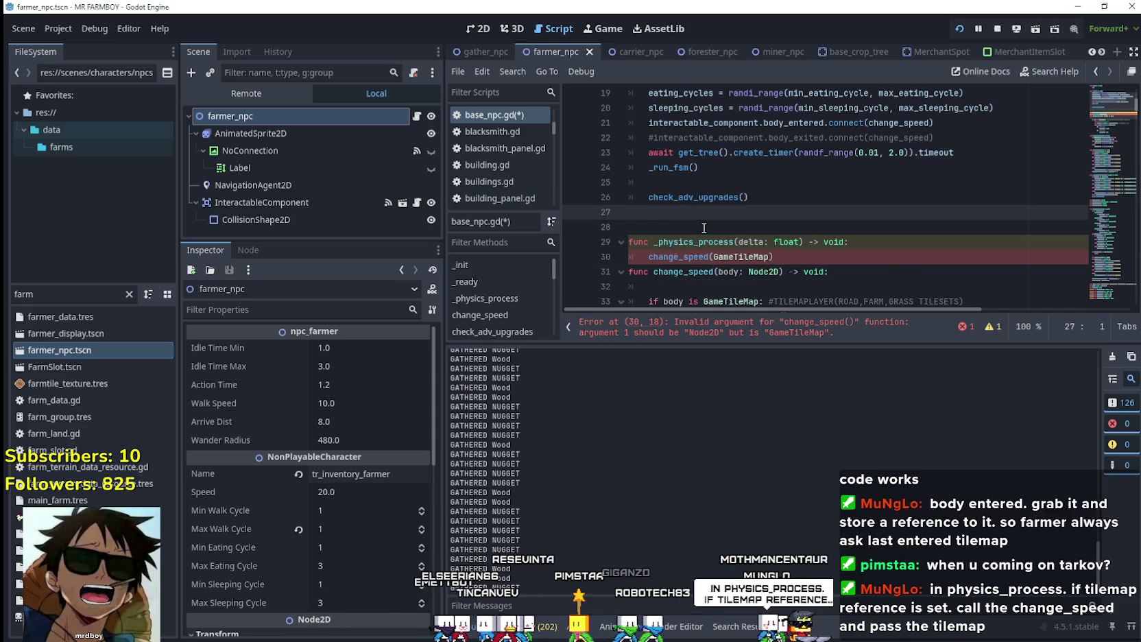
key("Return")
type("var ti")
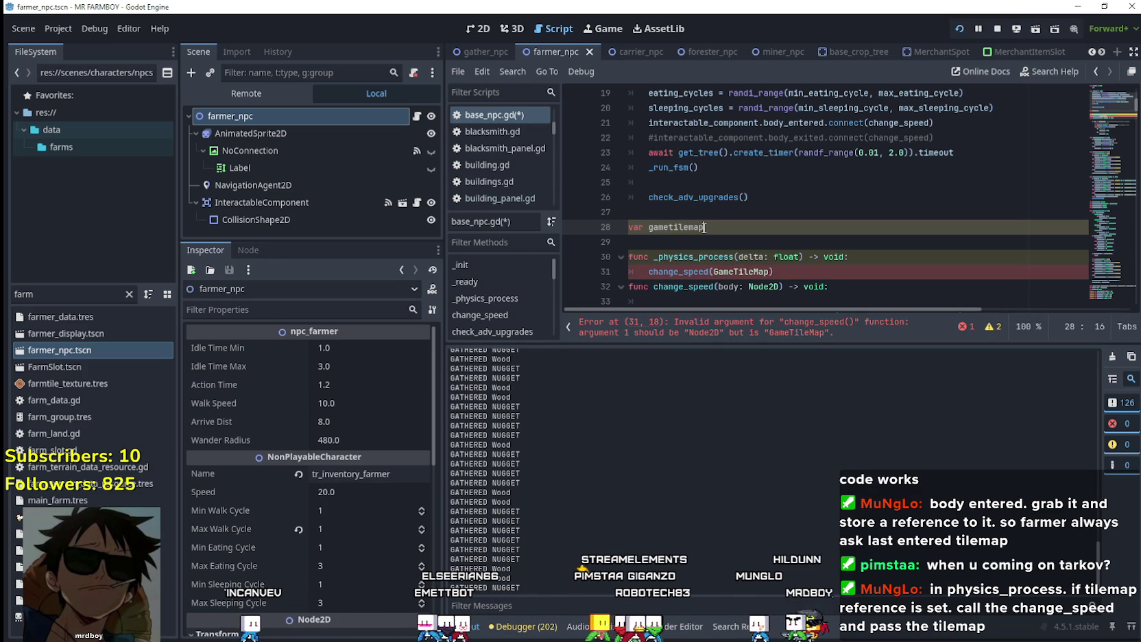
key("BackSpace")
type("tile")
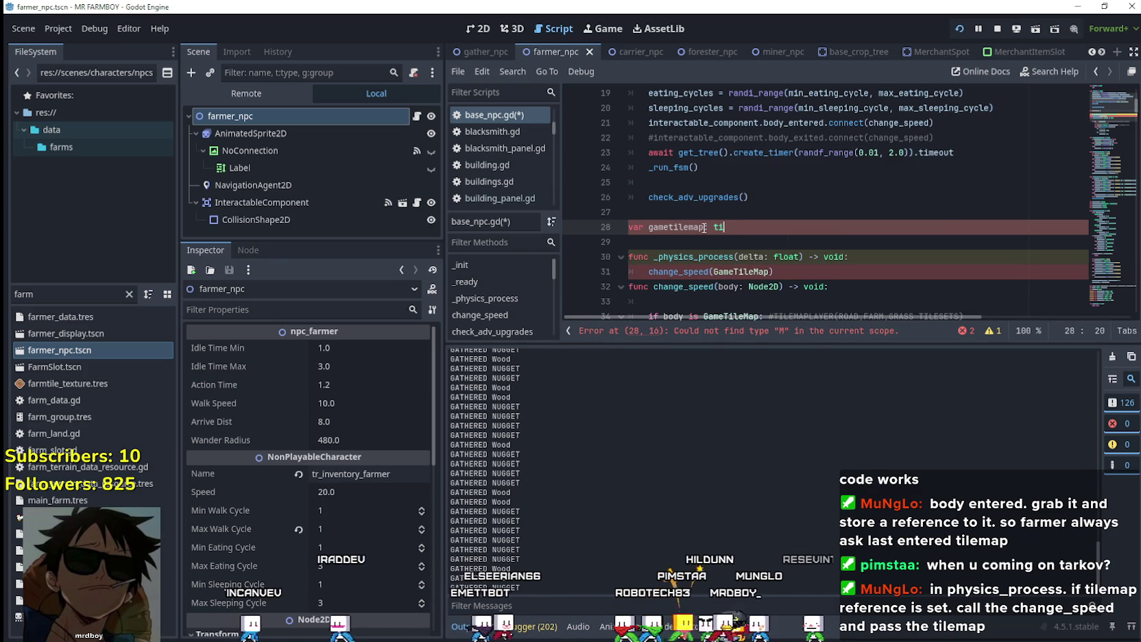
type("map")
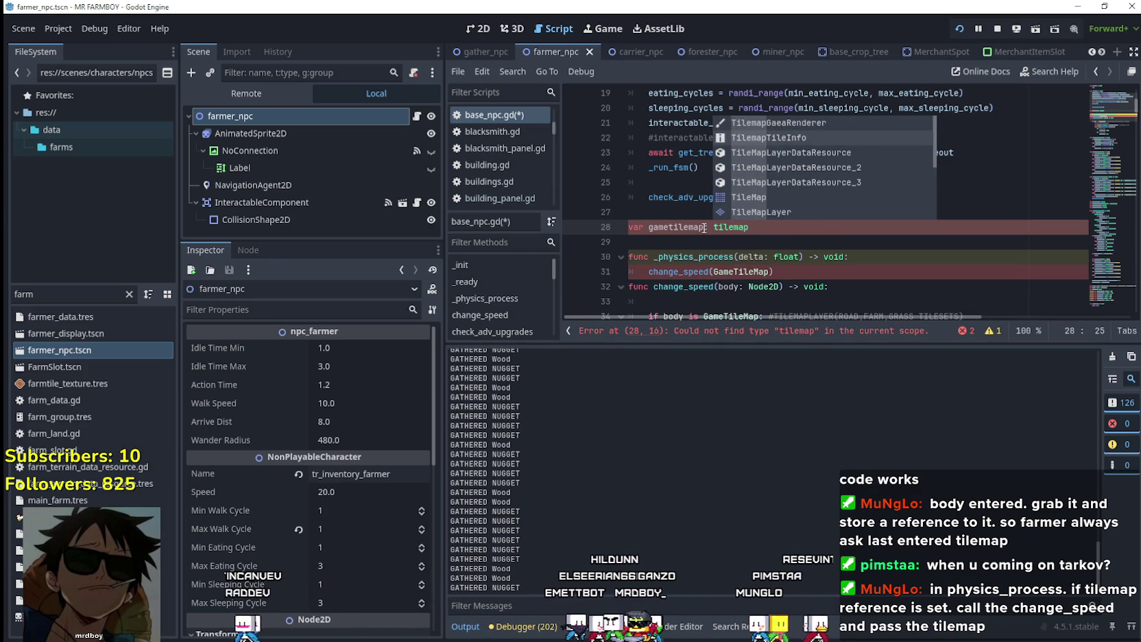
key("Down")
key("Down")
key("Down")
key("Down")
key("Down")
key("Return")
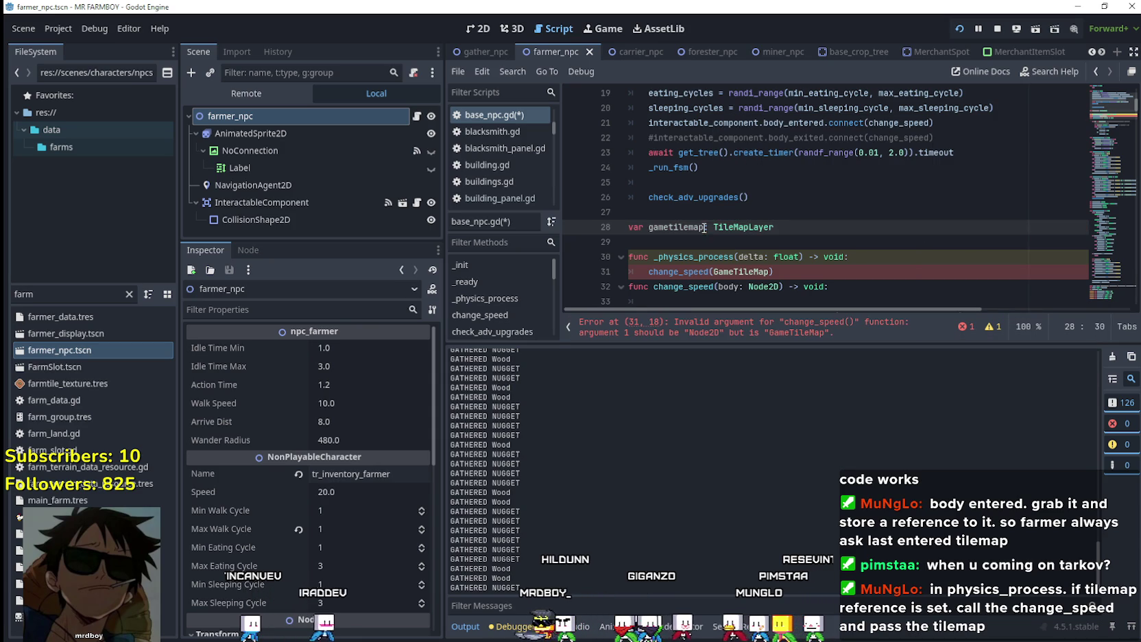
double_click(662, 229)
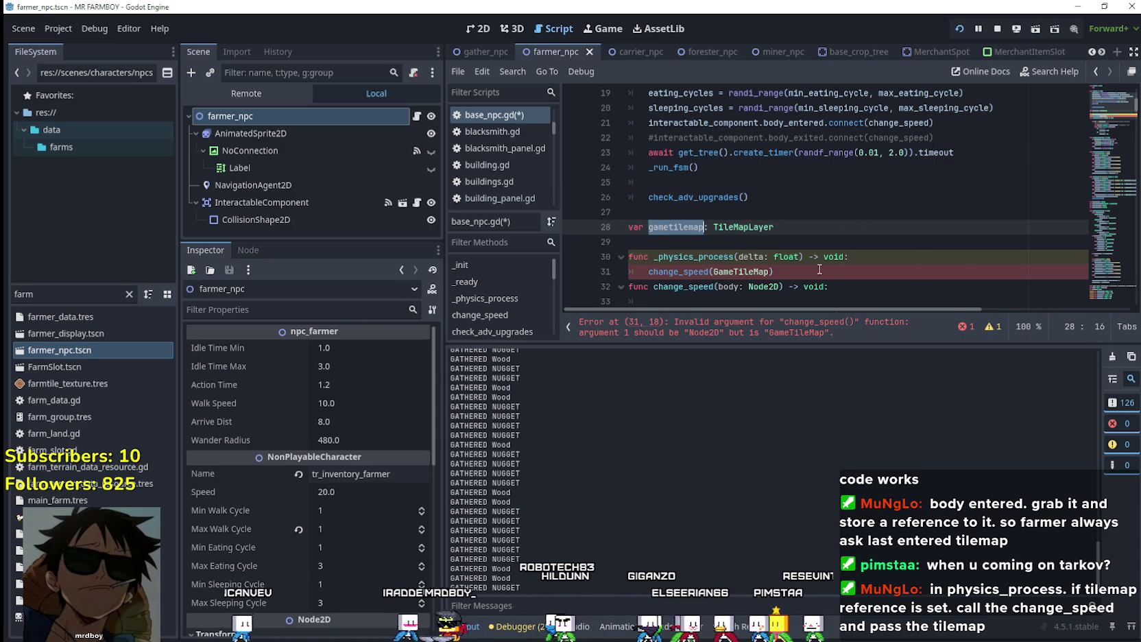
scroll(819, 270, "down", 1)
left_click(793, 257)
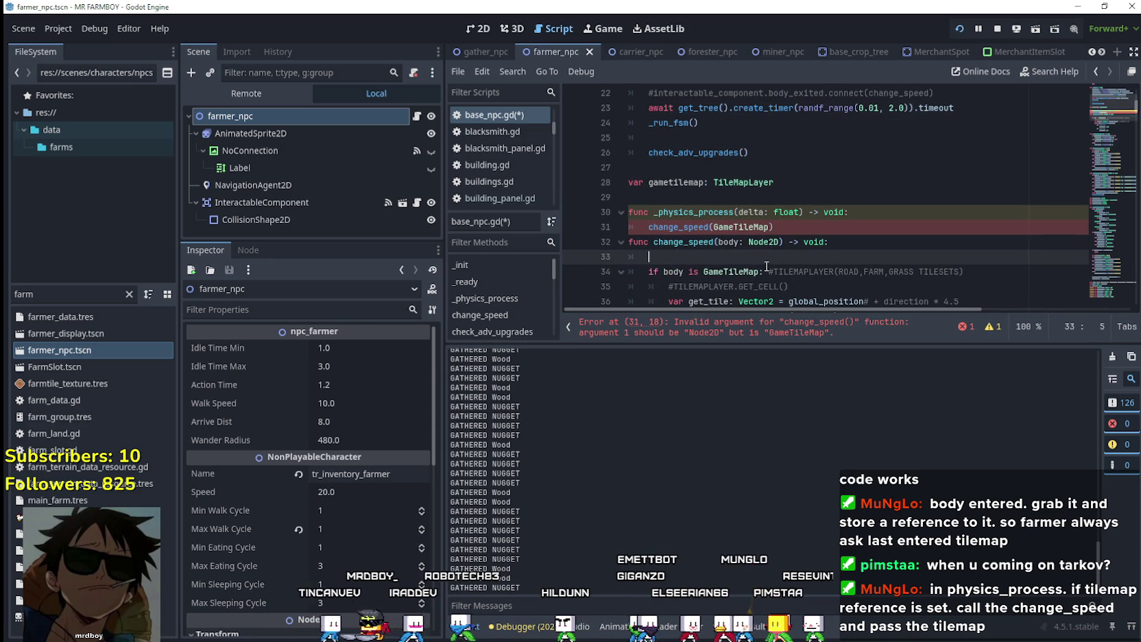
Add an early 'if gametilemap: return' check at the top of change_speed
left_click(981, 267)
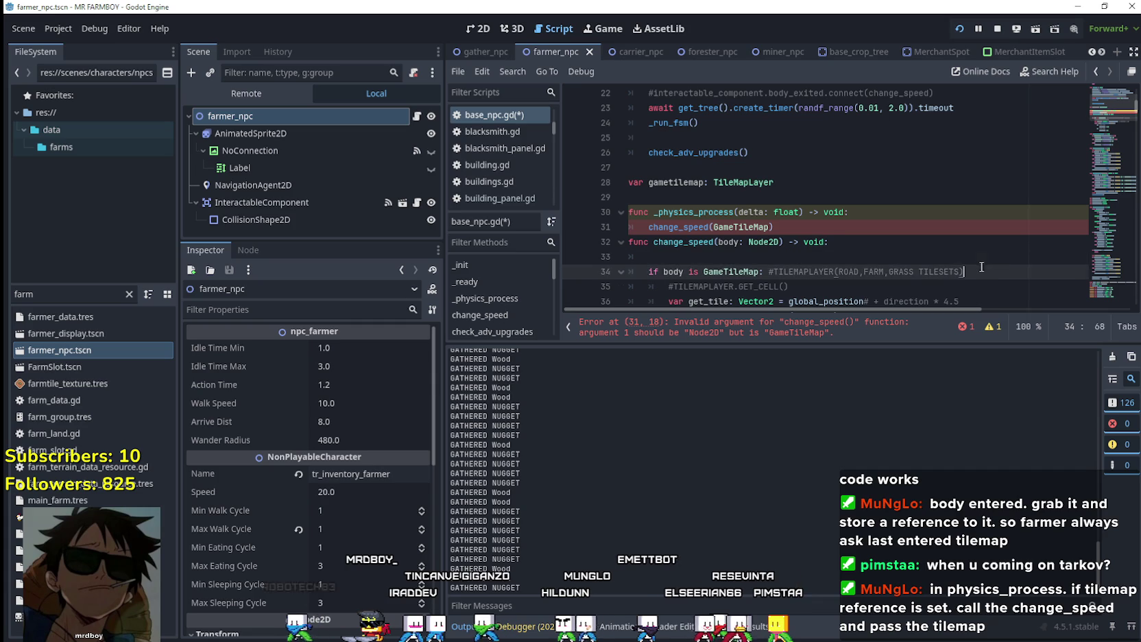
left_click(826, 243)
left_click(841, 251)
type("if gametilemap")
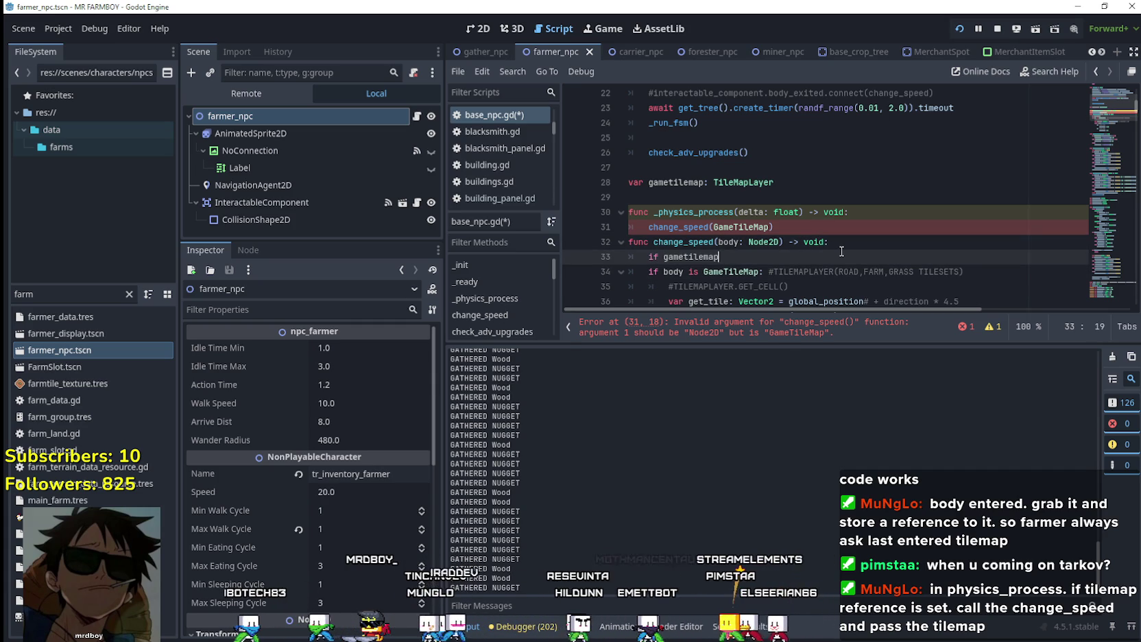
type(":")
key("Return")
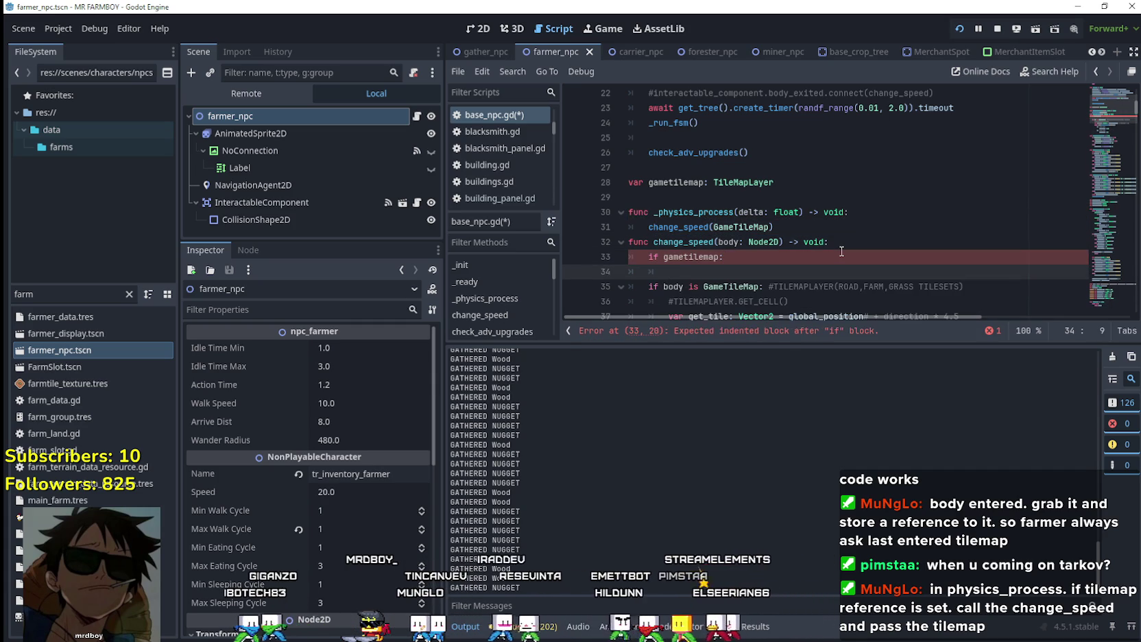
type("return")
scroll(849, 232, "down", 2)
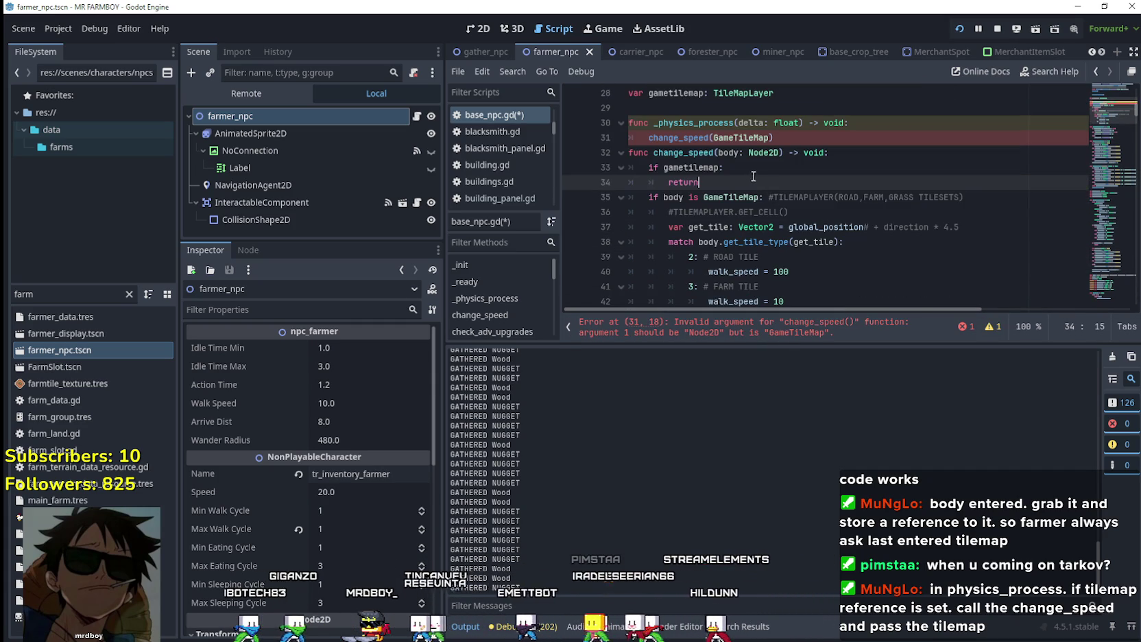
Add 'gametilemap = body' inside the GameTileMap branch
left_click(1002, 203)
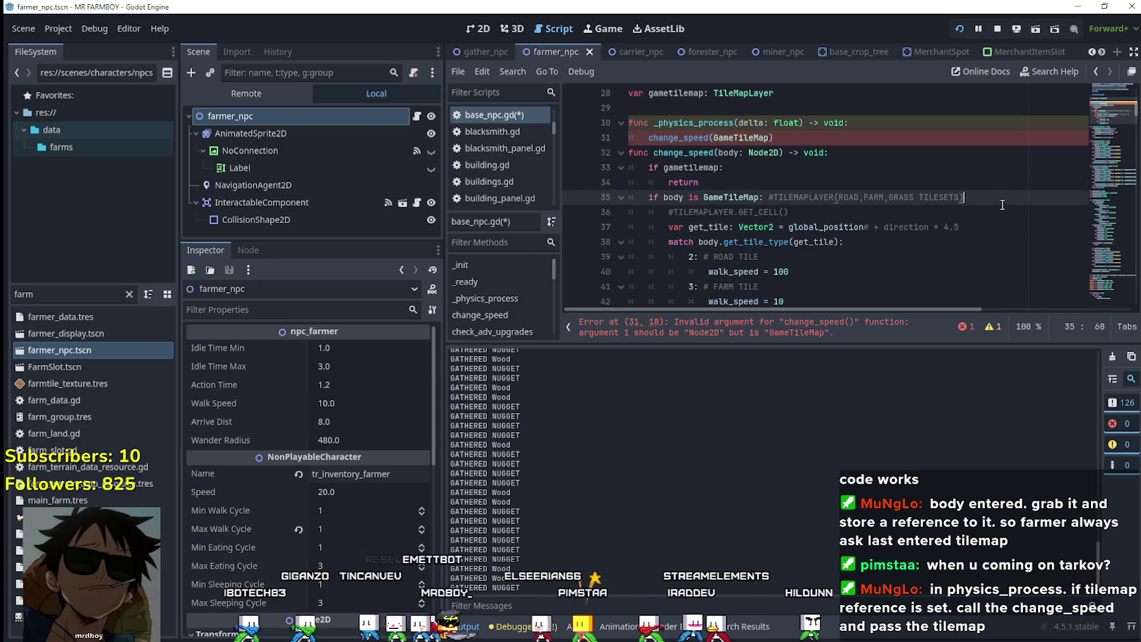
key("Return")
type("gametilemap")
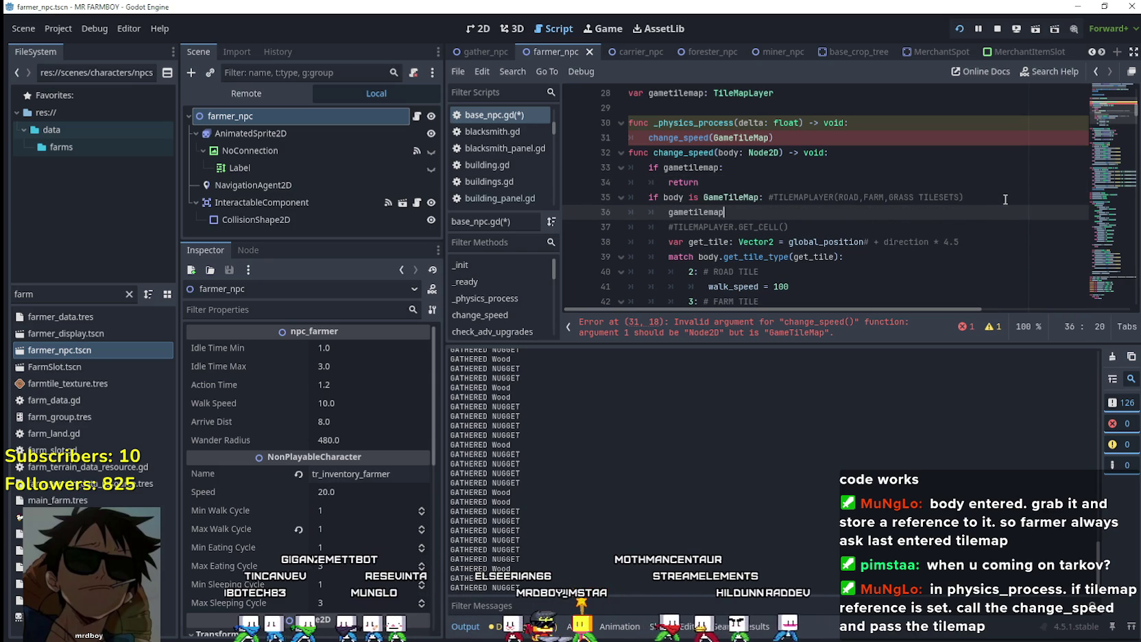
type(" = body")
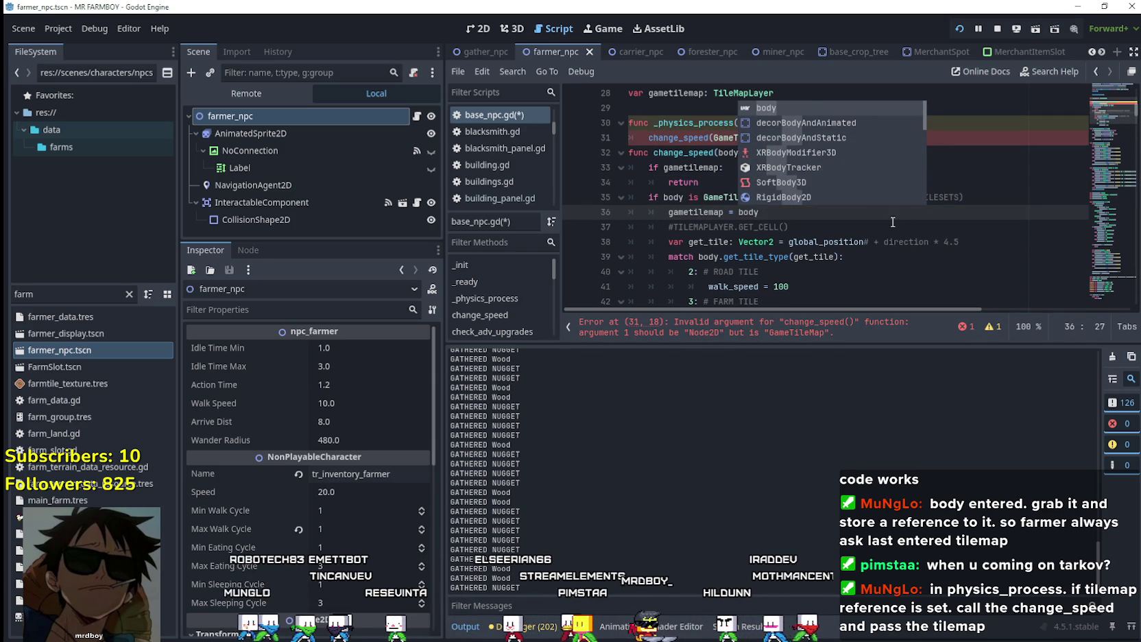
left_click(810, 212)
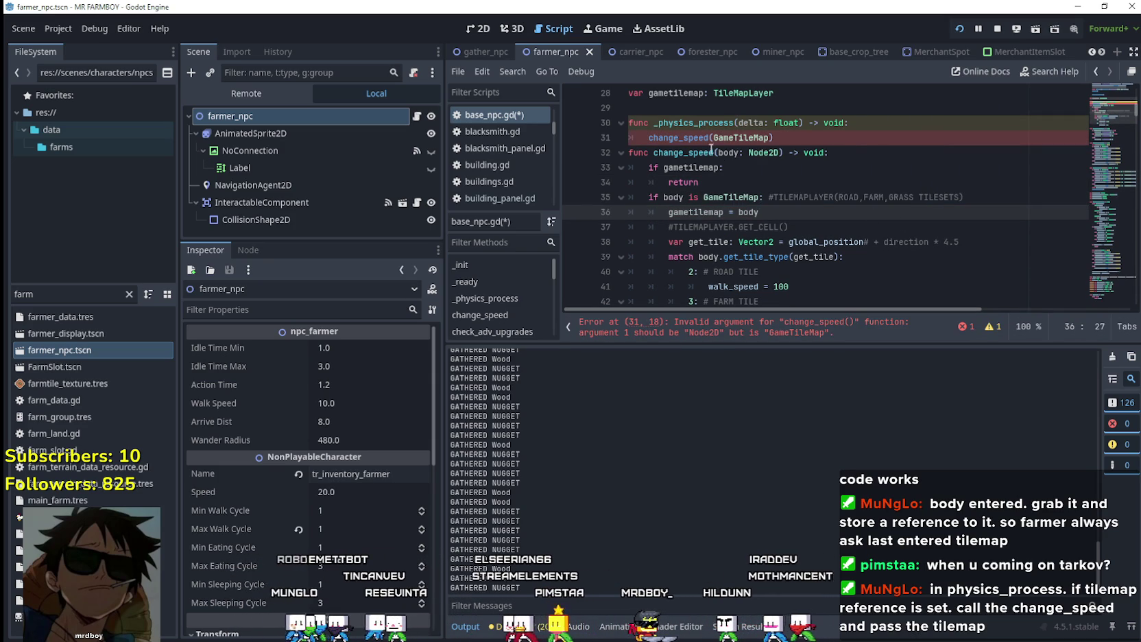
Pass gametilemap instead of GameTileMap in the _physics_process change_speed call
scroll(766, 234, "up", 1)
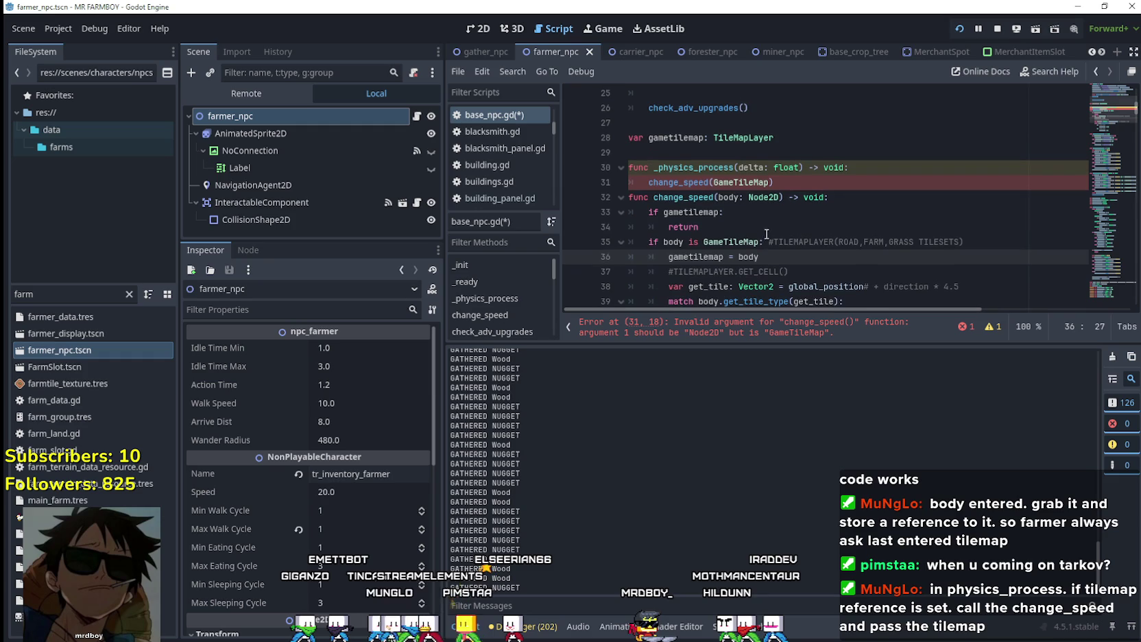
left_click(802, 183)
key("Return")
left_click(698, 227)
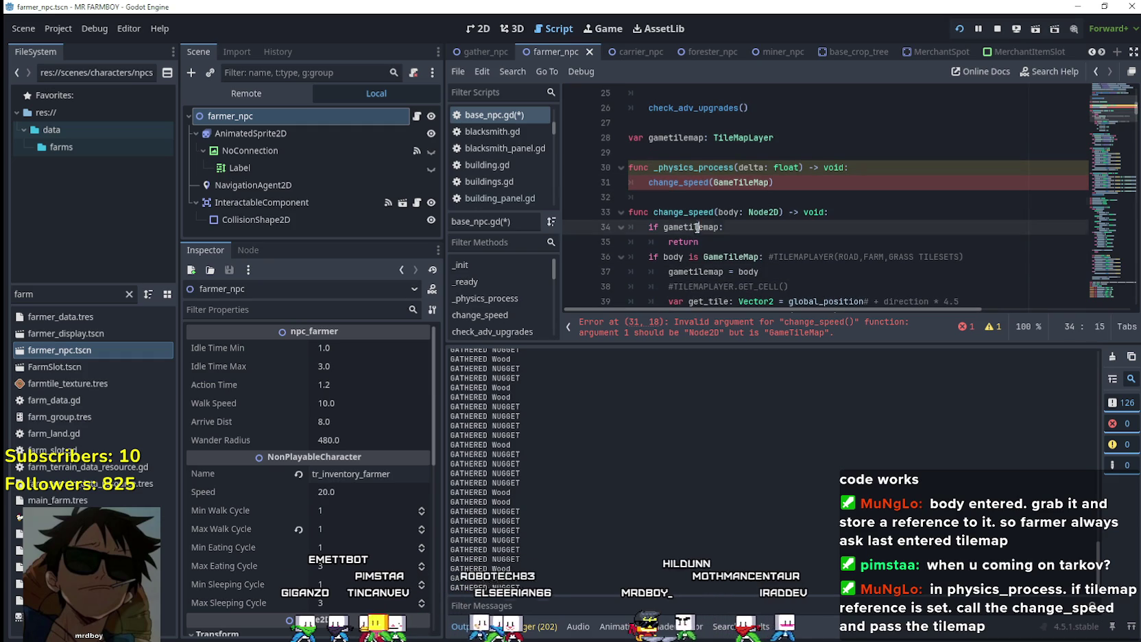
double_click(739, 184)
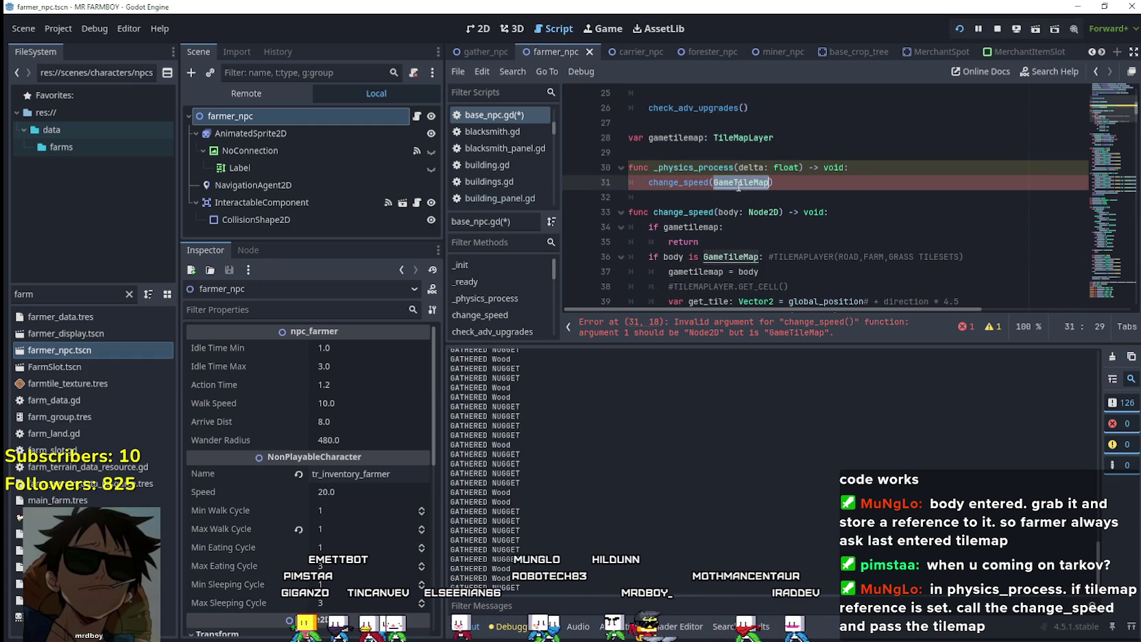
left_click(790, 234)
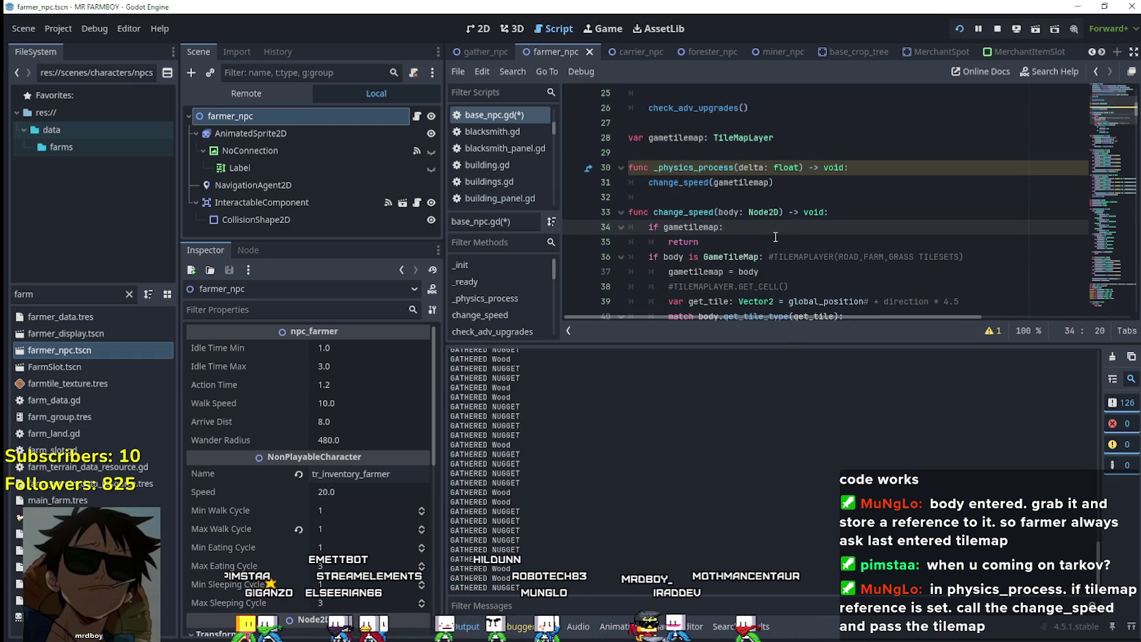
scroll(775, 238, "down", 2)
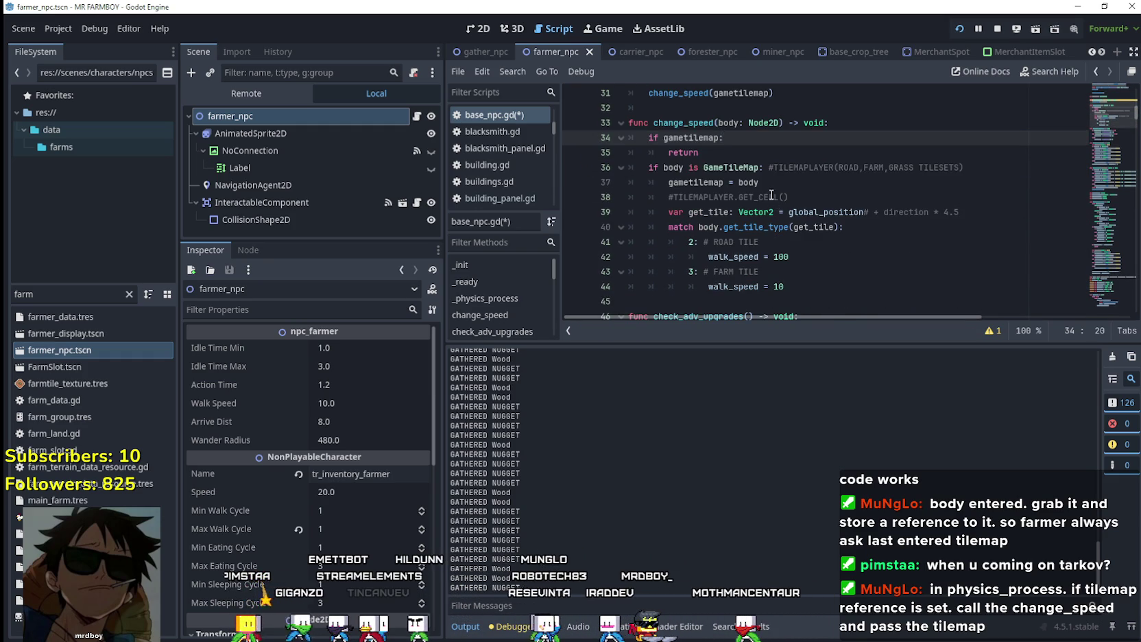
Add the 'if gametilemap: return' early exit at the top of change_speed and remove the extra empty line
scroll(771, 196, "down", 1)
left_click(814, 146)
scroll(852, 235, "up", 2)
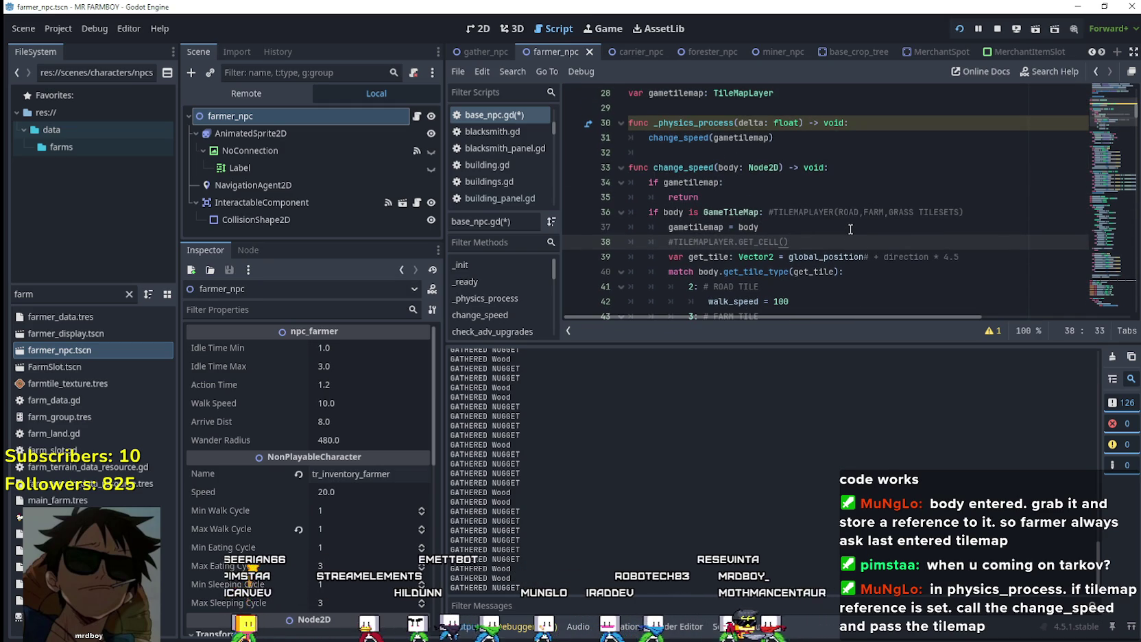
scroll(850, 229, "down", 1)
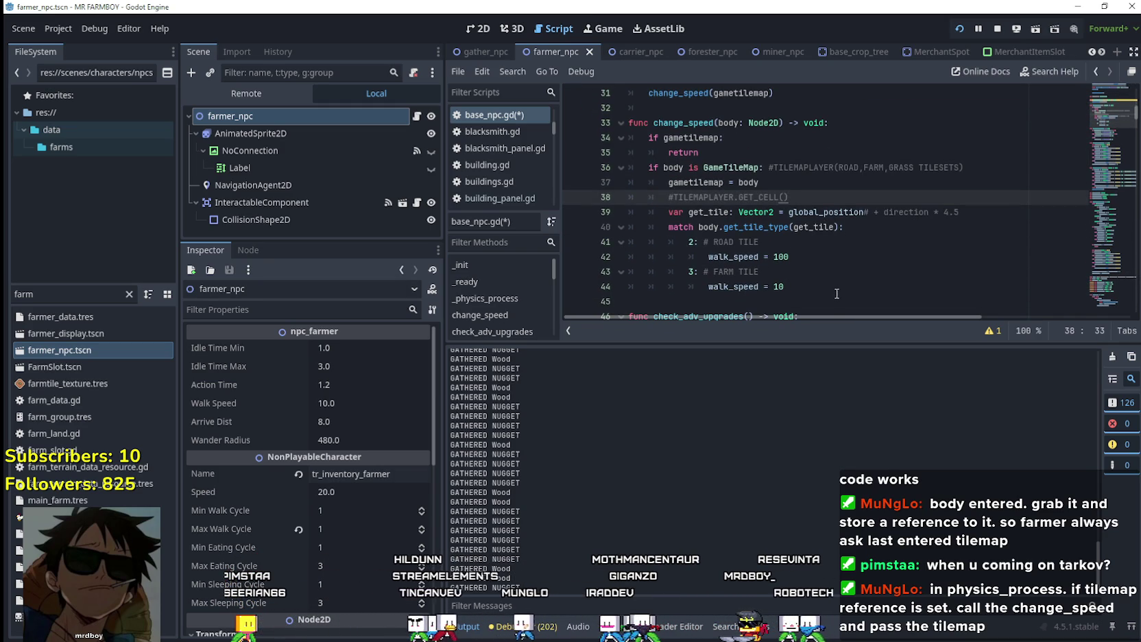
scroll(837, 293, "down", 1)
left_click_drag(785, 242, 612, 168)
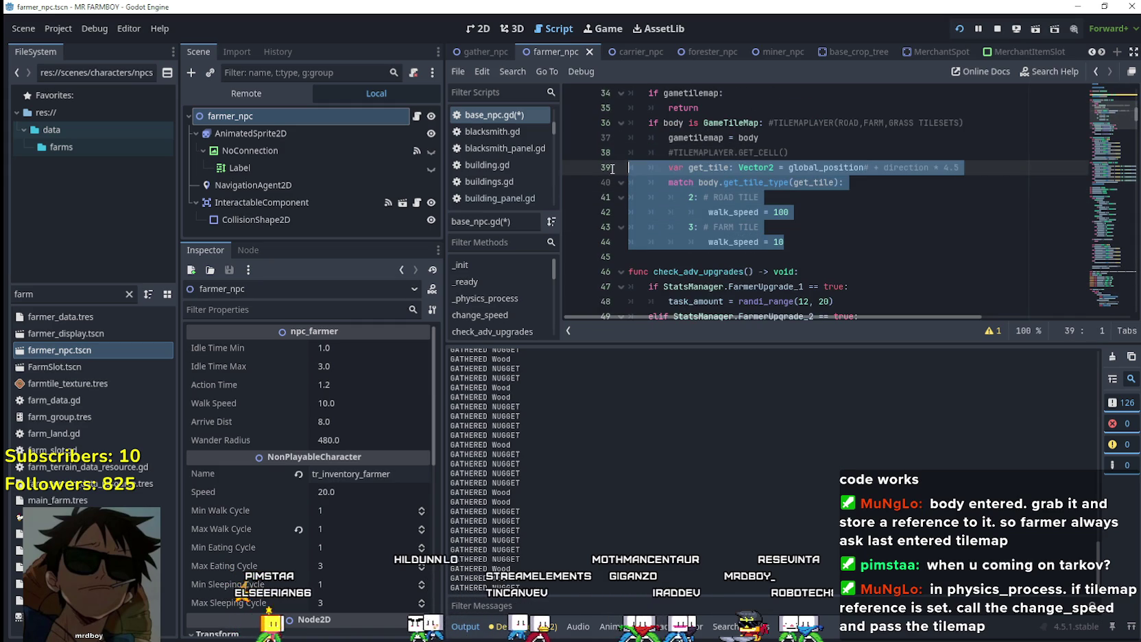
scroll(685, 185, "up", 2)
left_click(746, 196)
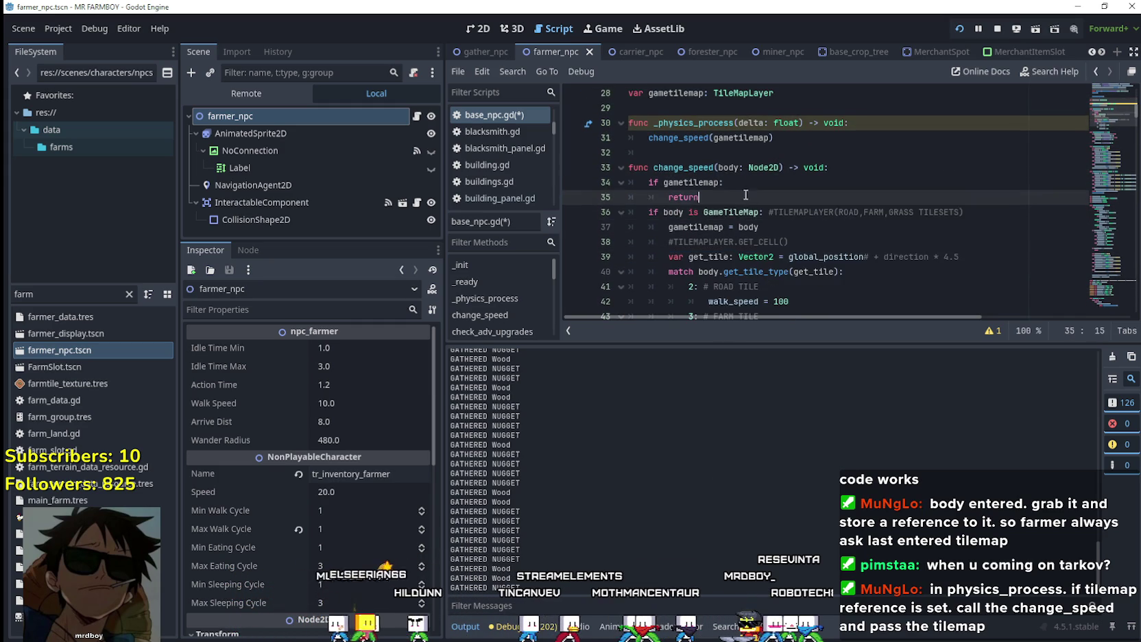
key("Return")
key("Up")
key("End")
key("BackSpace")
key("Up")
key("End")
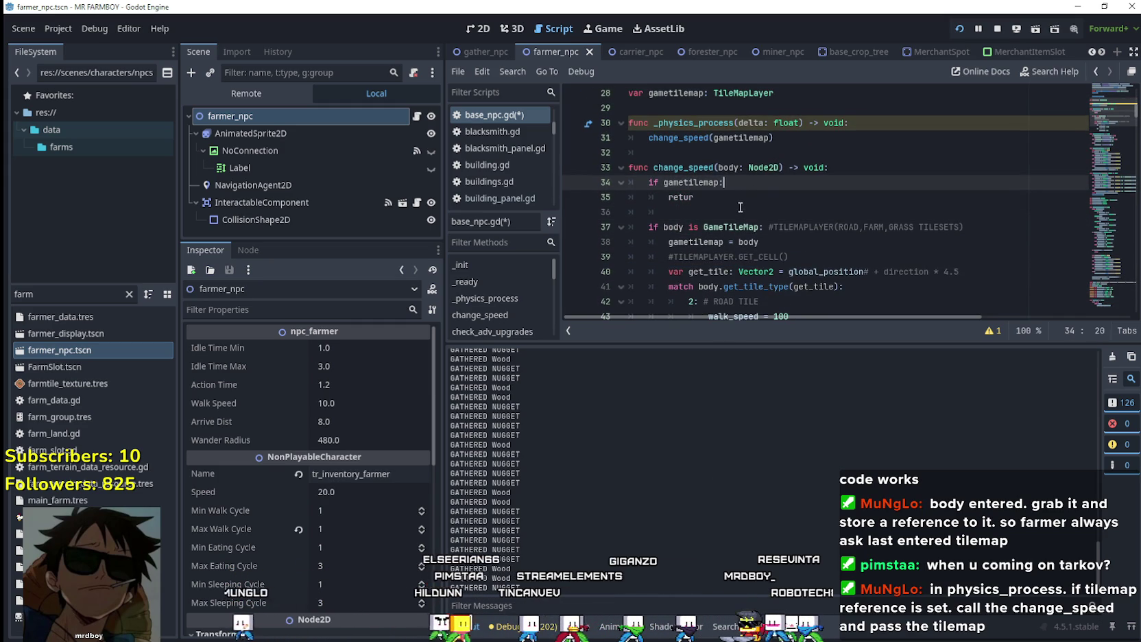
left_click(737, 213)
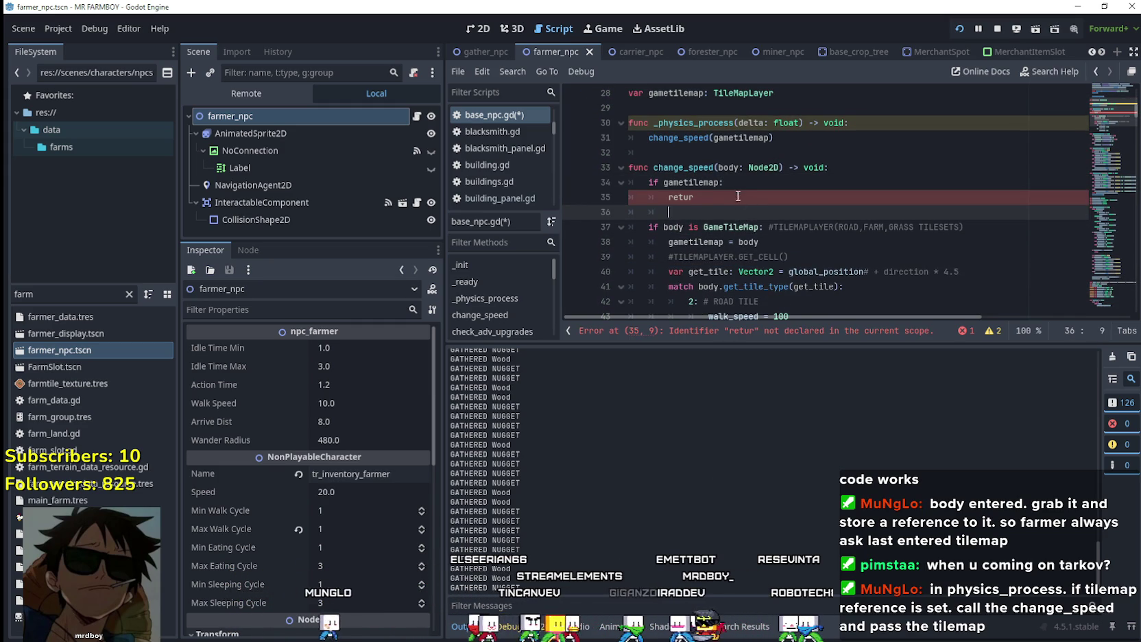
scroll(796, 212, "up", 1)
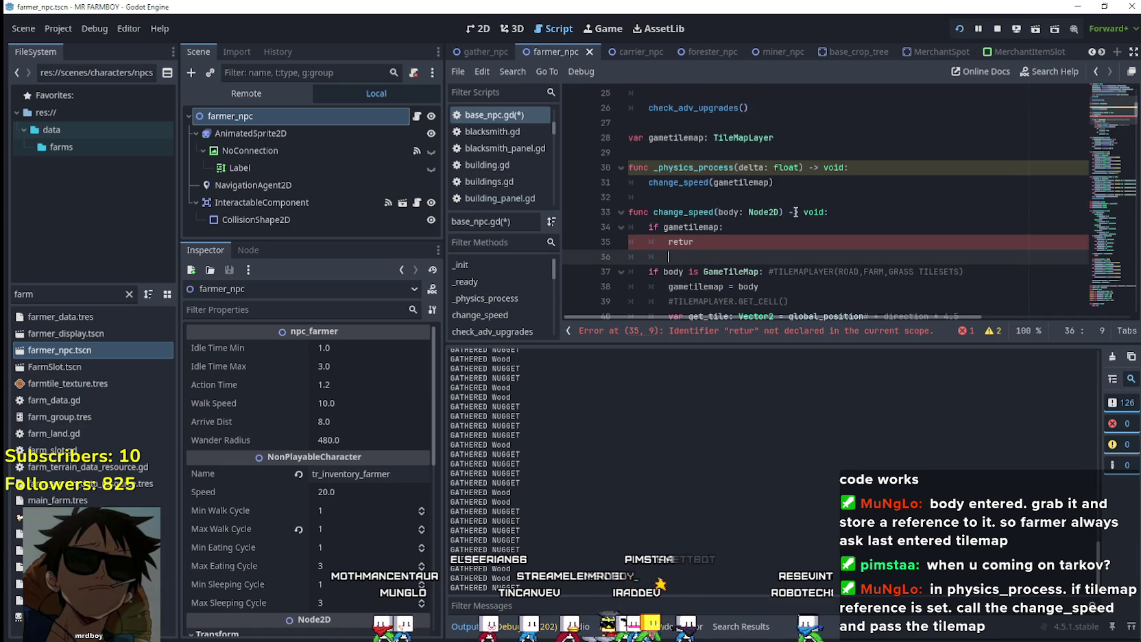
scroll(796, 212, "down", 1)
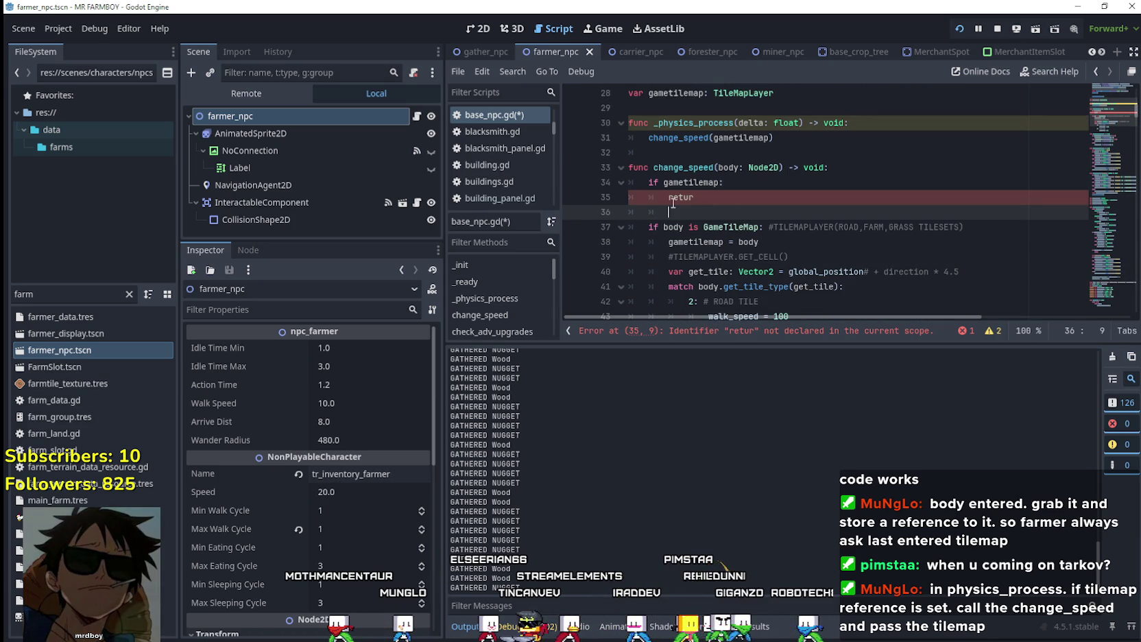
key("BackSpace")
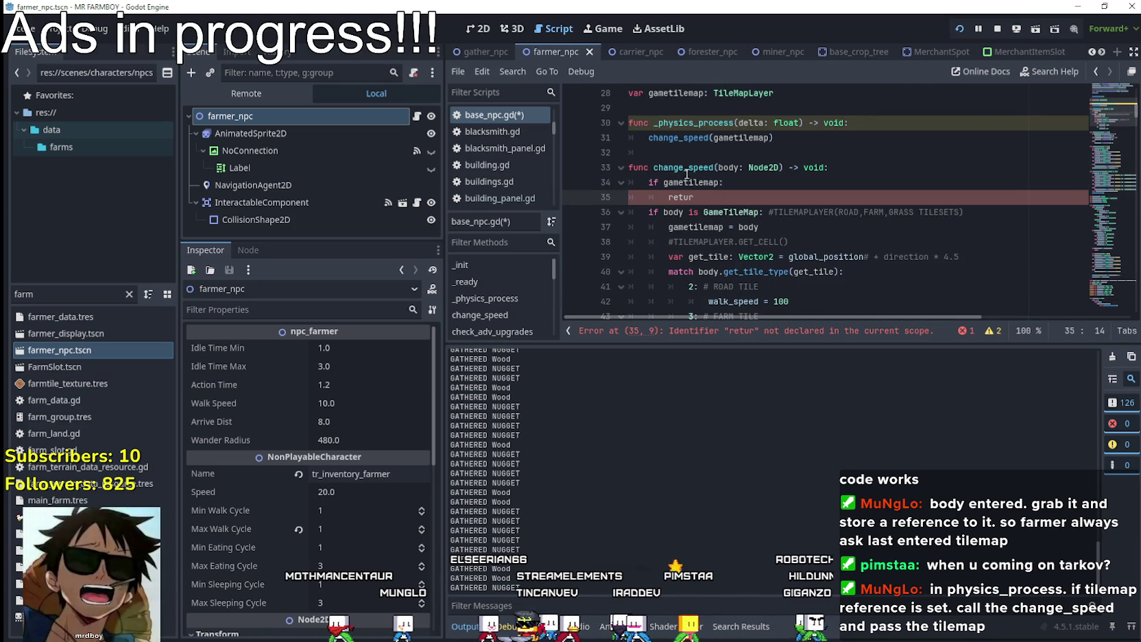
Insert blank lines between _physics_process and func change_speed
left_click(681, 155)
key("Return")
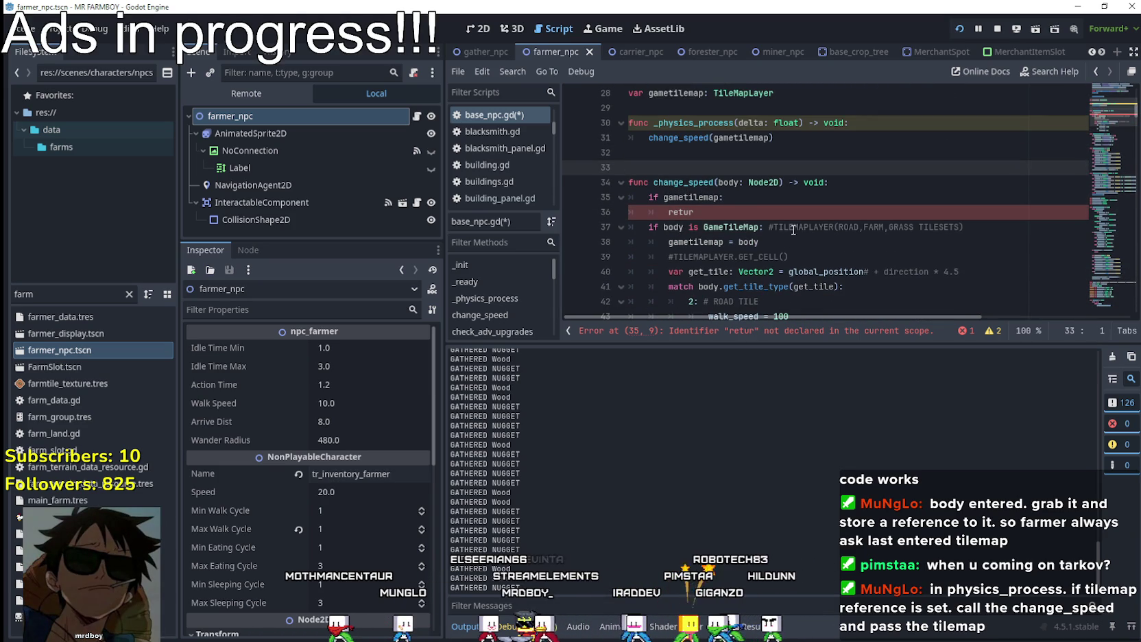
key("Down")
key("End")
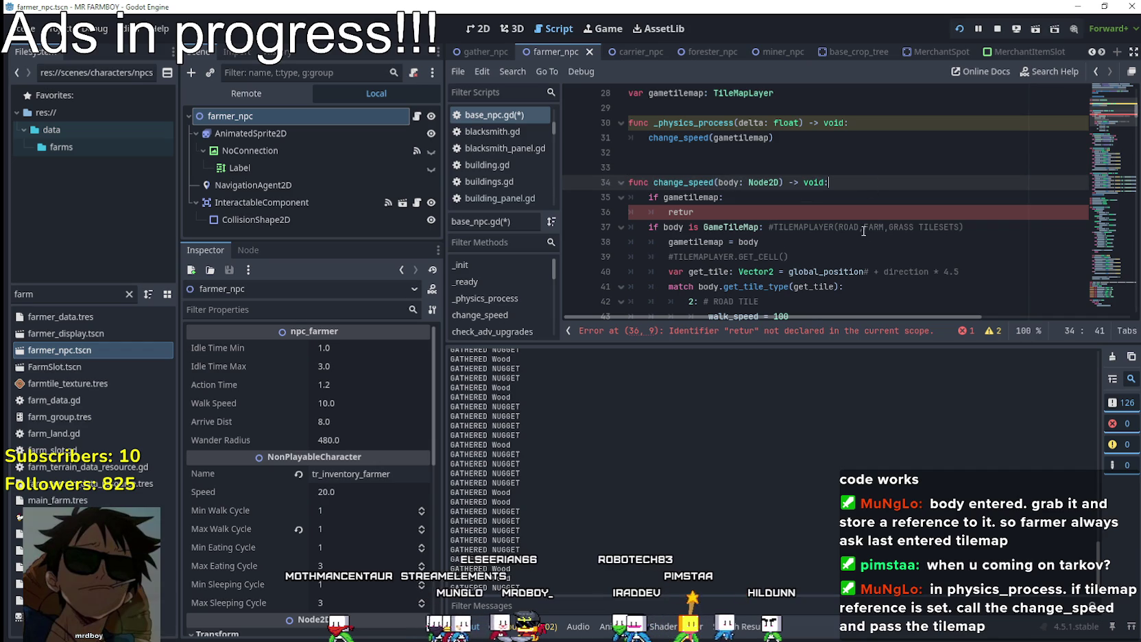
left_click(670, 163)
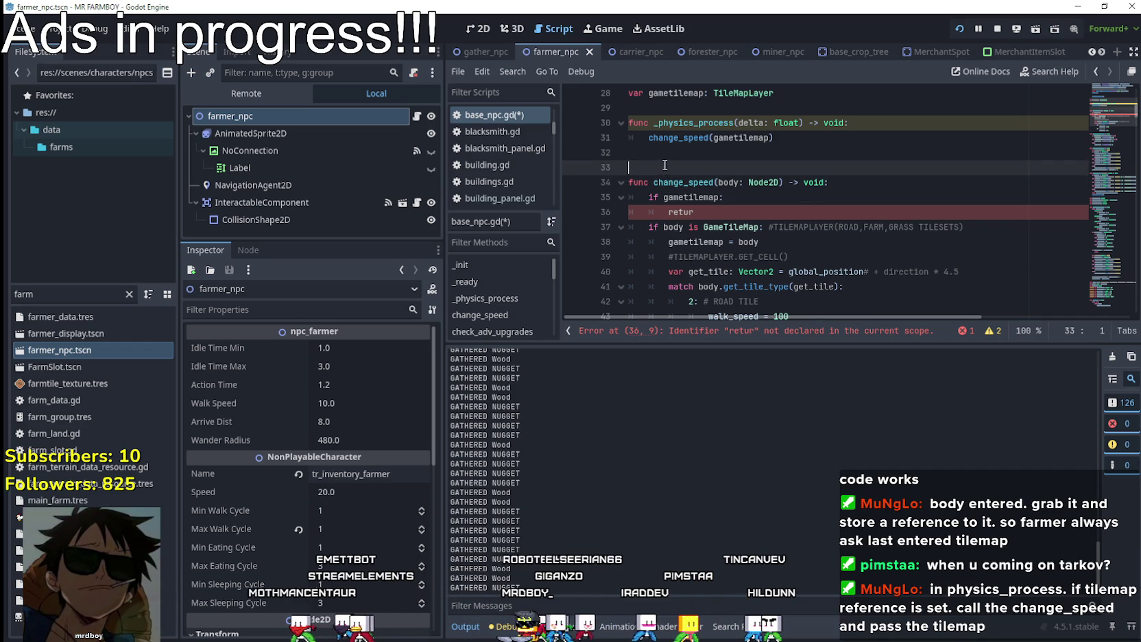
key("Return")
key("Return")
Run the farm game with the edited base_npc.gd and zoom its view out and back in
key("Up")
key("Up")
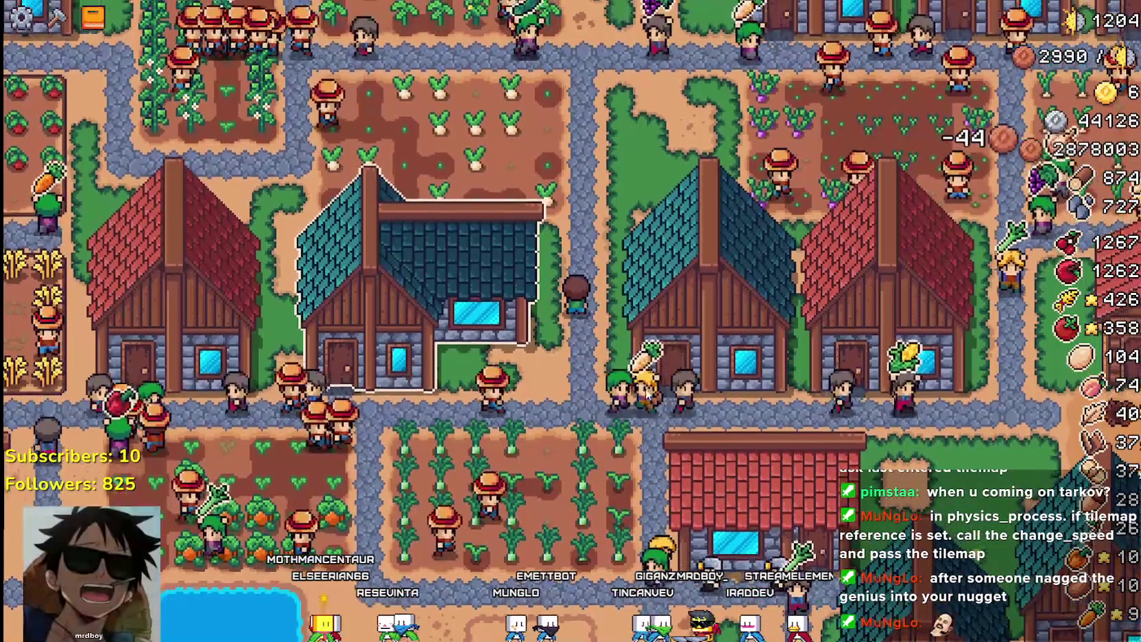
scroll(570, 351, "down", 5)
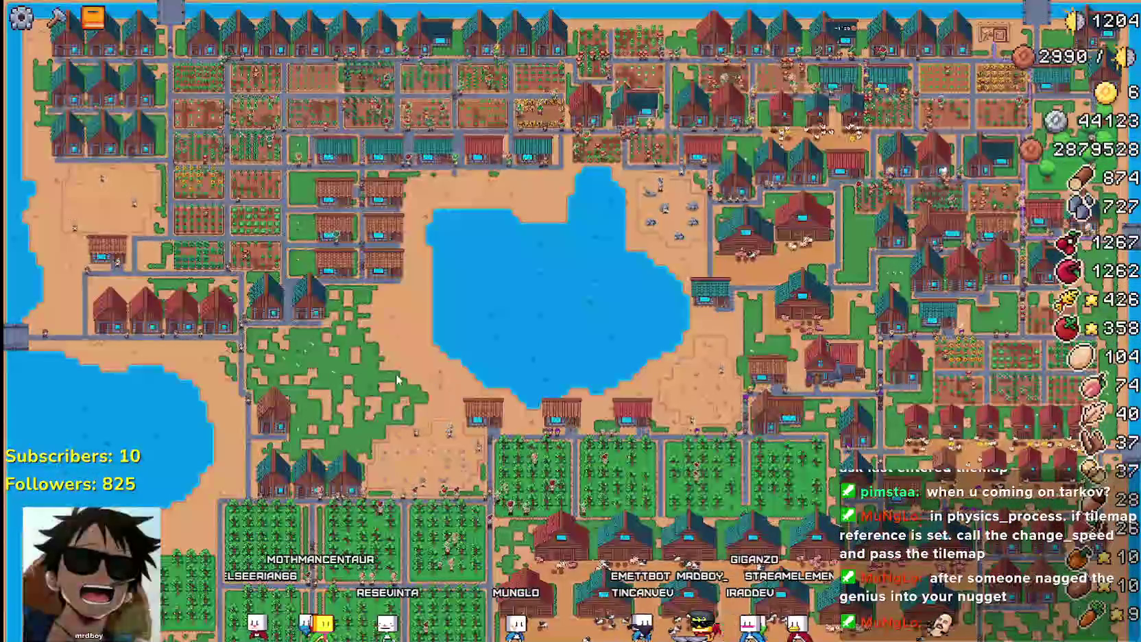
scroll(397, 378, "up", 3)
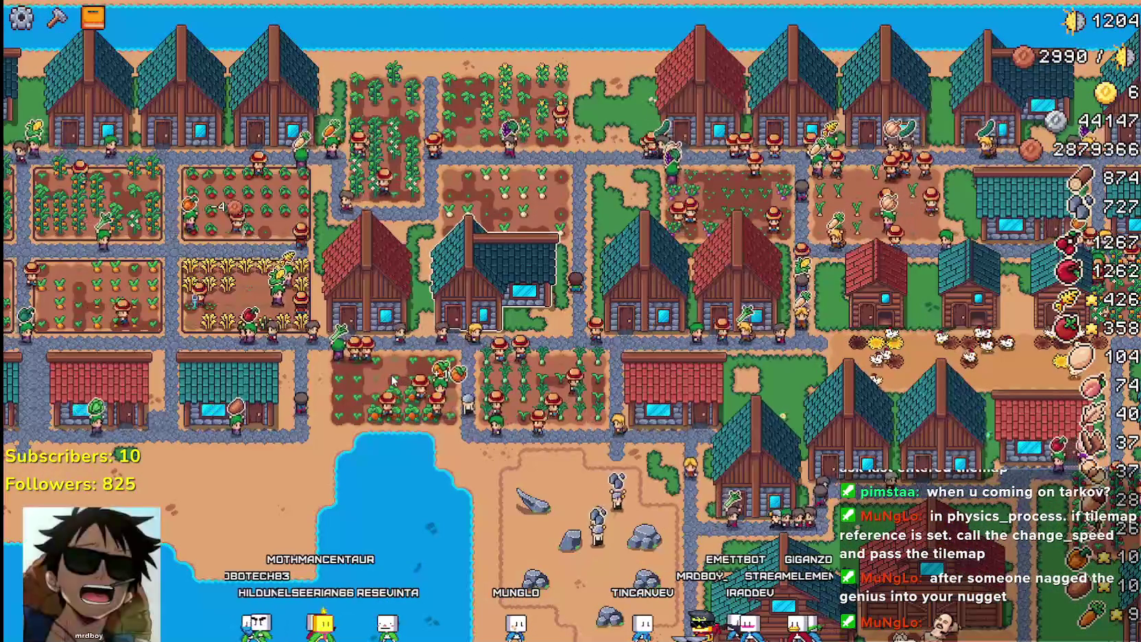
scroll(388, 382, "up", 2)
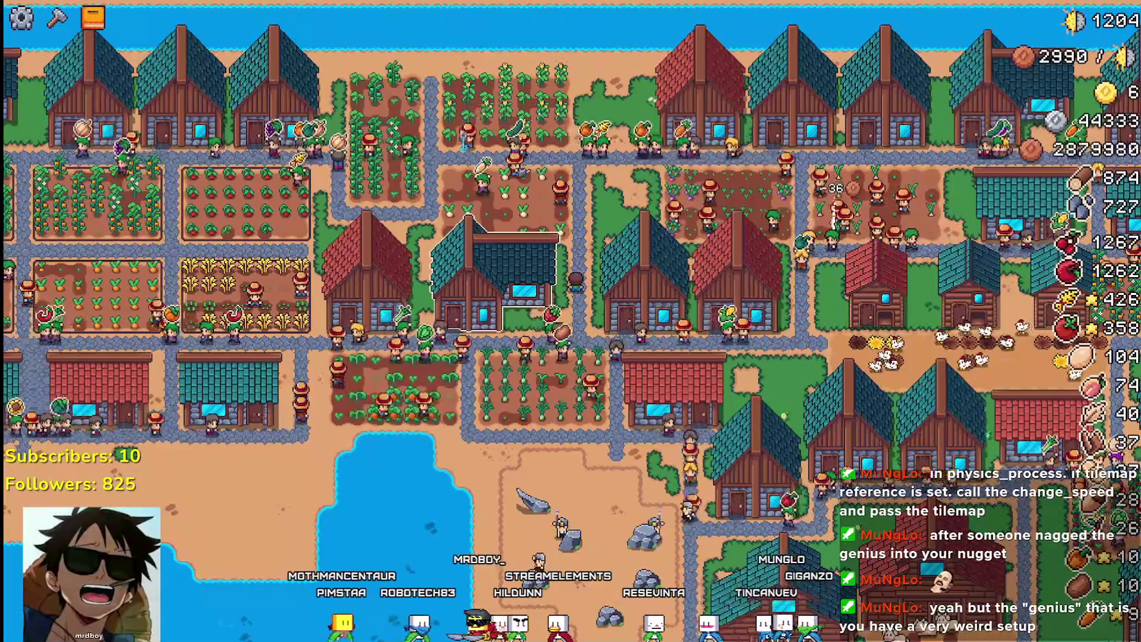
Start the Debugger's Profiler on the running game, then return to the farm world
key("alt+Tab")
left_click(508, 626)
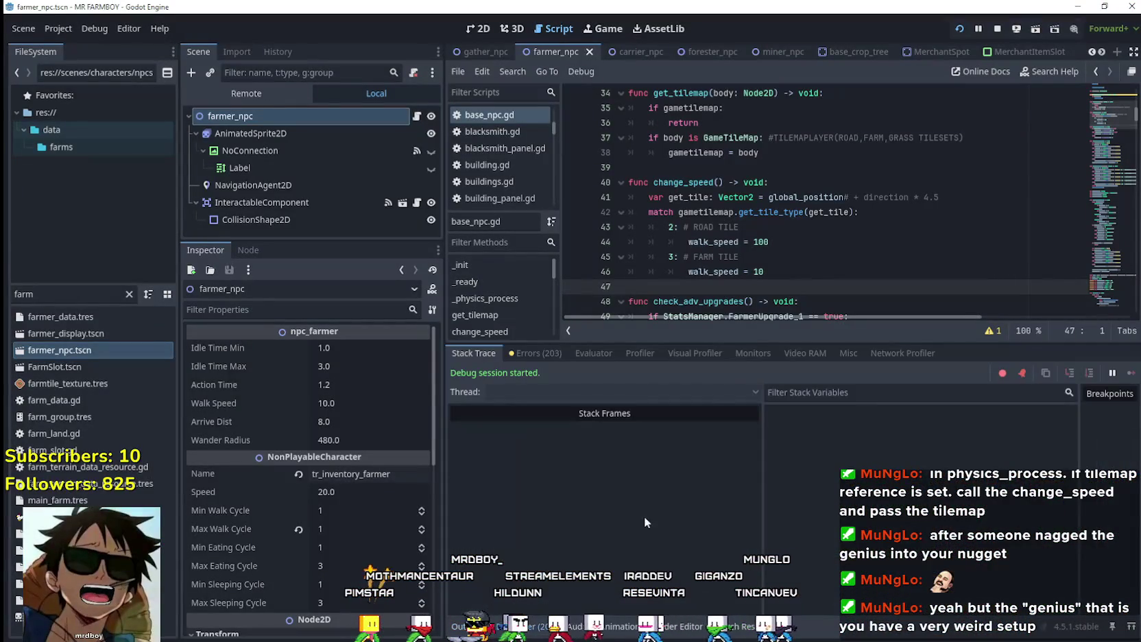
left_click(639, 353)
left_click(468, 374)
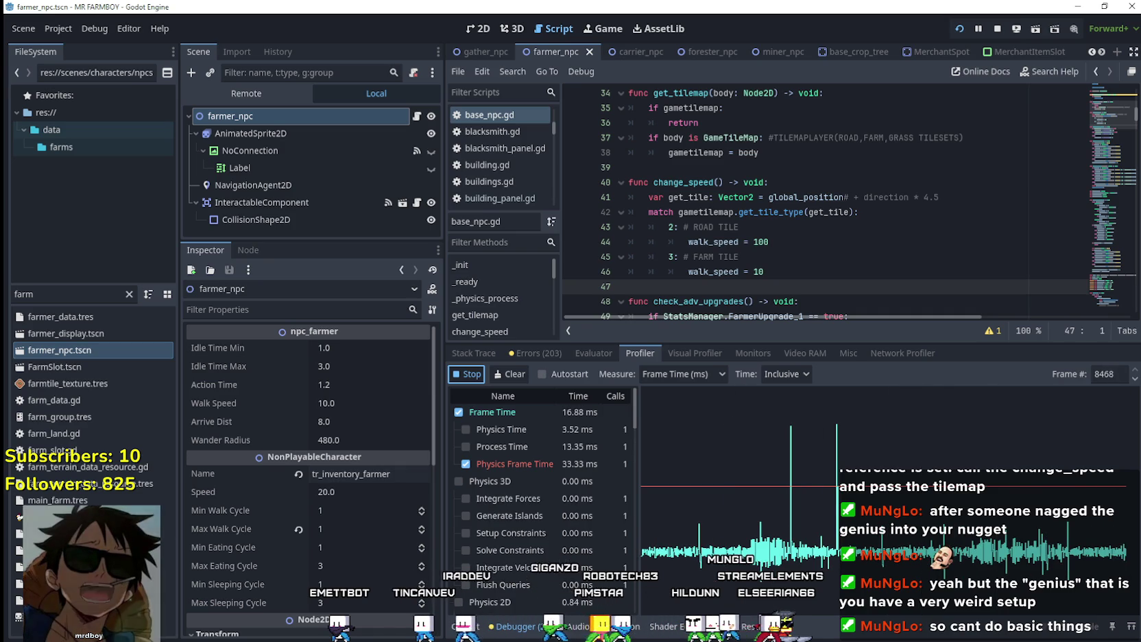
key("alt+Tab")
scroll(678, 379, "down", 5)
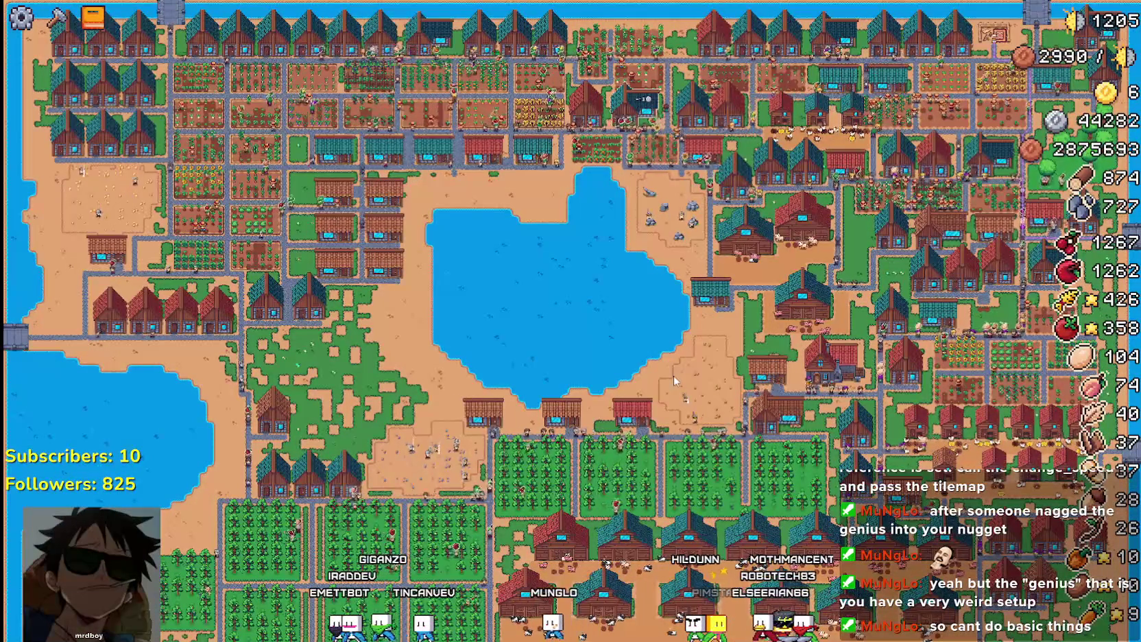
Zoom in on the farm map
scroll(672, 370, "up", 1)
scroll(672, 370, "up", 4)
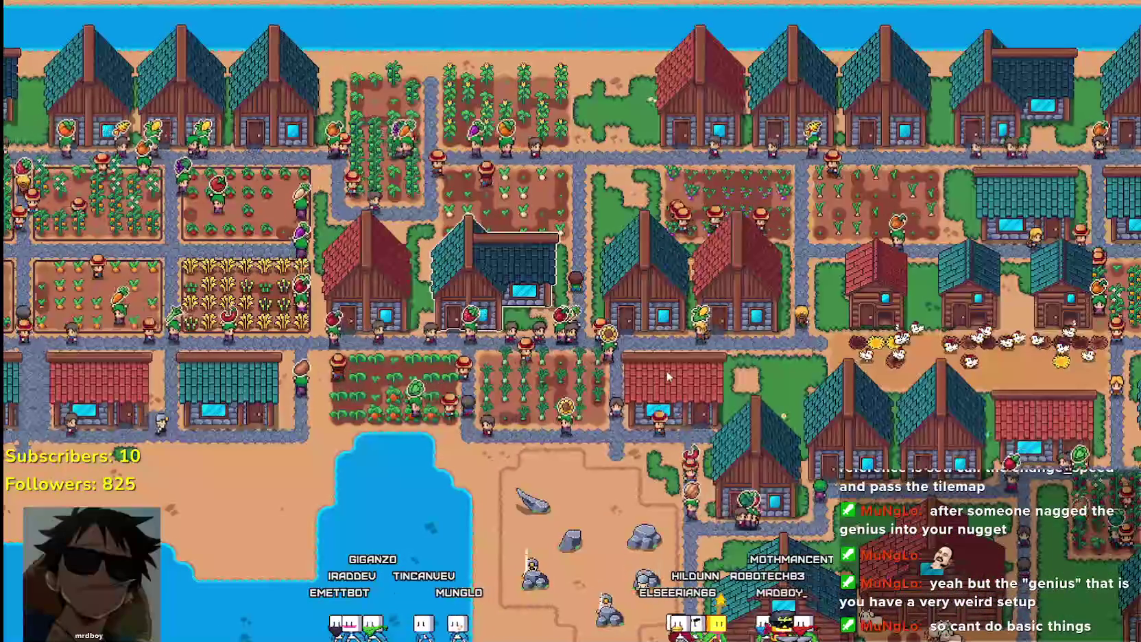
scroll(662, 371, "up", 3)
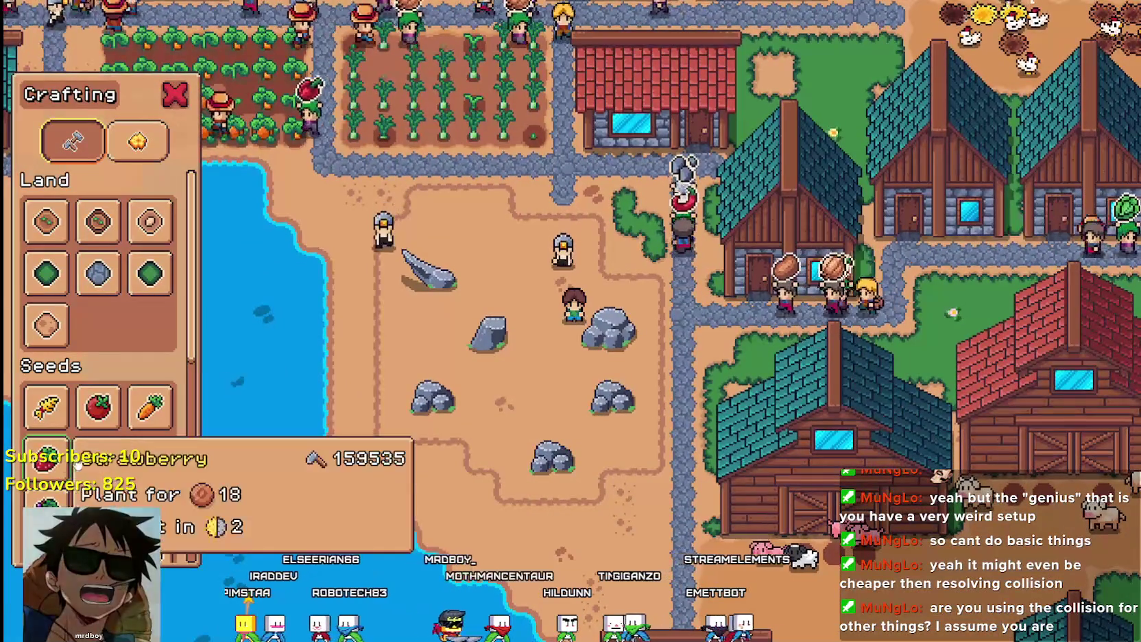
Scroll the Crafting list to Buildings and pick a building, walking down with its preview
scroll(151, 473, "down", 4)
scroll(137, 473, "down", 3)
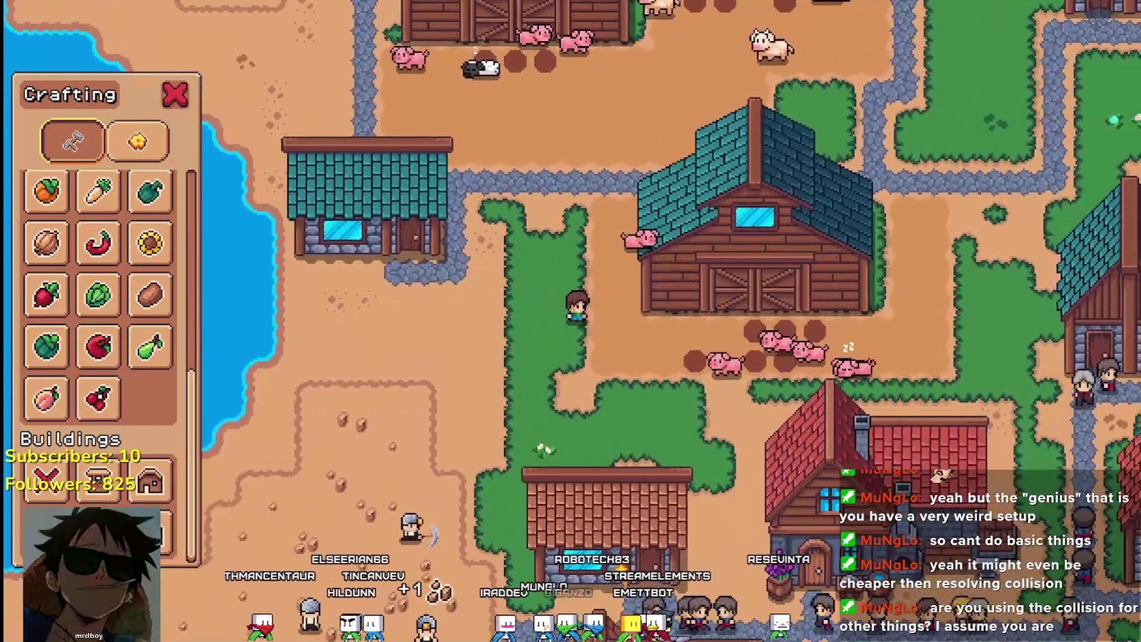
left_click(149, 482)
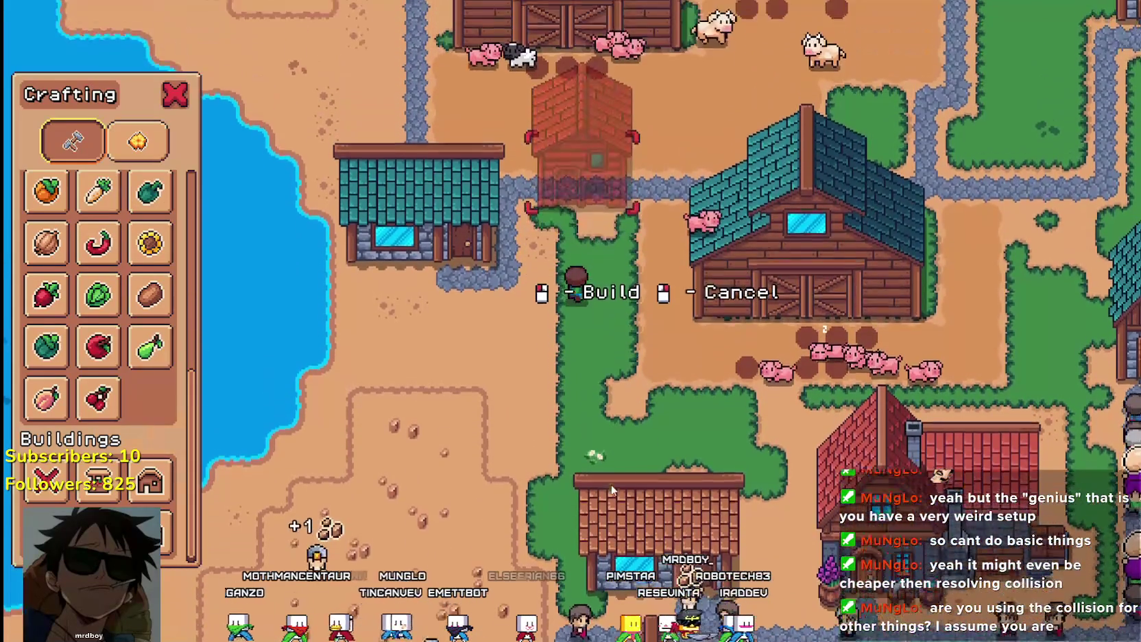
key("s")
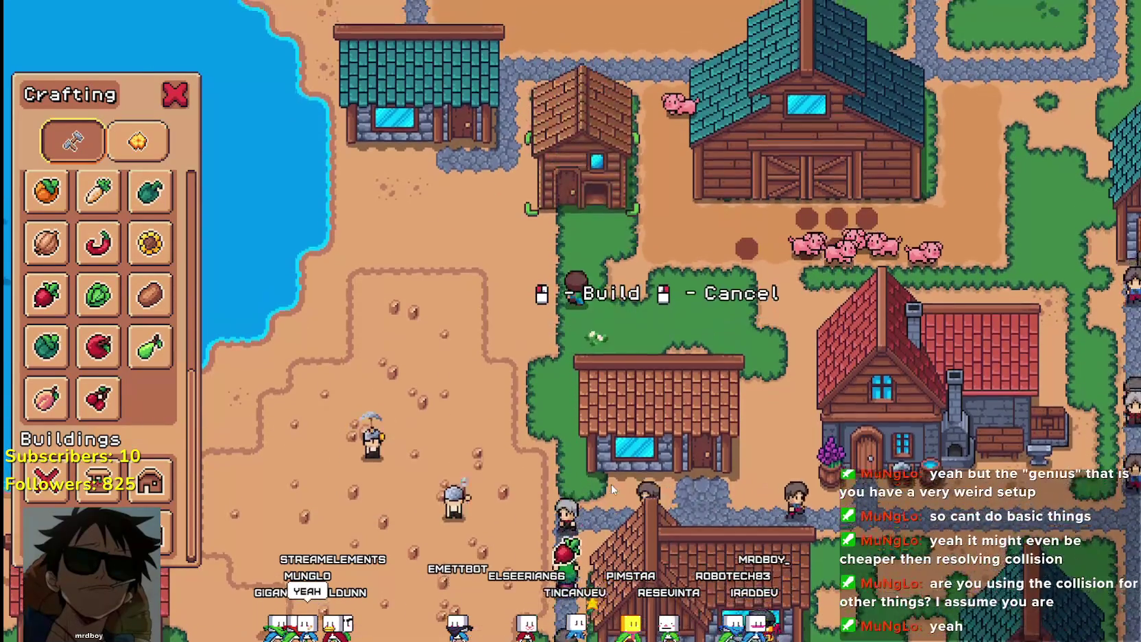
Shift the shed preview up and down, then cancel placing the building
key("s")
key("w")
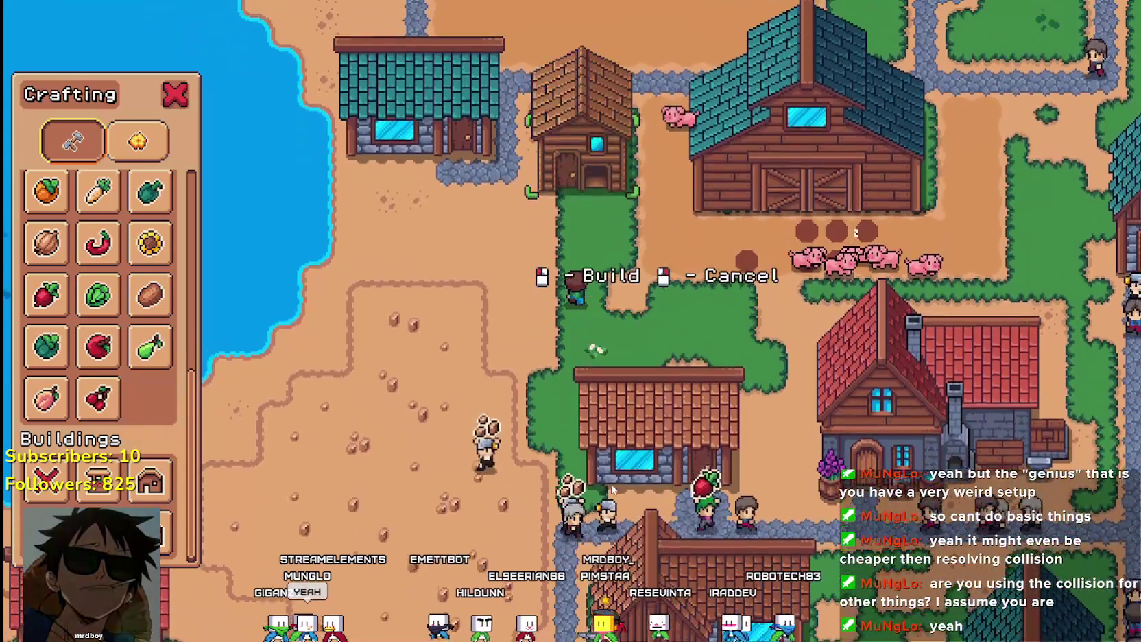
right_click(612, 489)
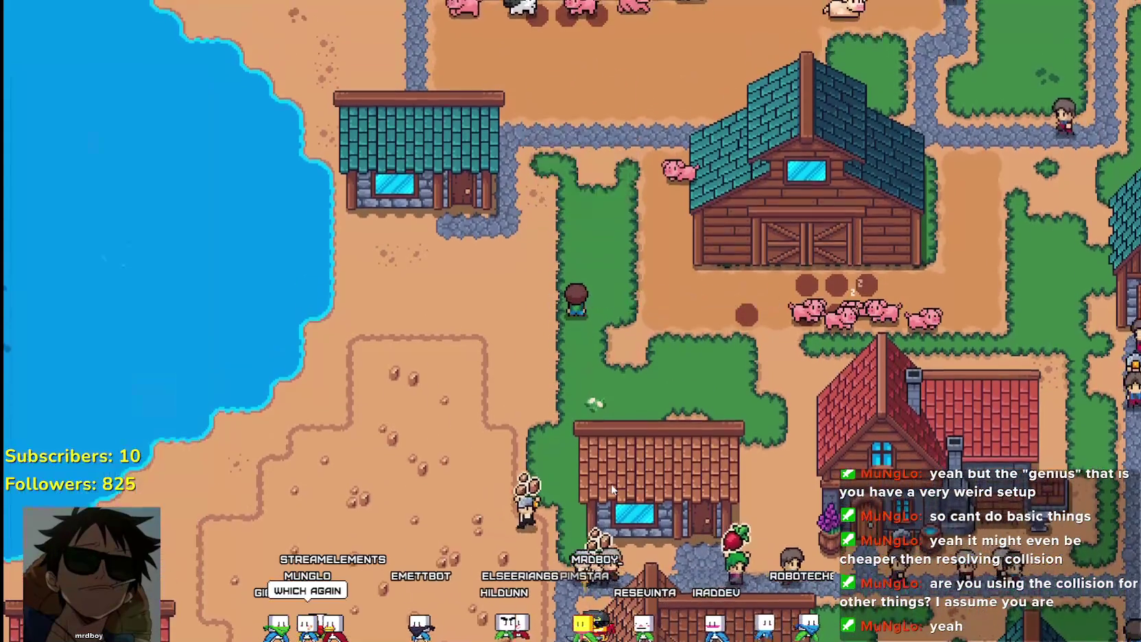
Walk the farmer around the village past the barn and small house toward the crop fields
key("w")
key("a")
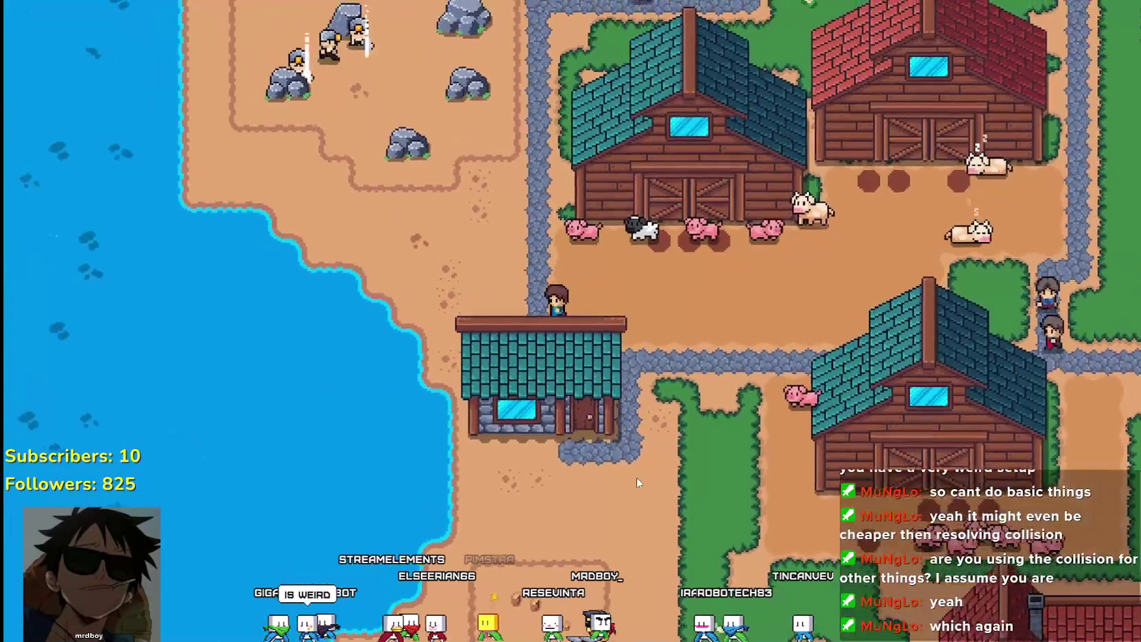
key("w")
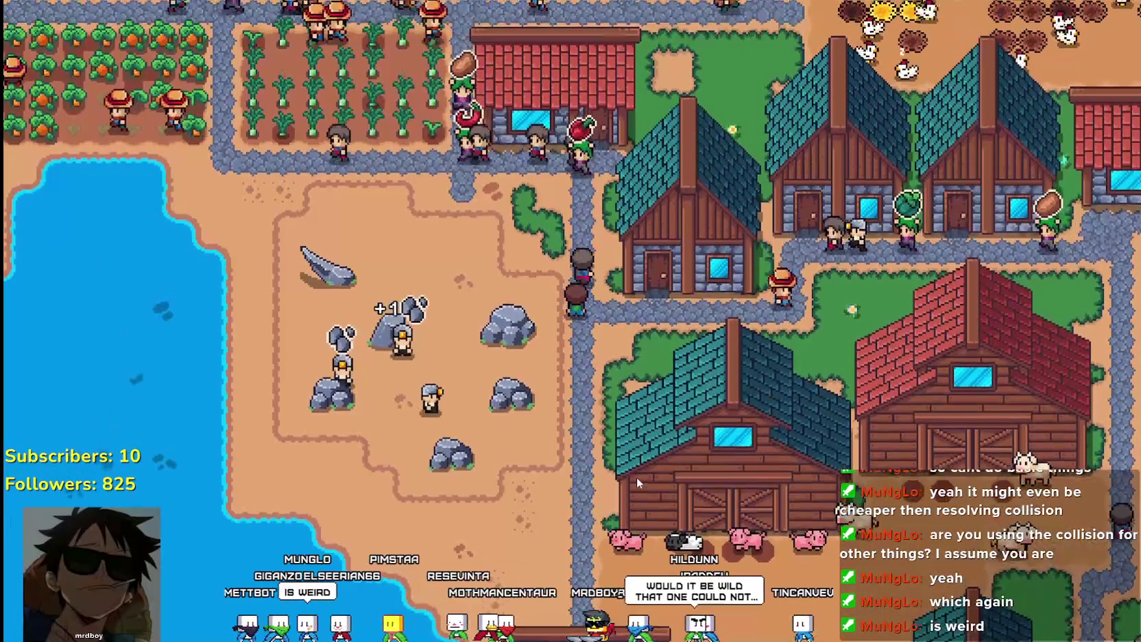
key("w")
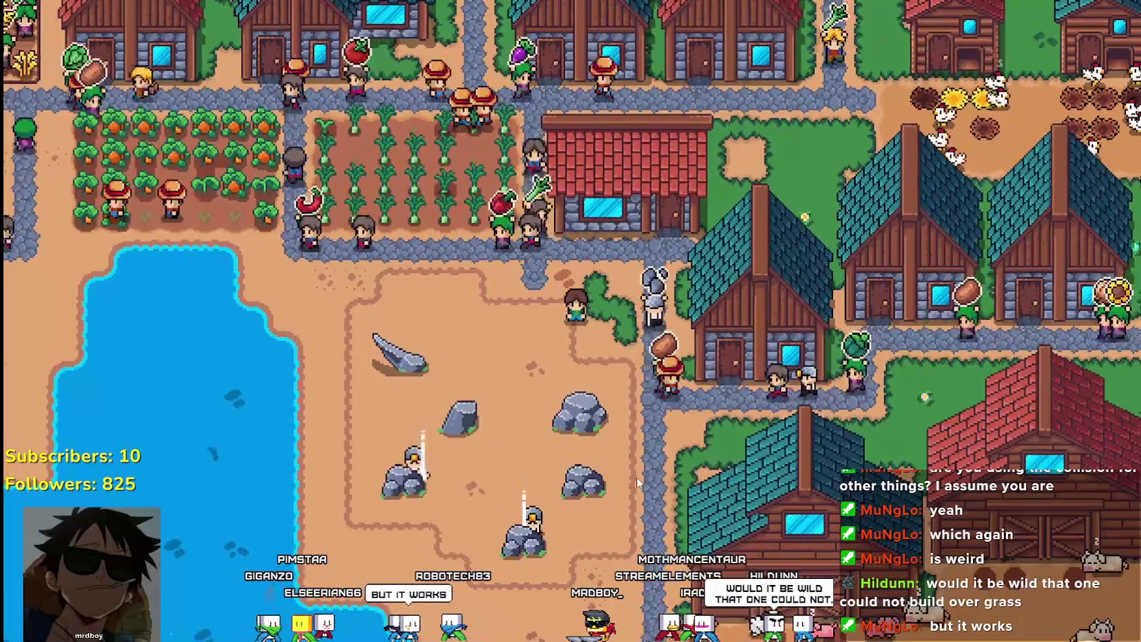
key("s")
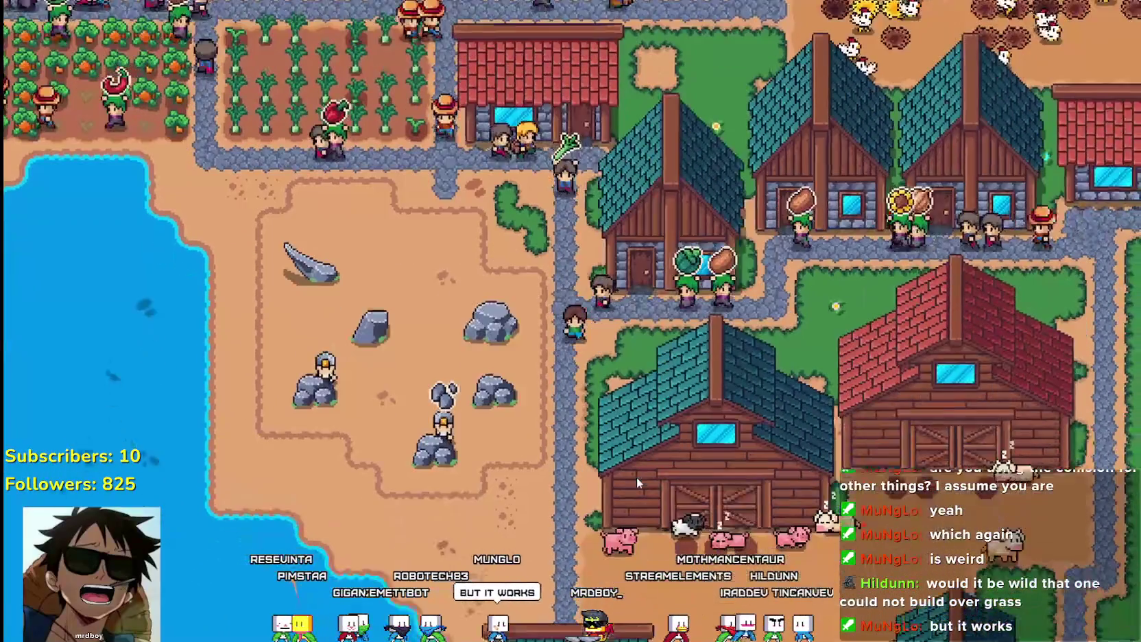
key("s")
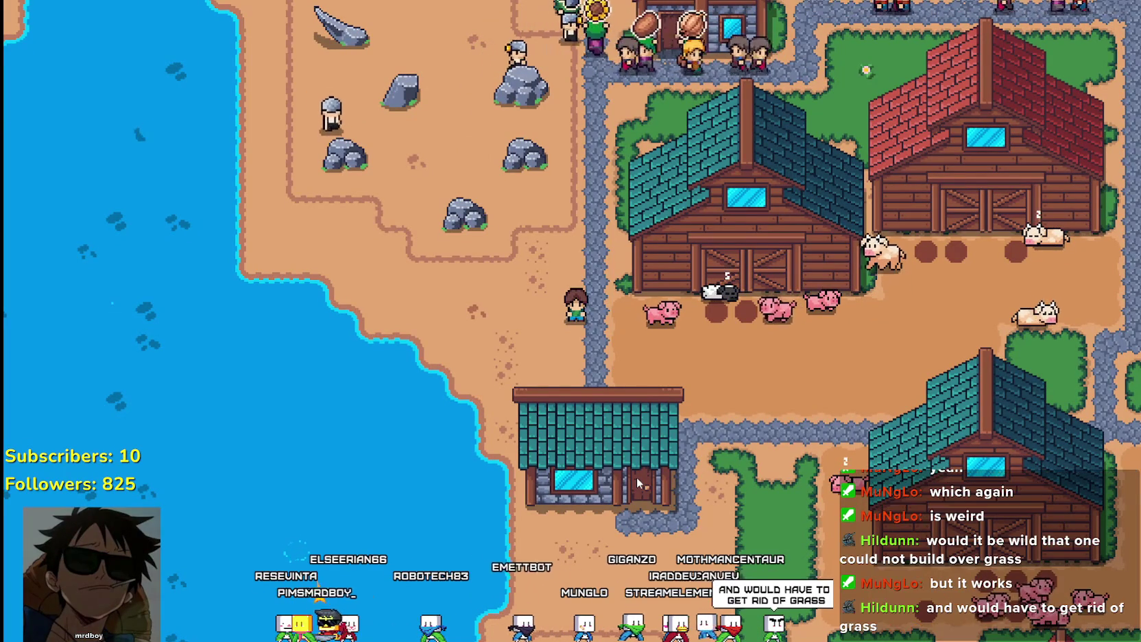
key("w")
key("w")
key("d")
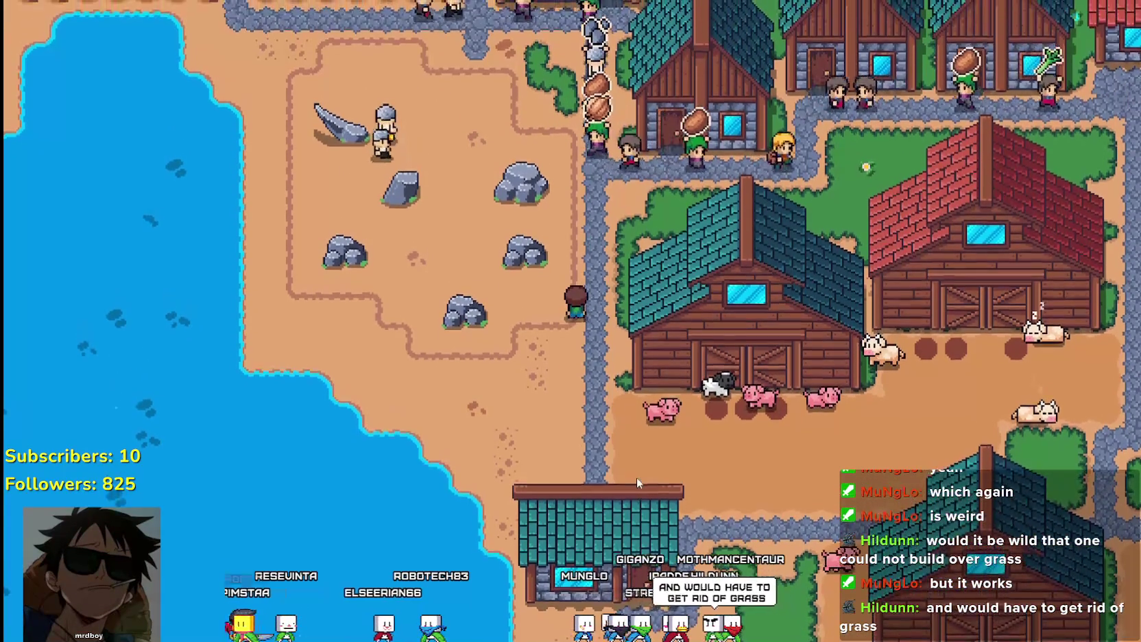
key("s")
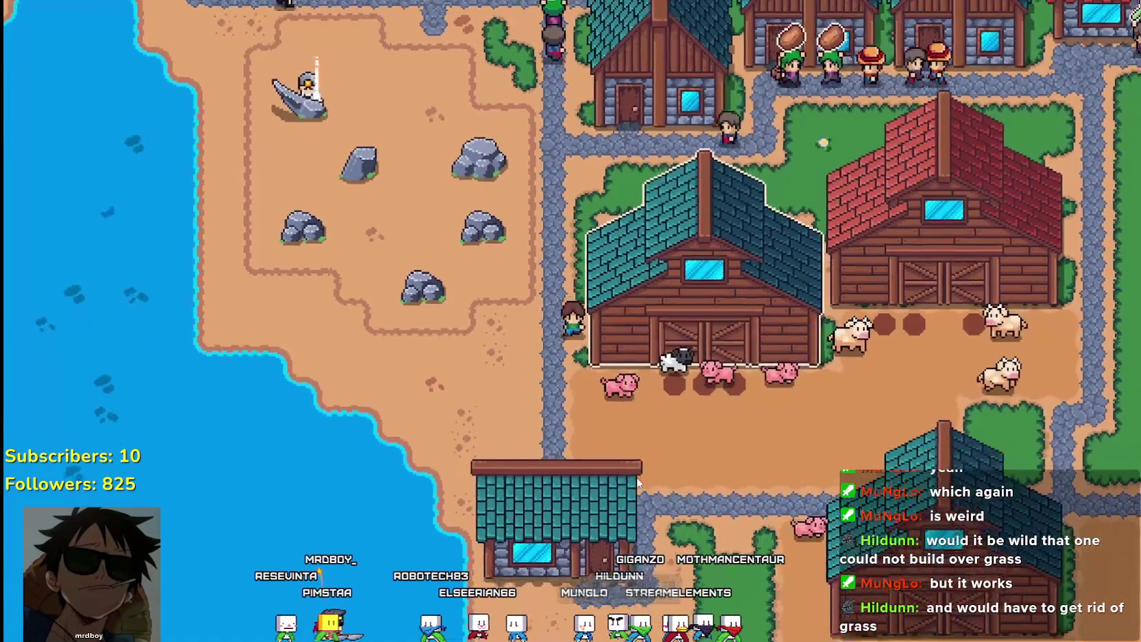
key("a")
key("w")
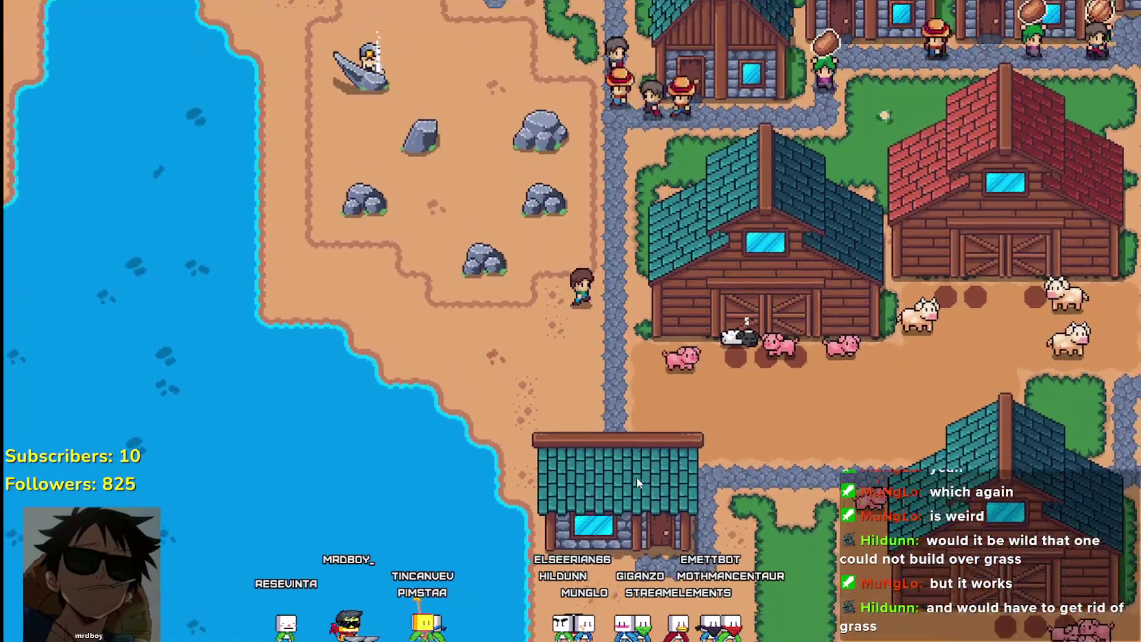
key("d")
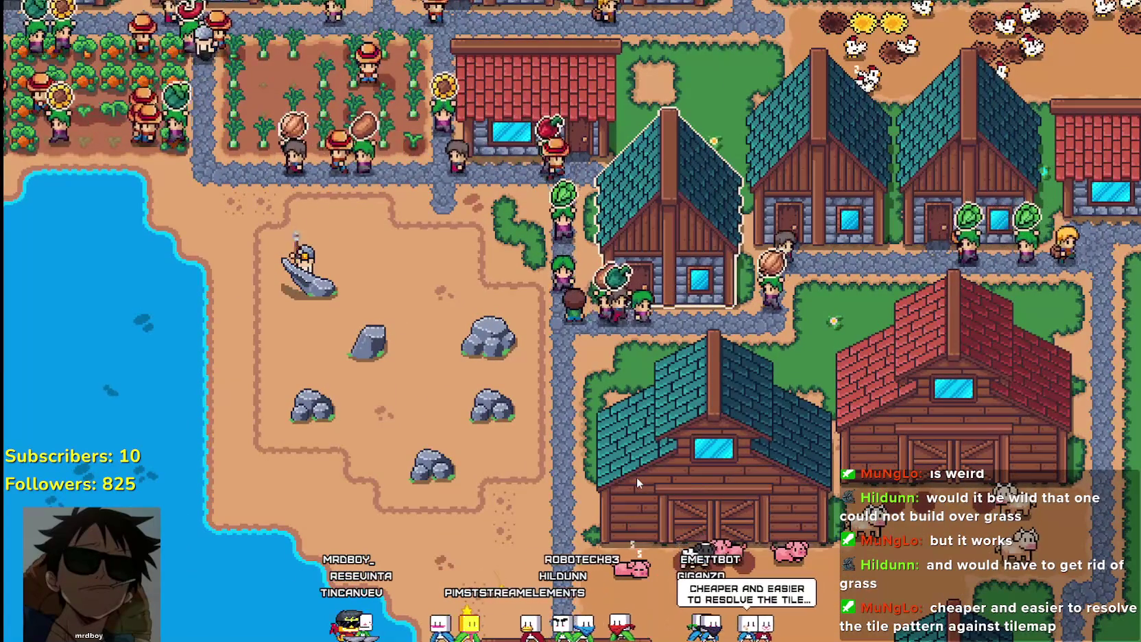
key("s")
key("s")
key("a")
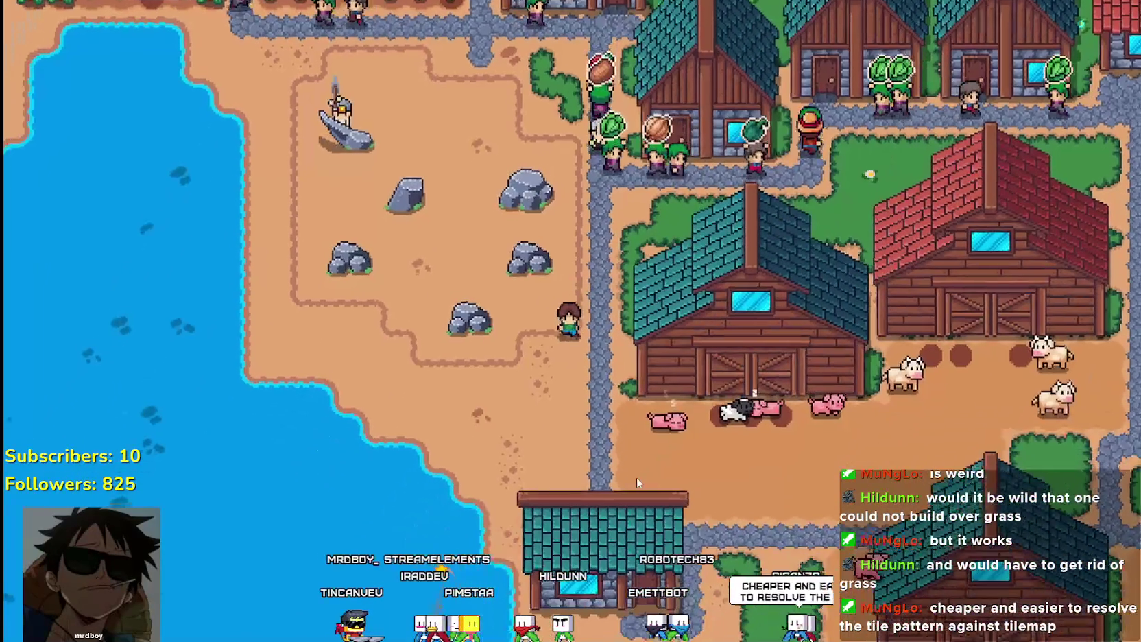
key("w")
key("a")
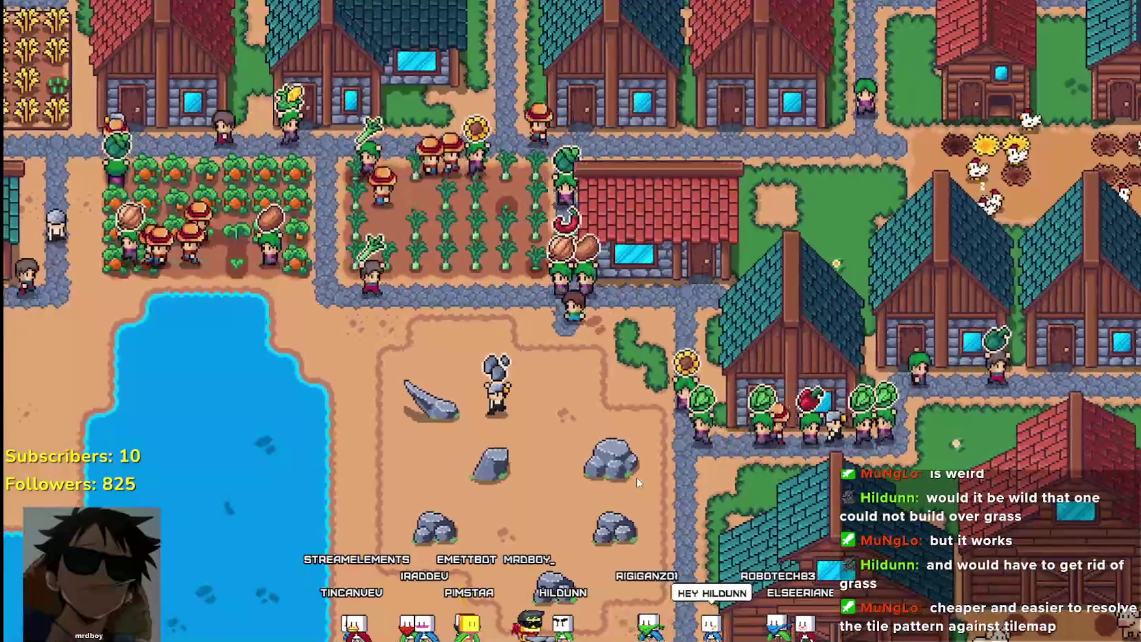
Walk the farmer to the carrot field and beach, then open the crafting menu
key("d")
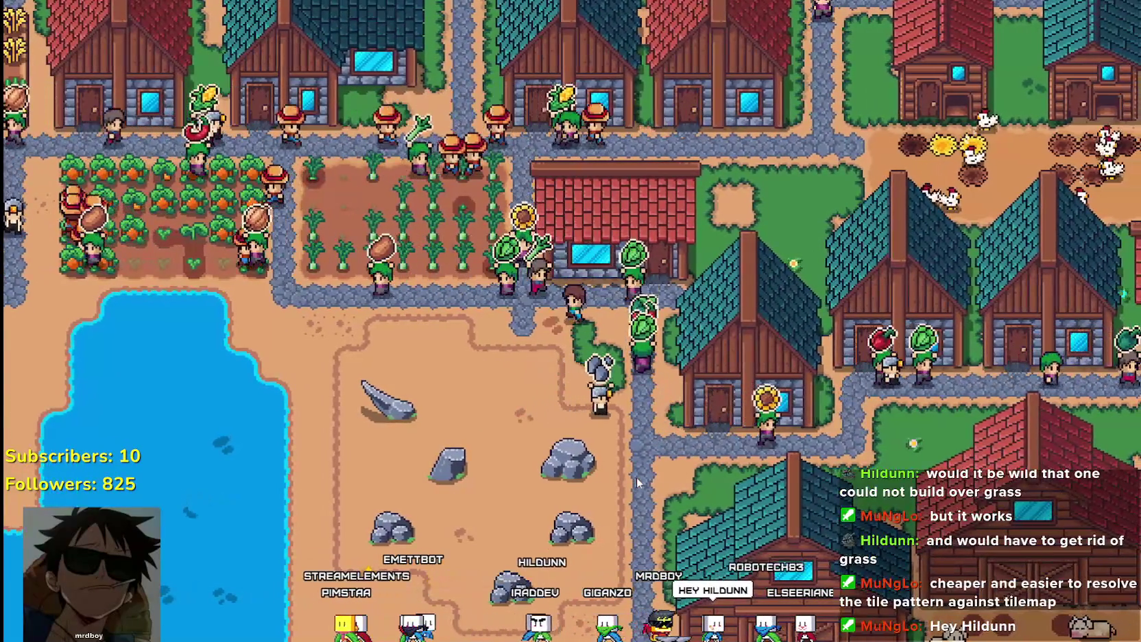
key("a")
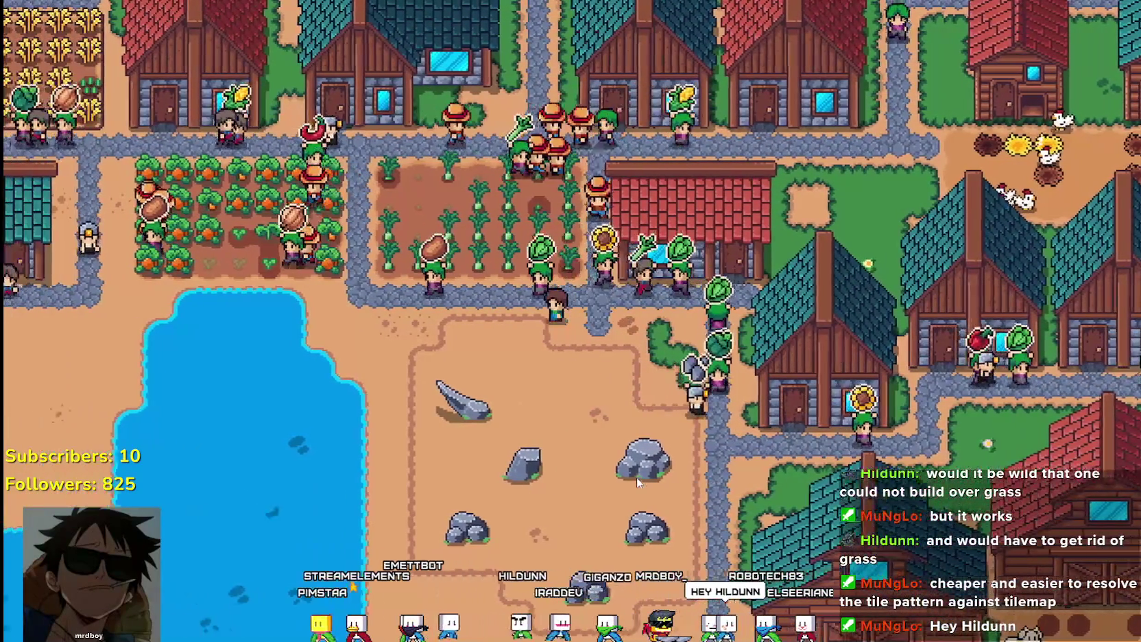
key("a")
key("w")
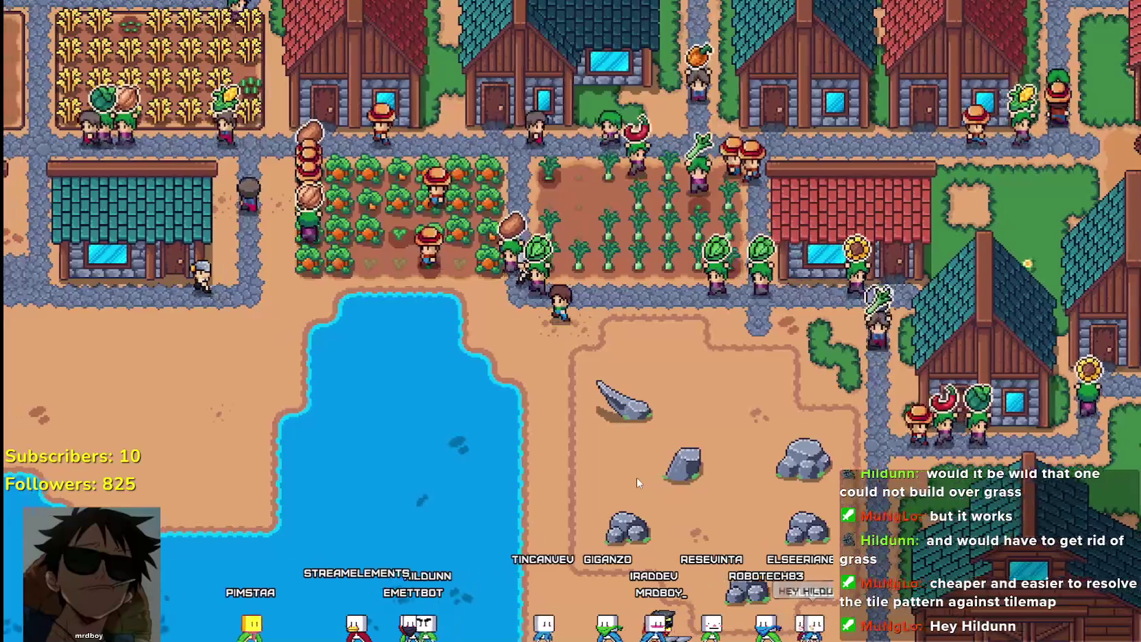
key("s")
key("a")
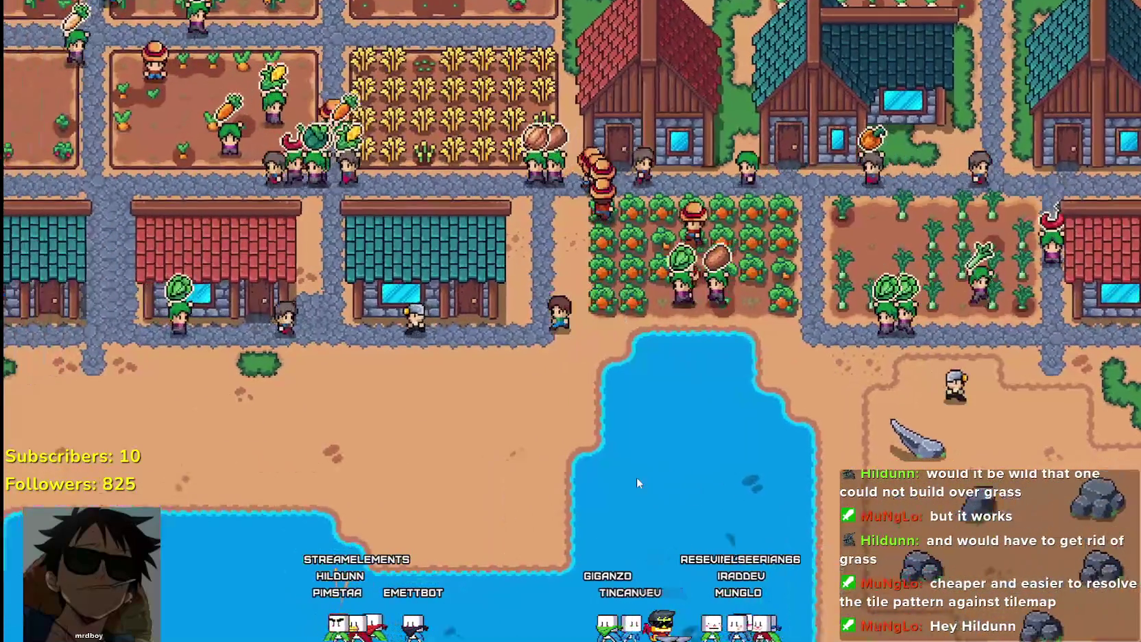
key("c")
Walk the farmer past the fields and quarry down beside the animal pens
key("w")
key("d")
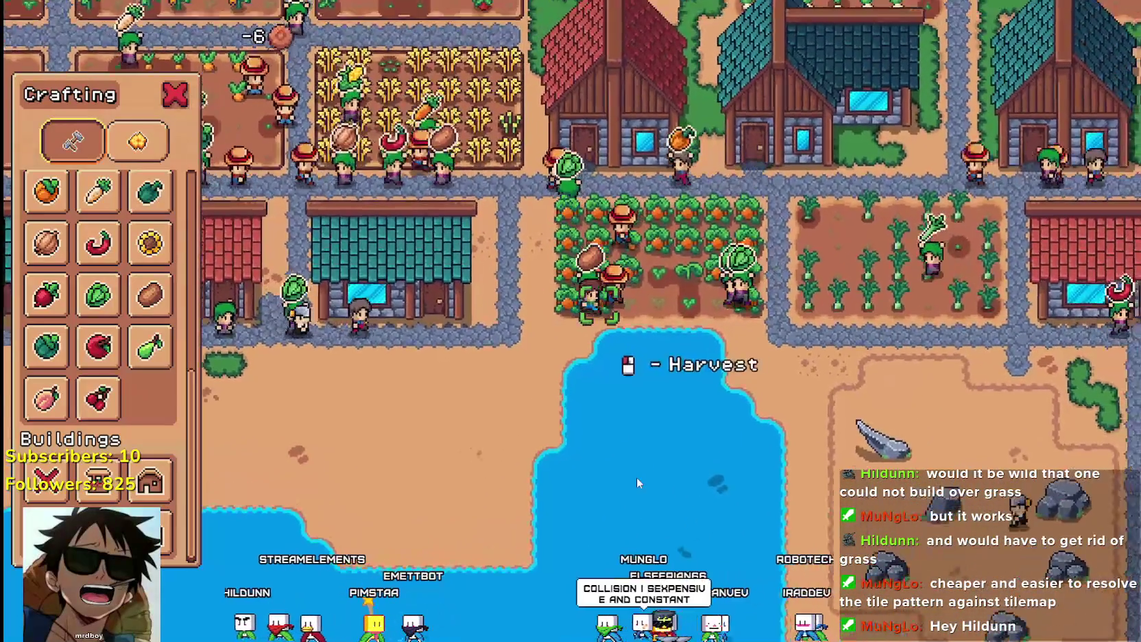
key("s")
key("d")
key("s")
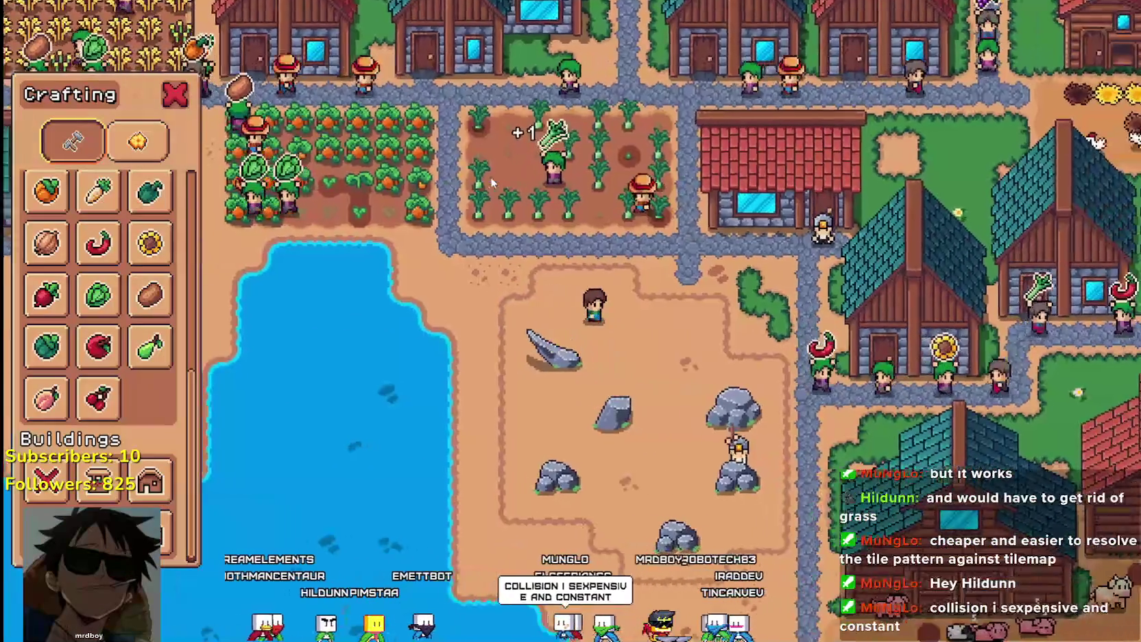
key("s")
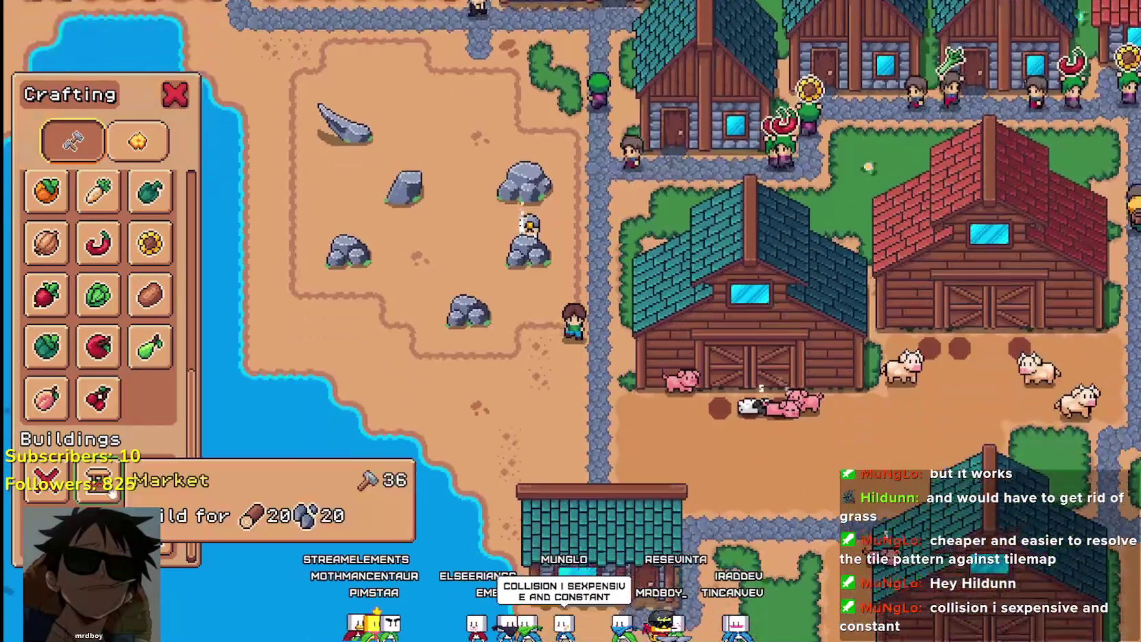
key("s")
key("d")
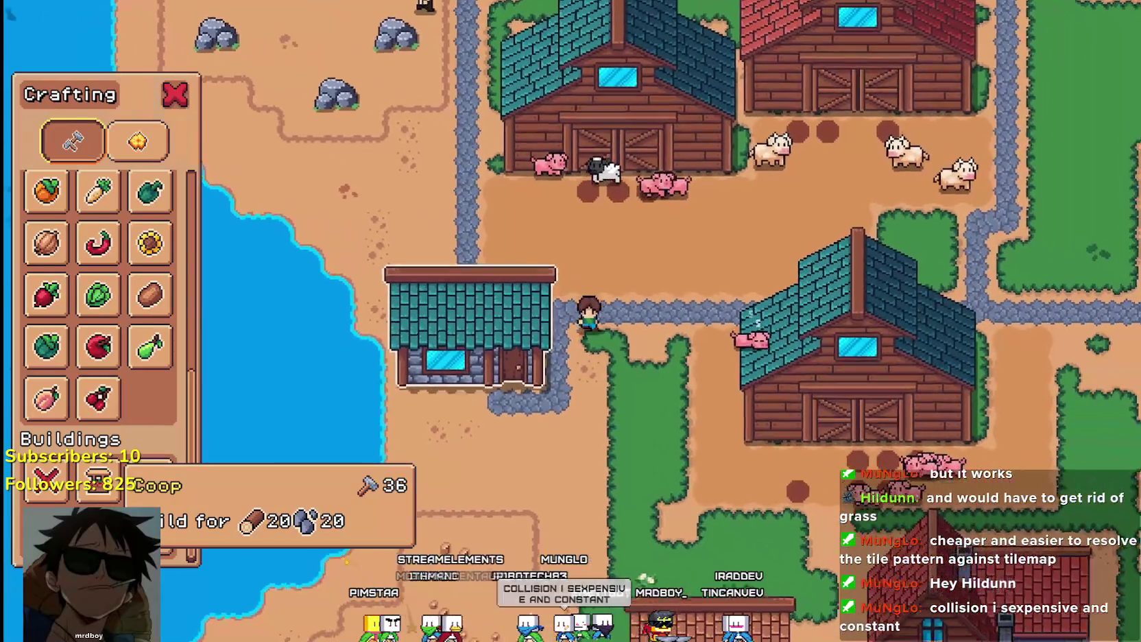
Pick the Coop from Buildings and shift its placement preview up and down
left_click(98, 479)
key("s")
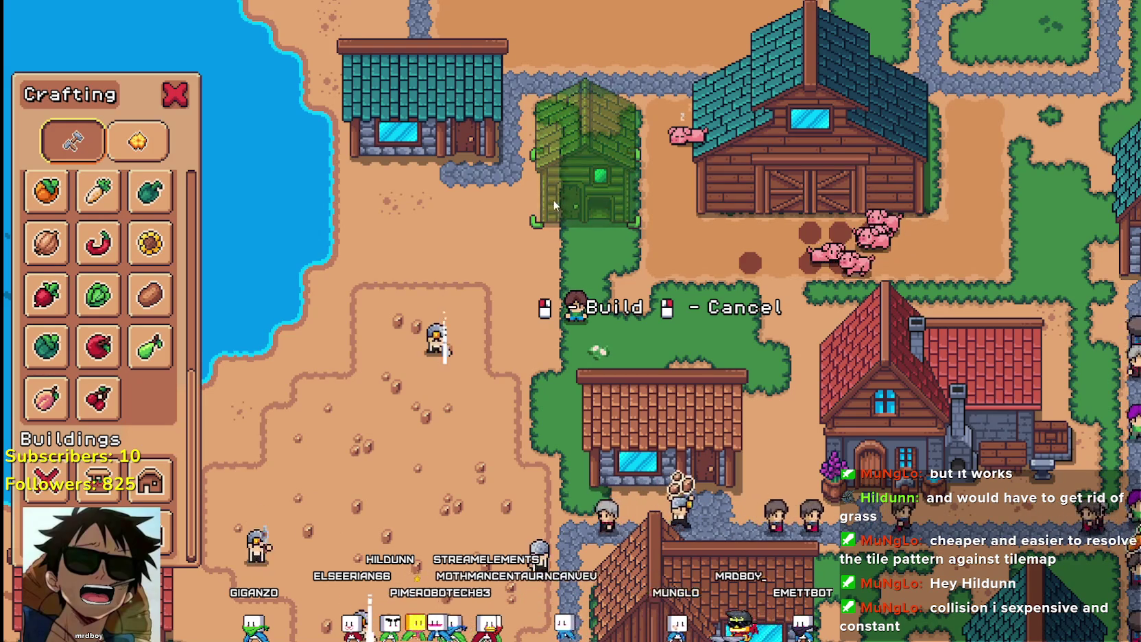
key("w")
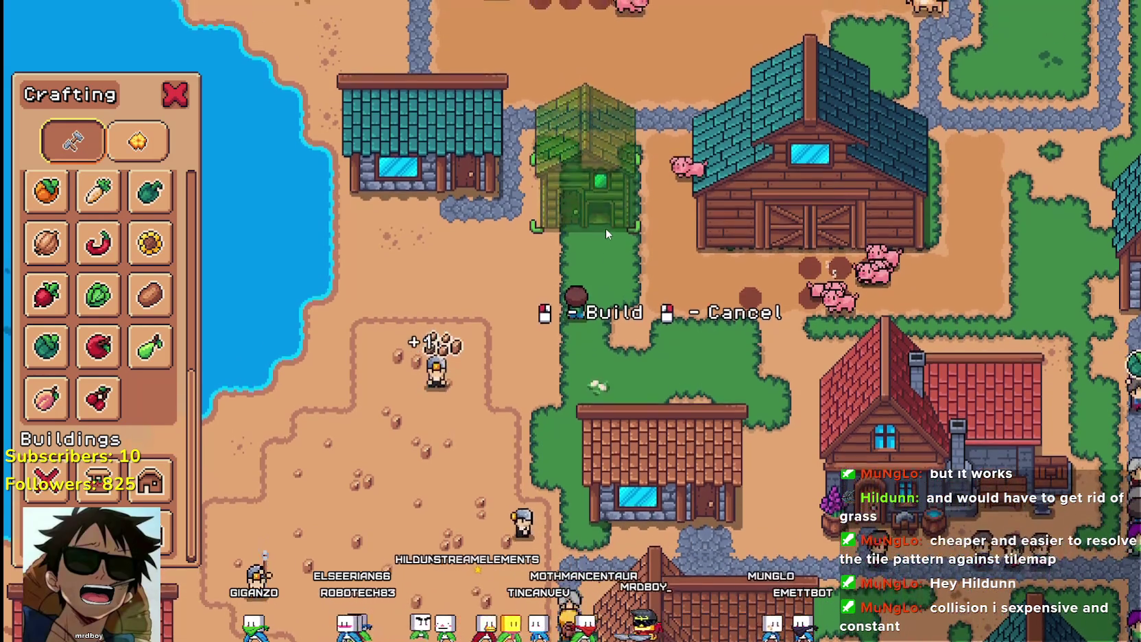
key("s")
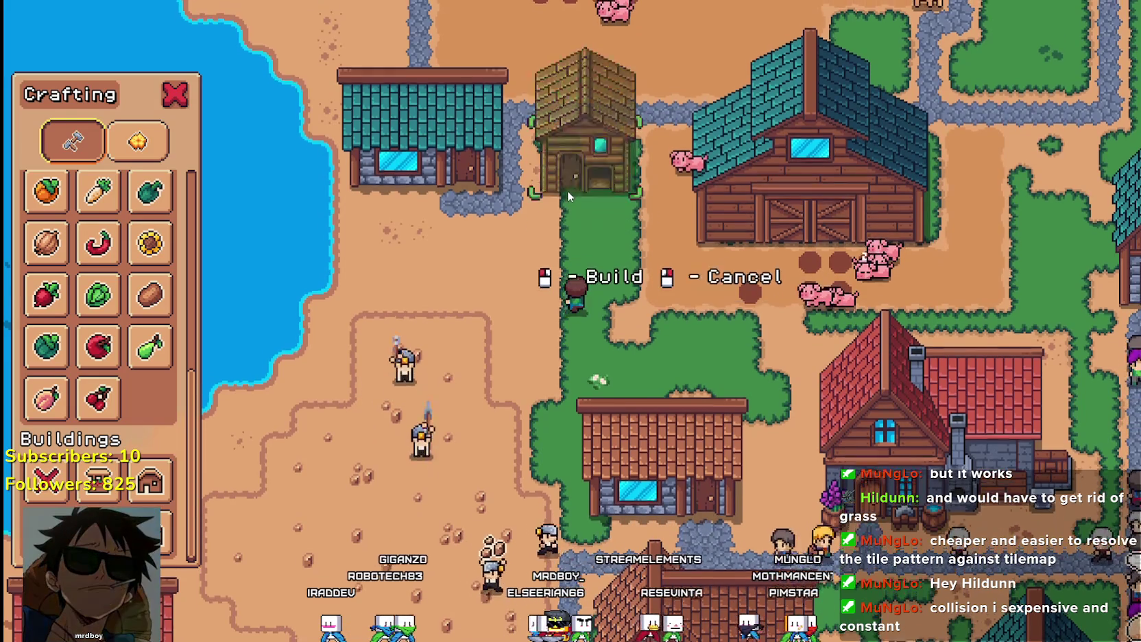
key("w")
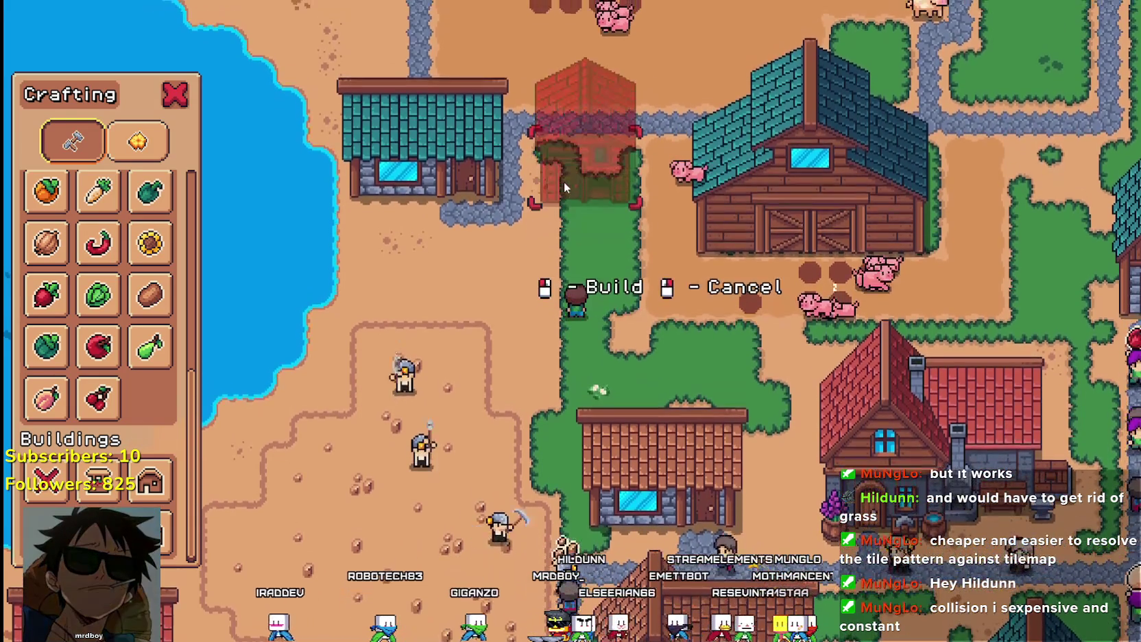
key("w")
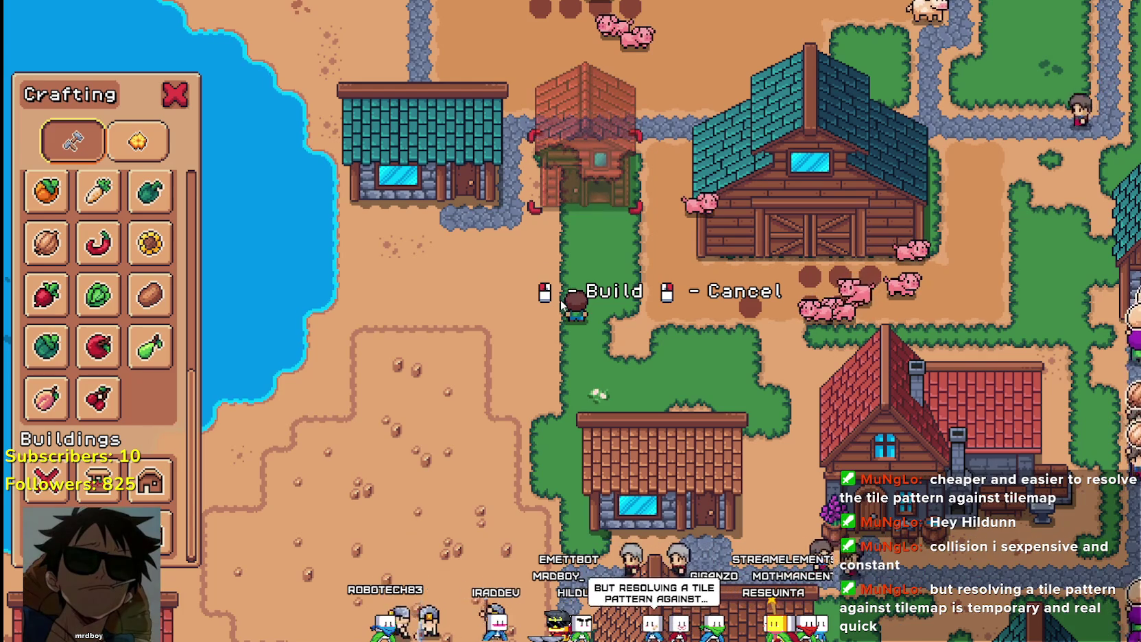
Move the Coop preview onto the grass beside the barn, zoom in, and try building it
key("s")
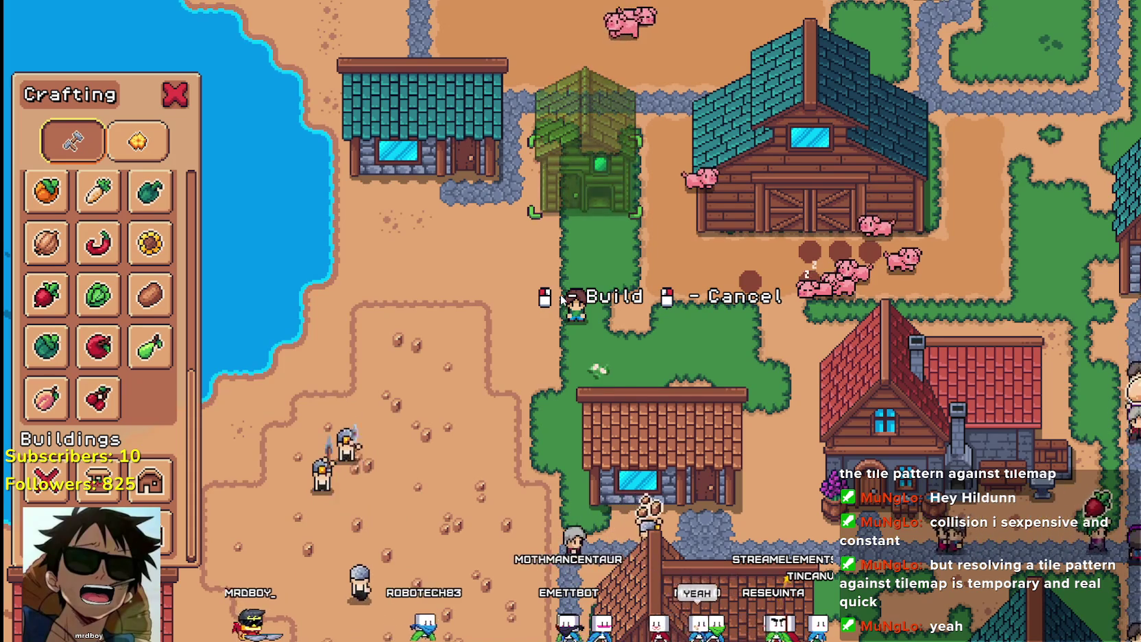
key("s")
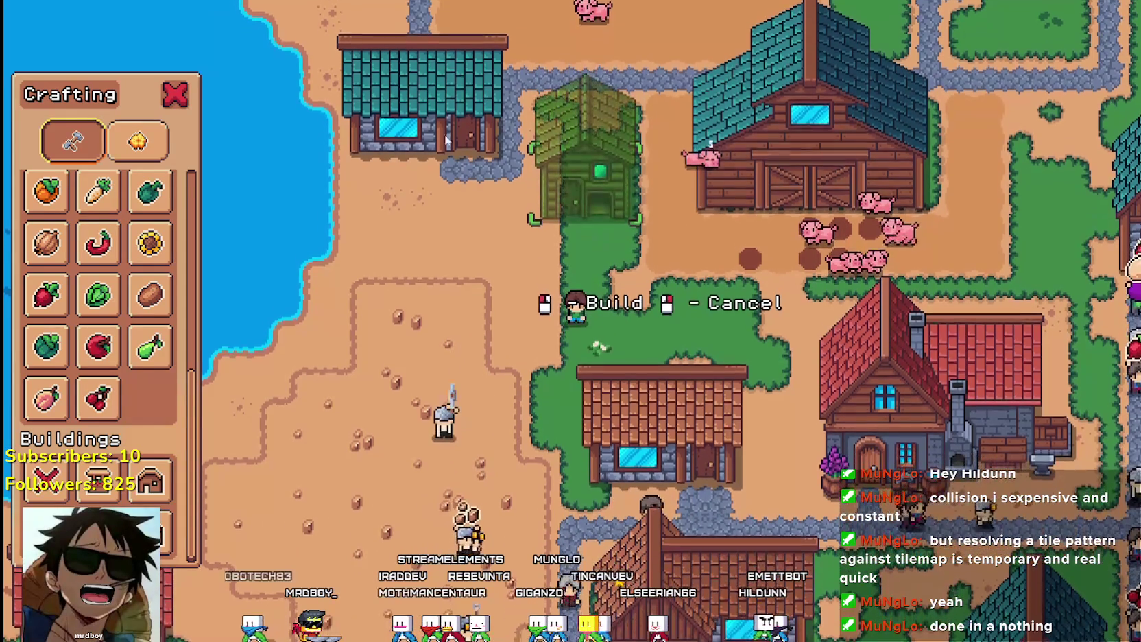
scroll(536, 251, "up", 2)
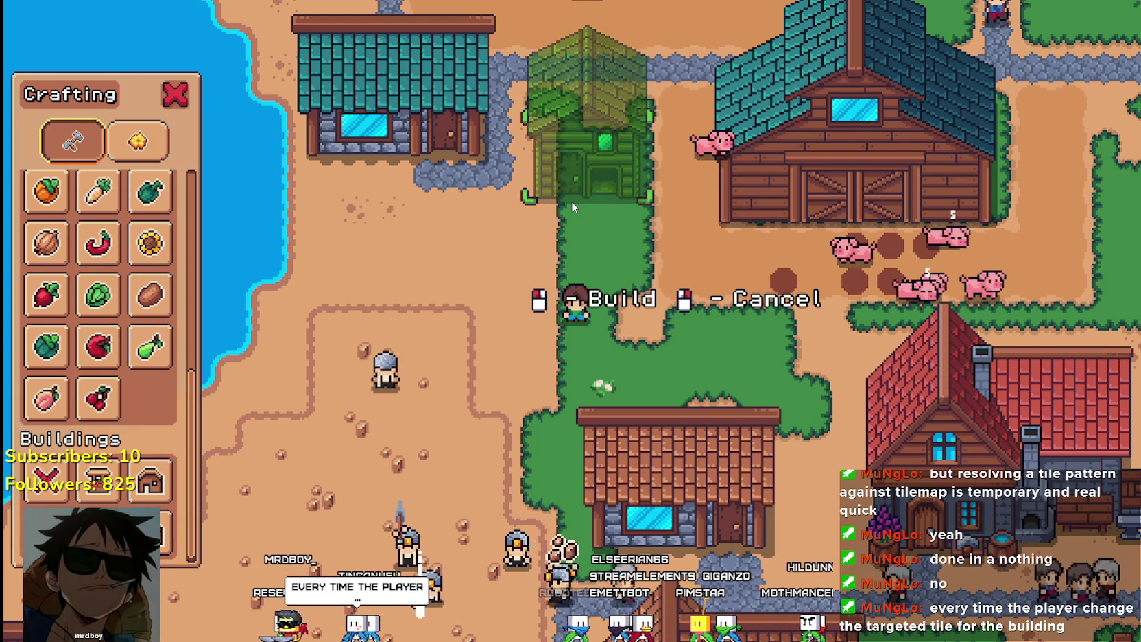
left_click(571, 201)
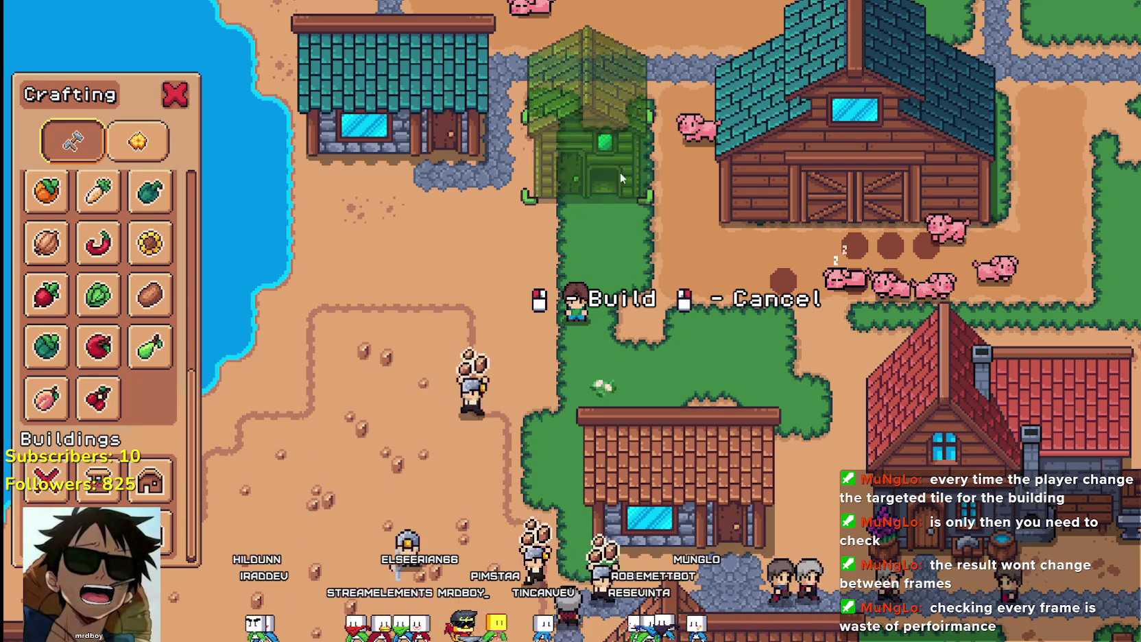
Cancel the Coop, walk north-west past the quarry to the houses, then return to the editor
right_click(574, 375)
key("w")
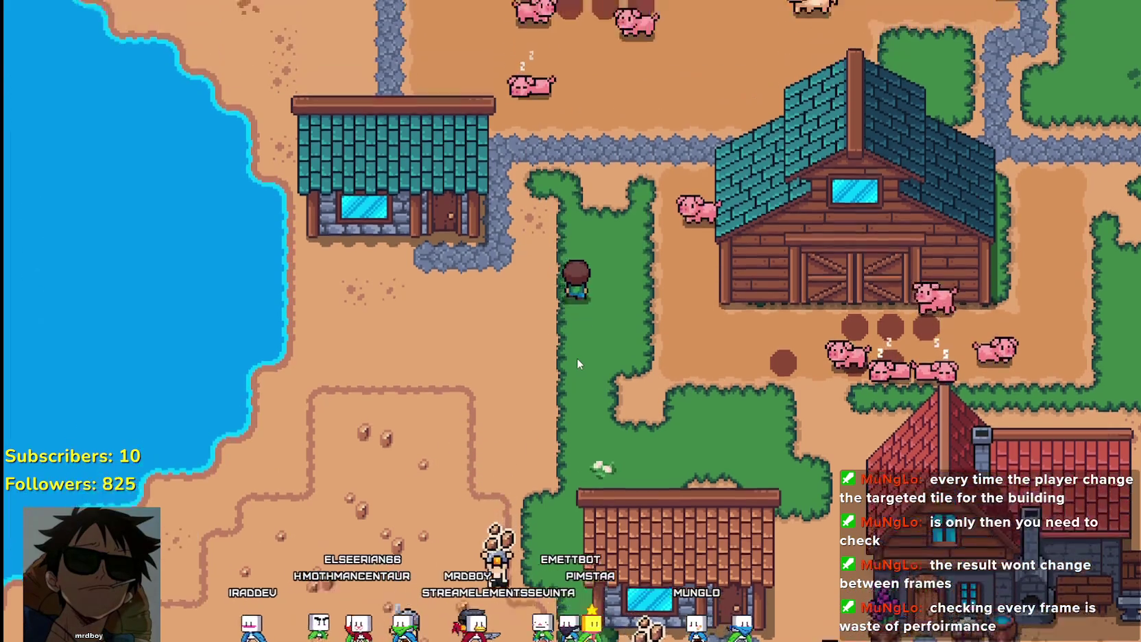
key("a")
key("w")
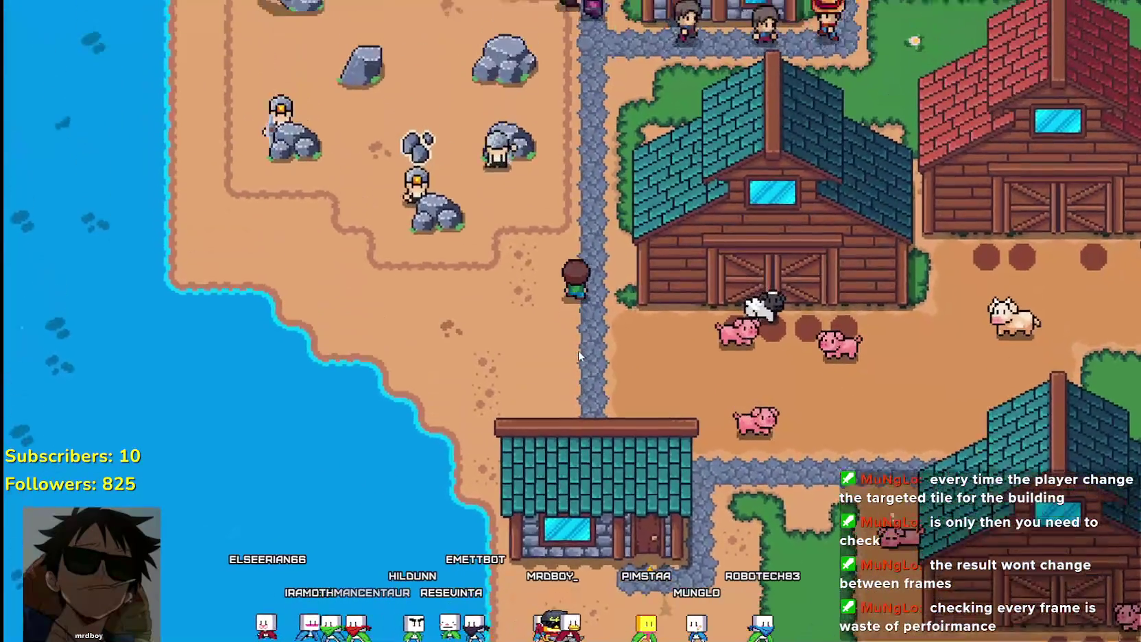
key("w")
key("a")
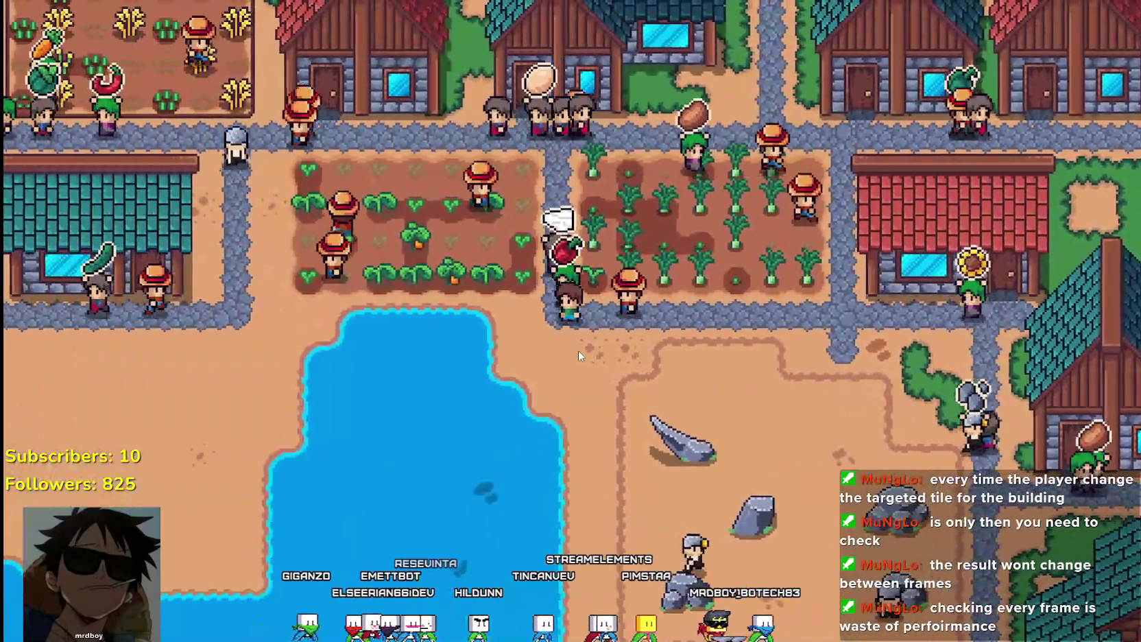
key("w")
key("a")
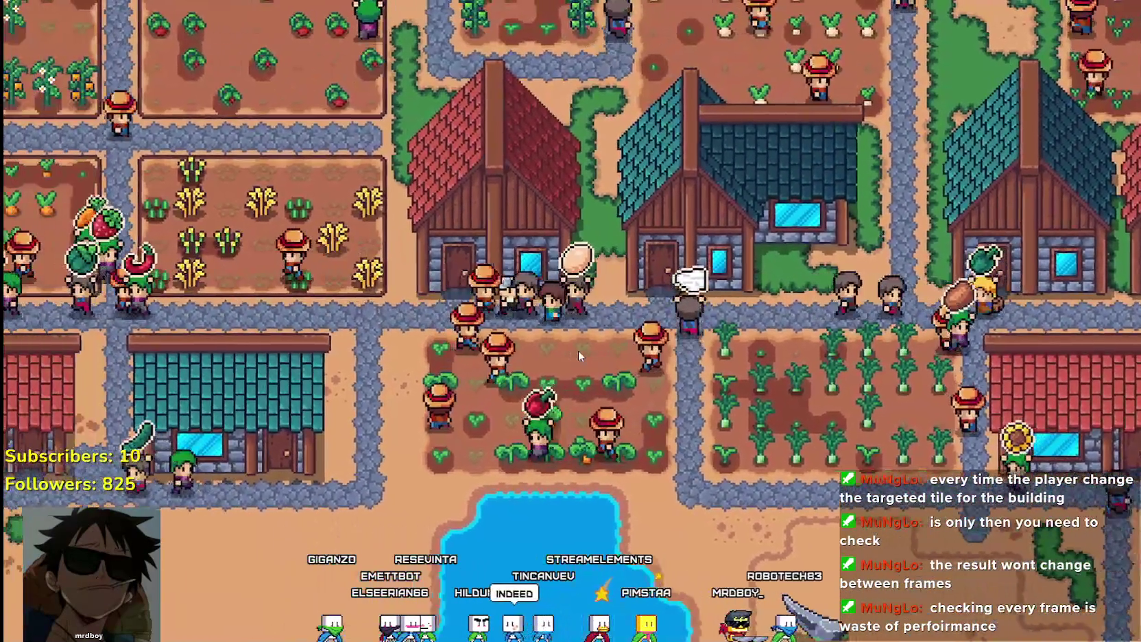
key("a")
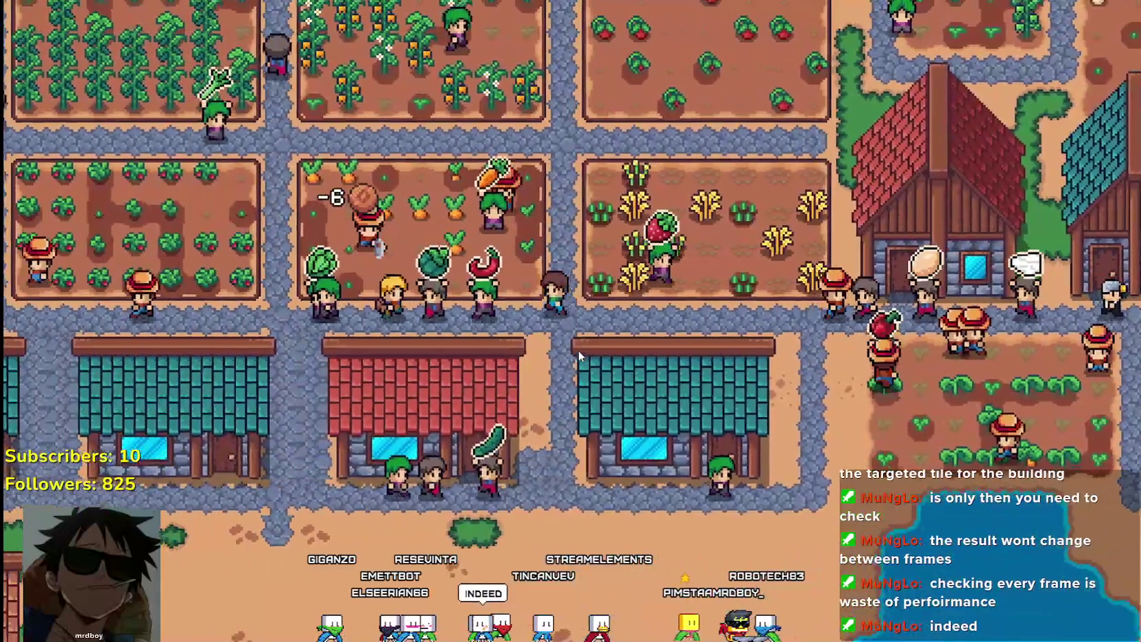
key("w")
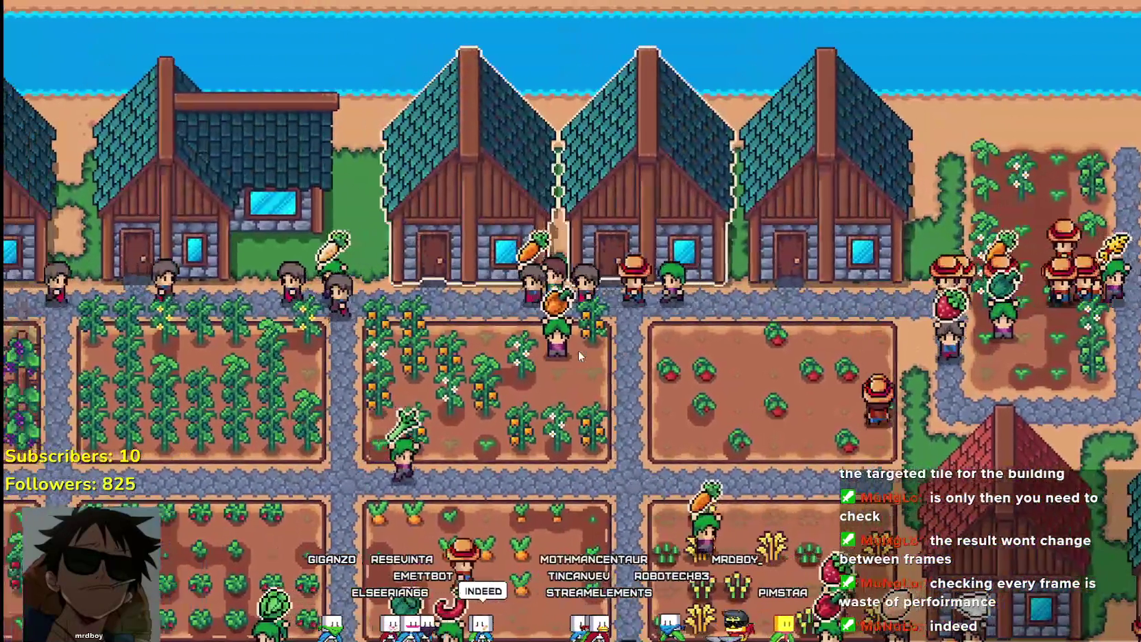
key("a")
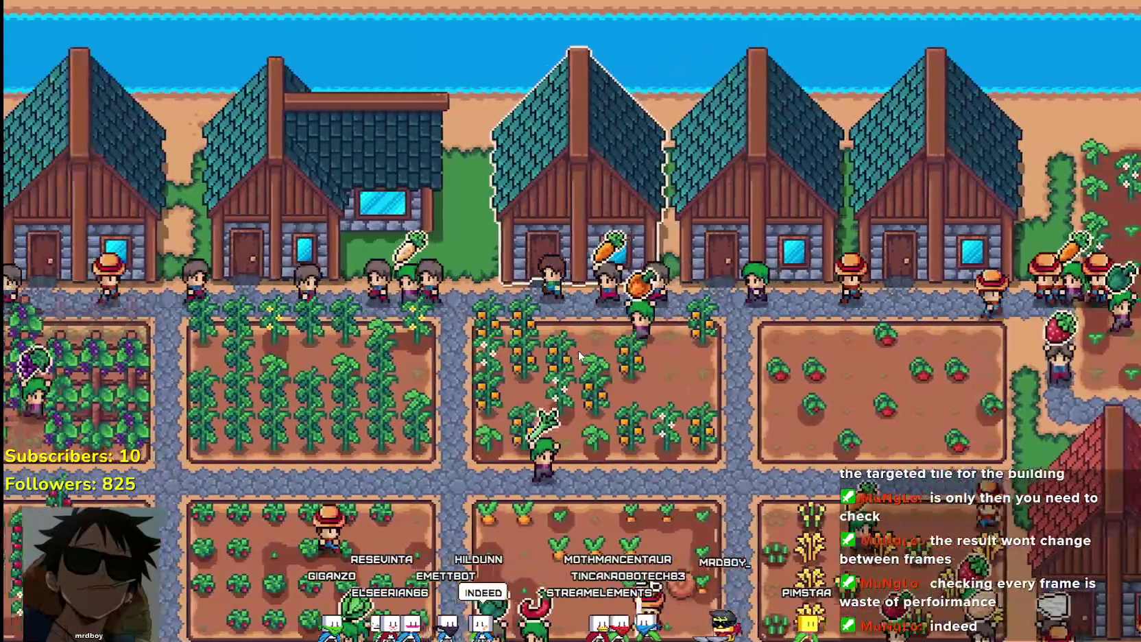
key("s")
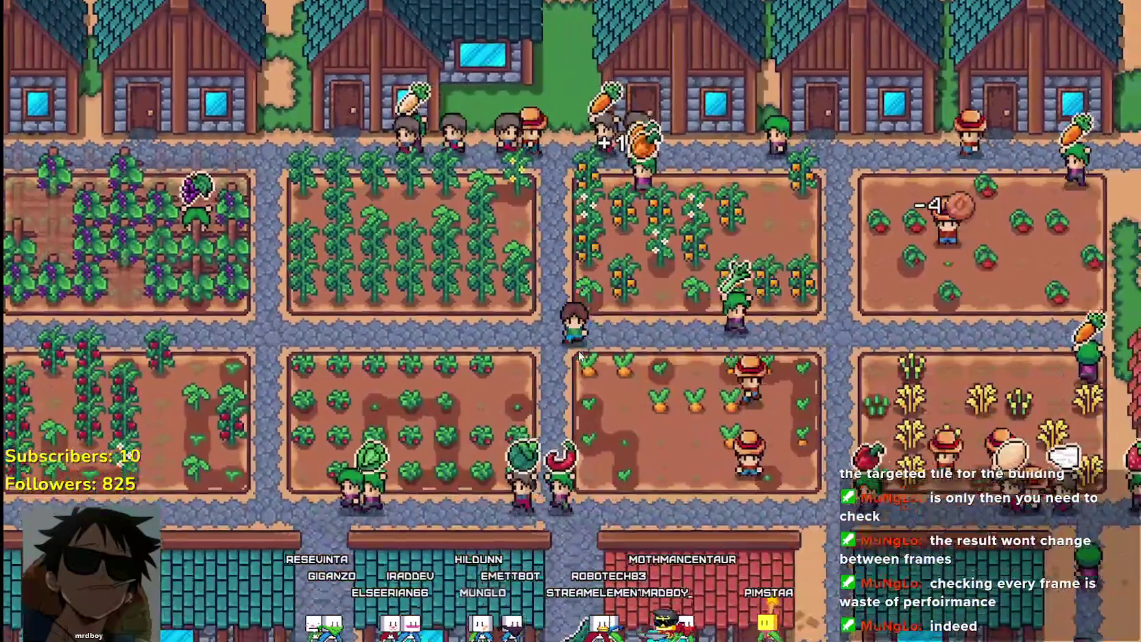
key("s")
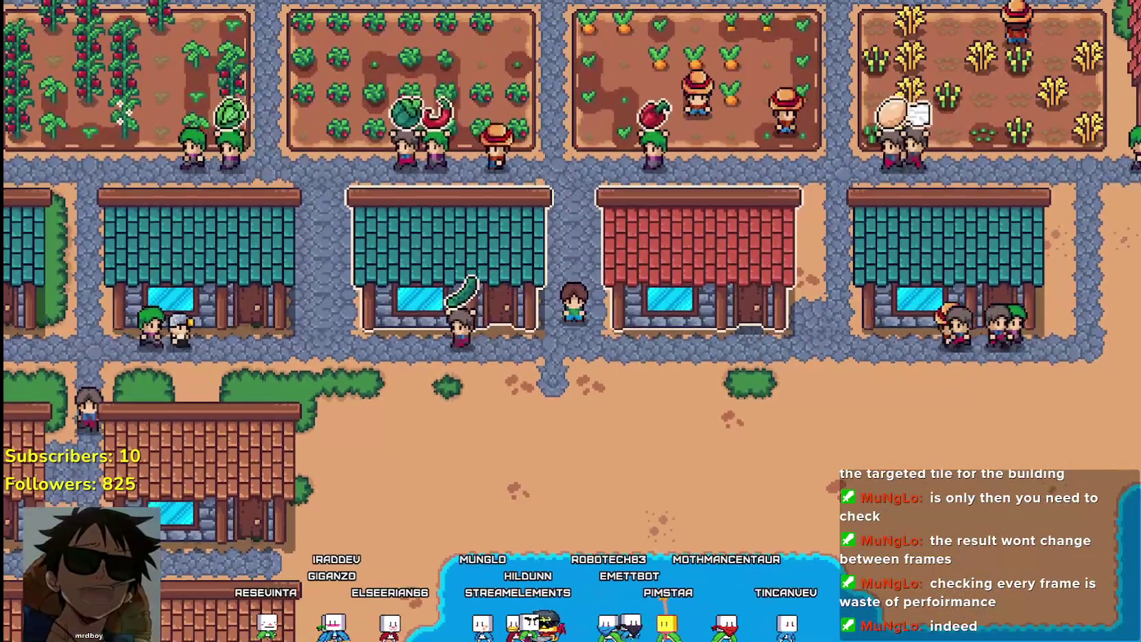
key("alt+Tab")
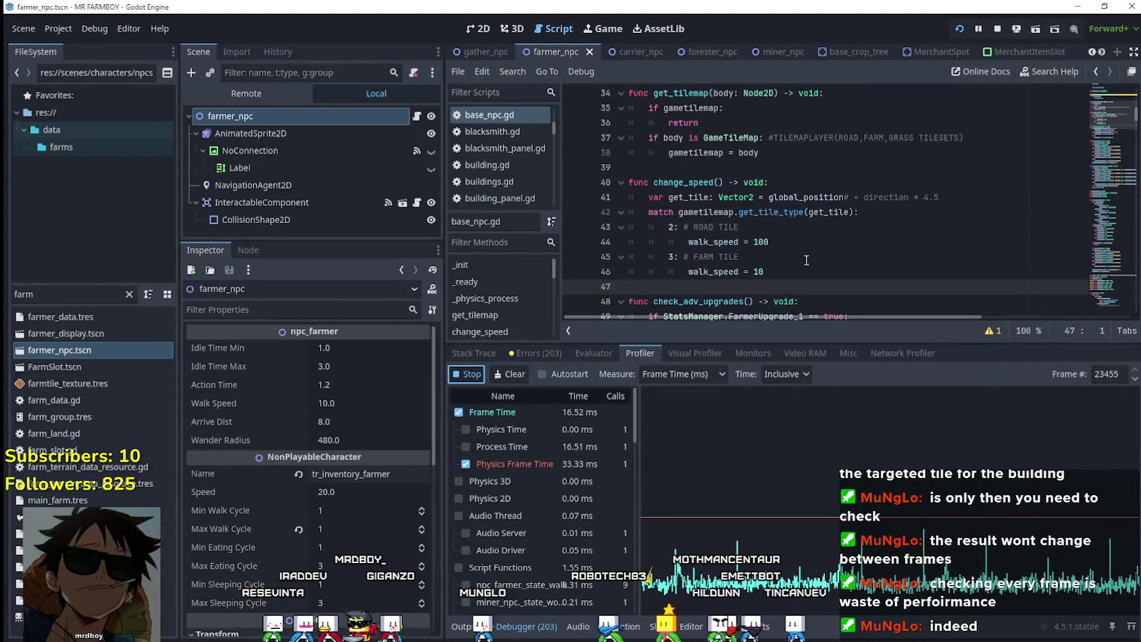
Take a screenshot of the profiler graph
scroll(806, 260, "up", 2)
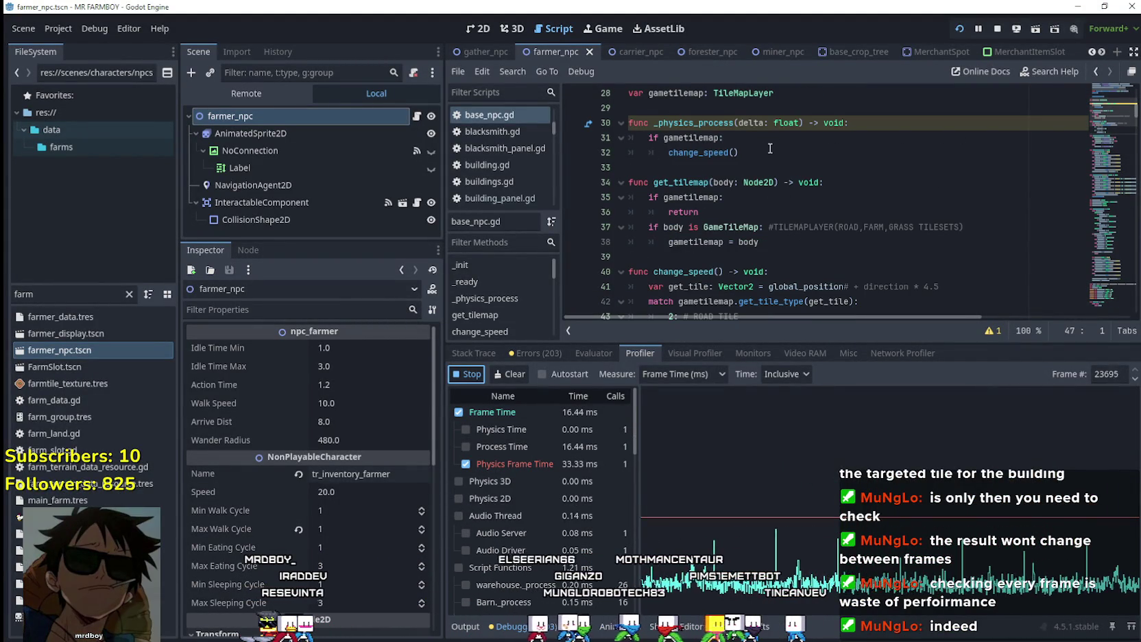
left_click_drag(769, 148, 612, 124)
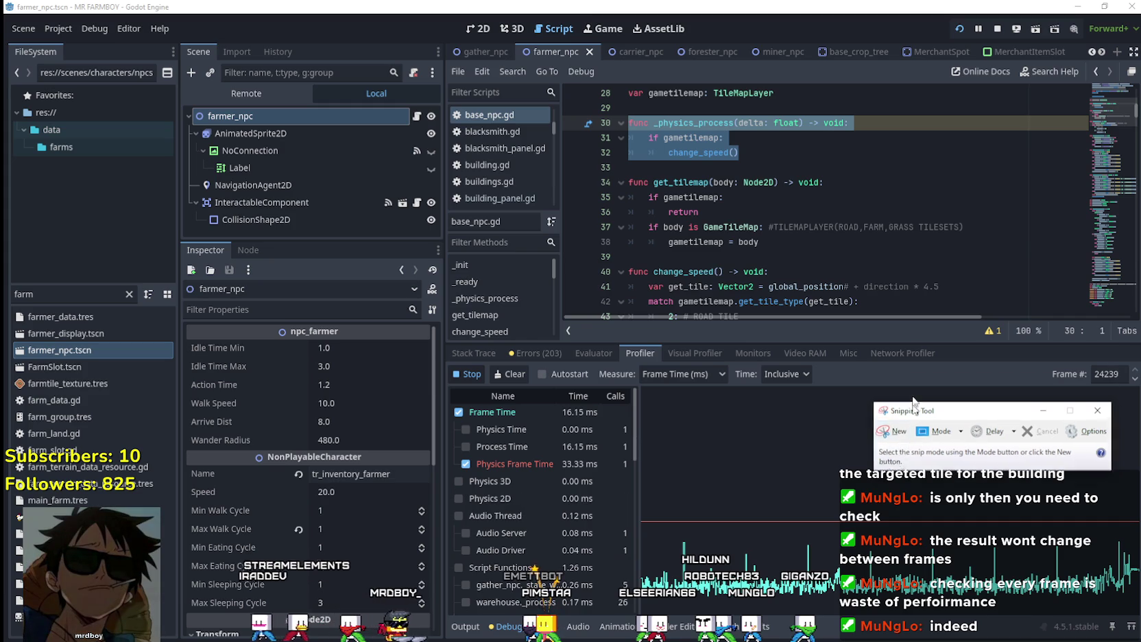
left_click(856, 248)
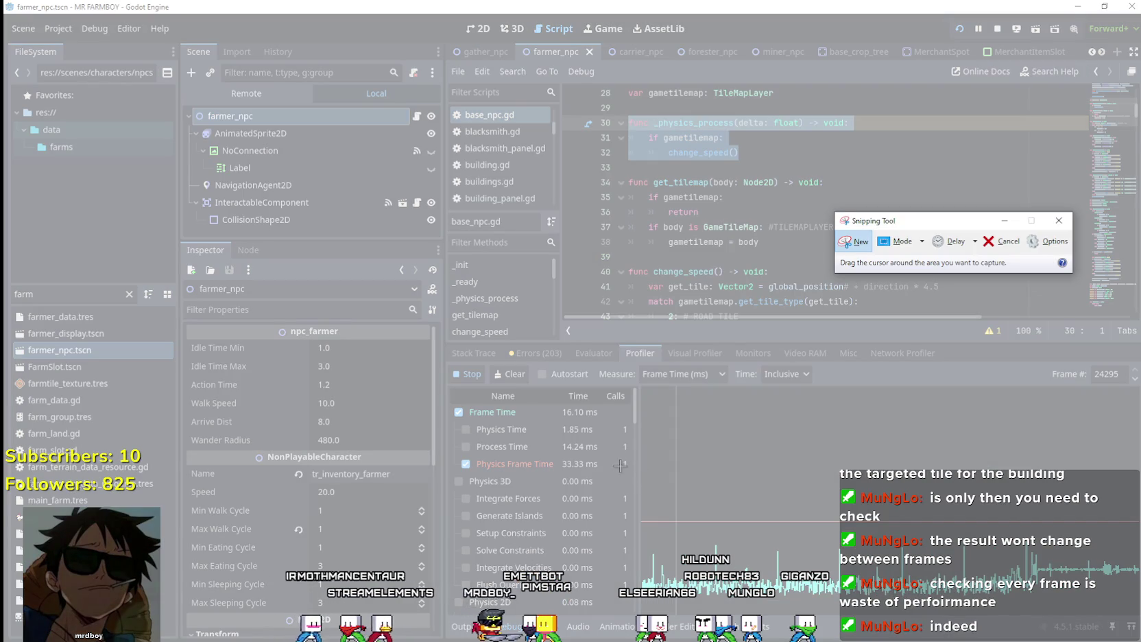
mouse_move(643, 492)
left_mouse_down()
mouse_move(919, 613)
mouse_move(1035, 613)
left_mouse_up()
key("alt+Tab")
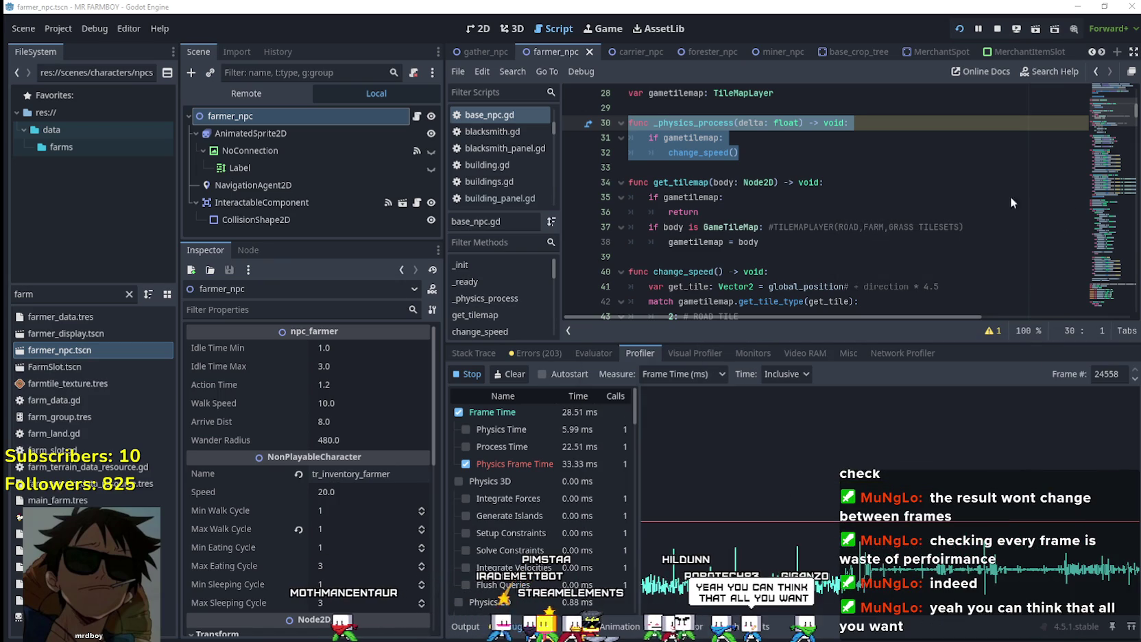
Stop the game and comment out _physics_process (lines 30–32) with Ctrl+K
left_click(735, 152)
left_click(997, 28)
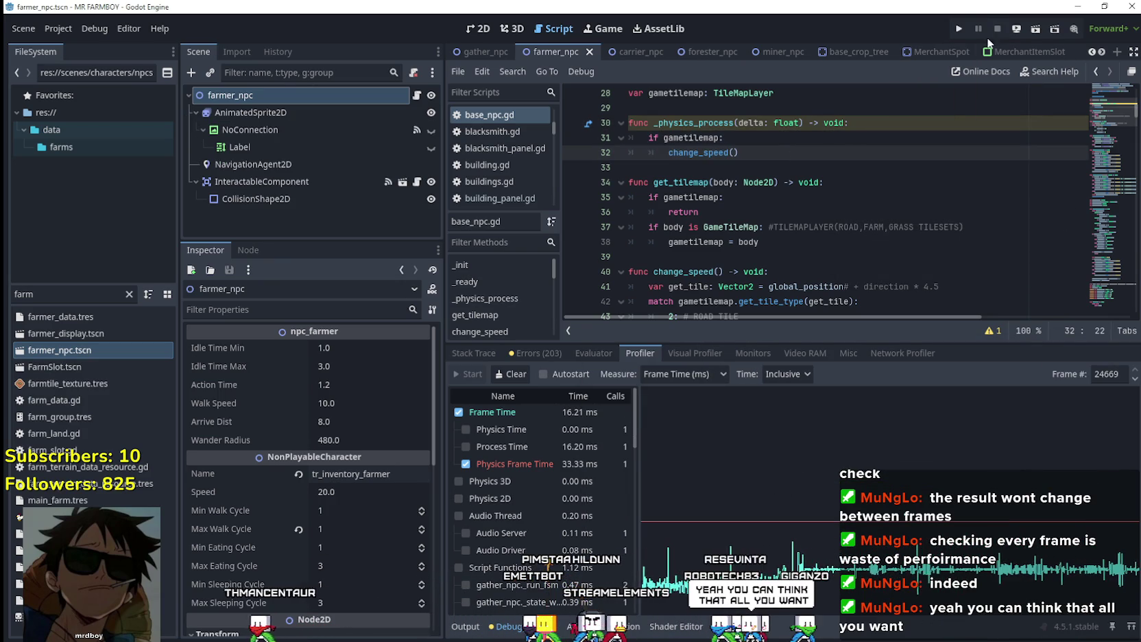
left_click_drag(775, 158, 617, 122)
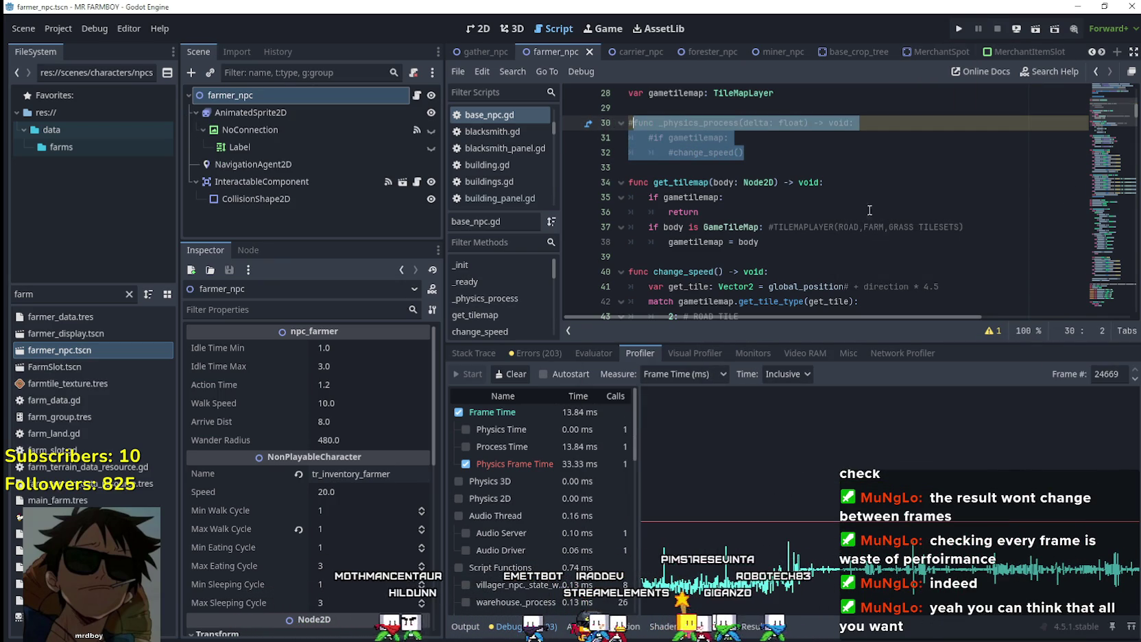
key("ctrl+k")
scroll(817, 223, "down", 1)
scroll(816, 218, "down", 2)
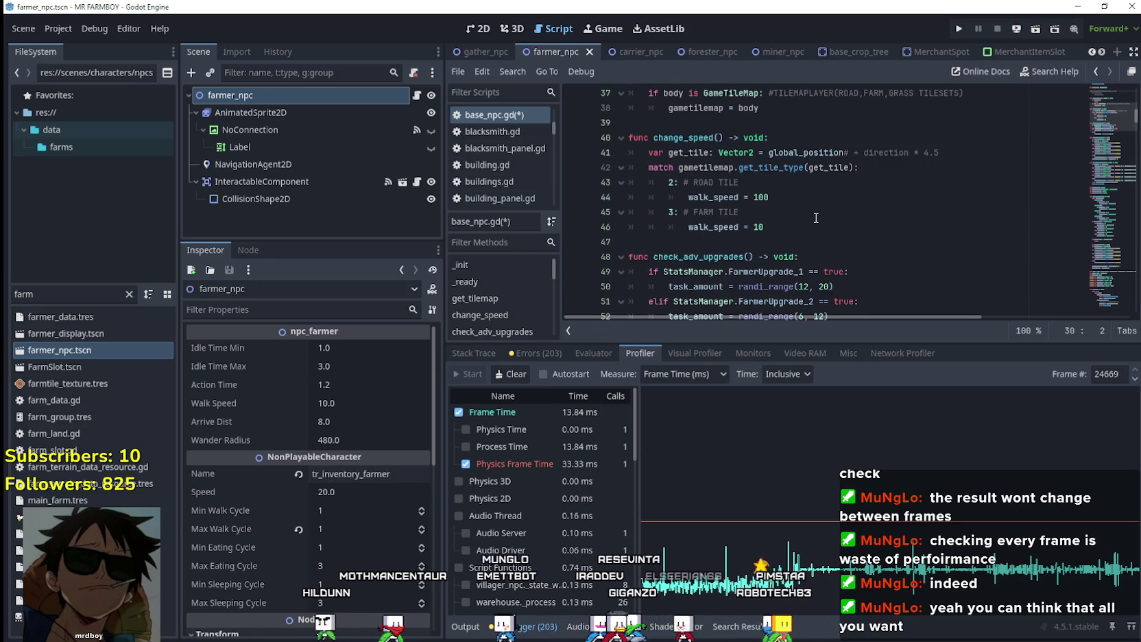
Change the exported walk_speed default from 10.0 to 100.0
double_click(716, 199)
key("ctrl+f")
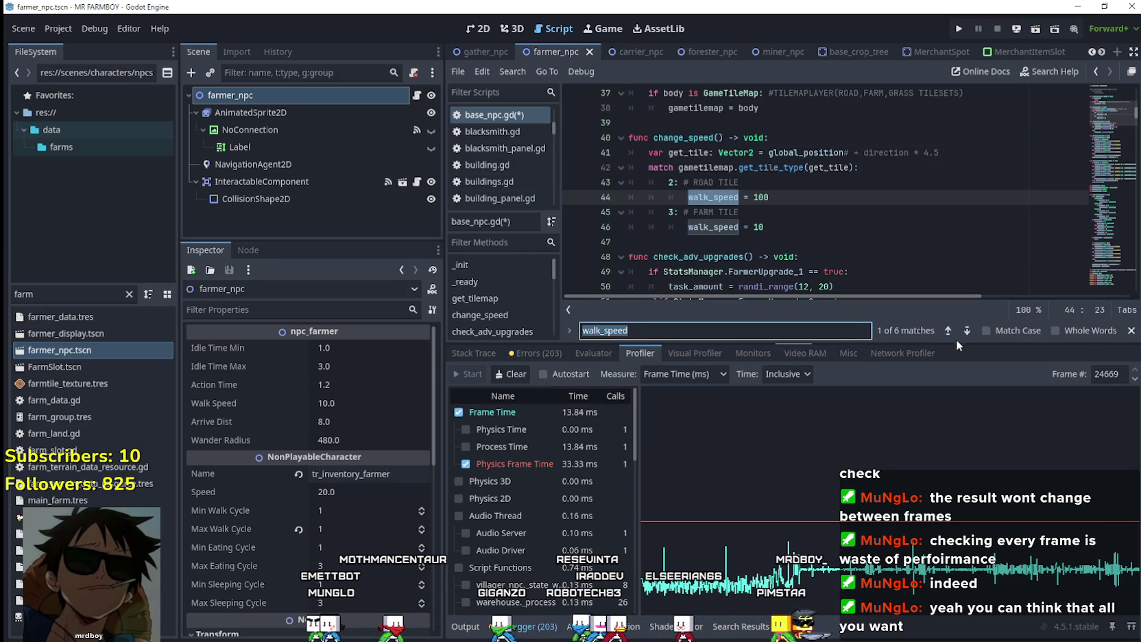
left_click(948, 330)
left_click(948, 331)
left_click(948, 330)
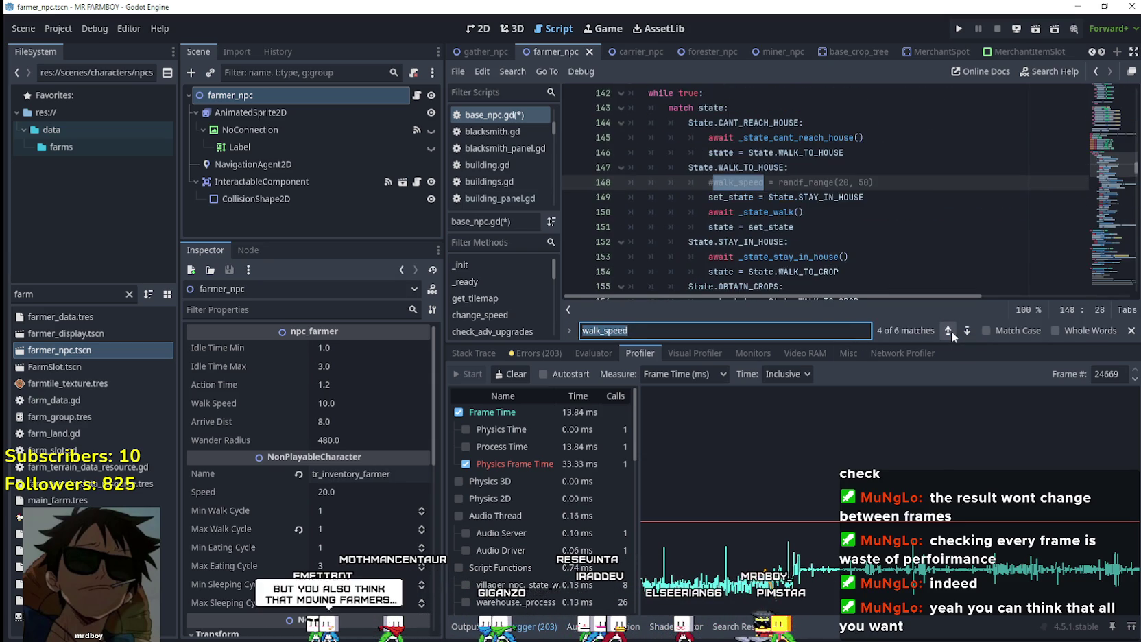
left_click(949, 330)
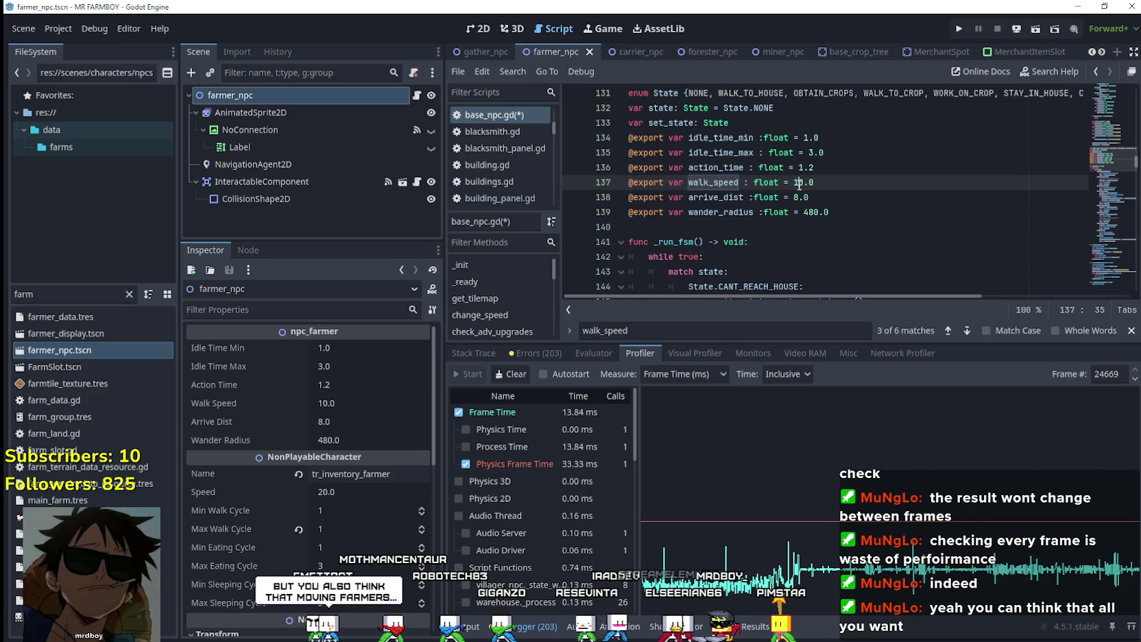
type("0")
left_click(967, 330)
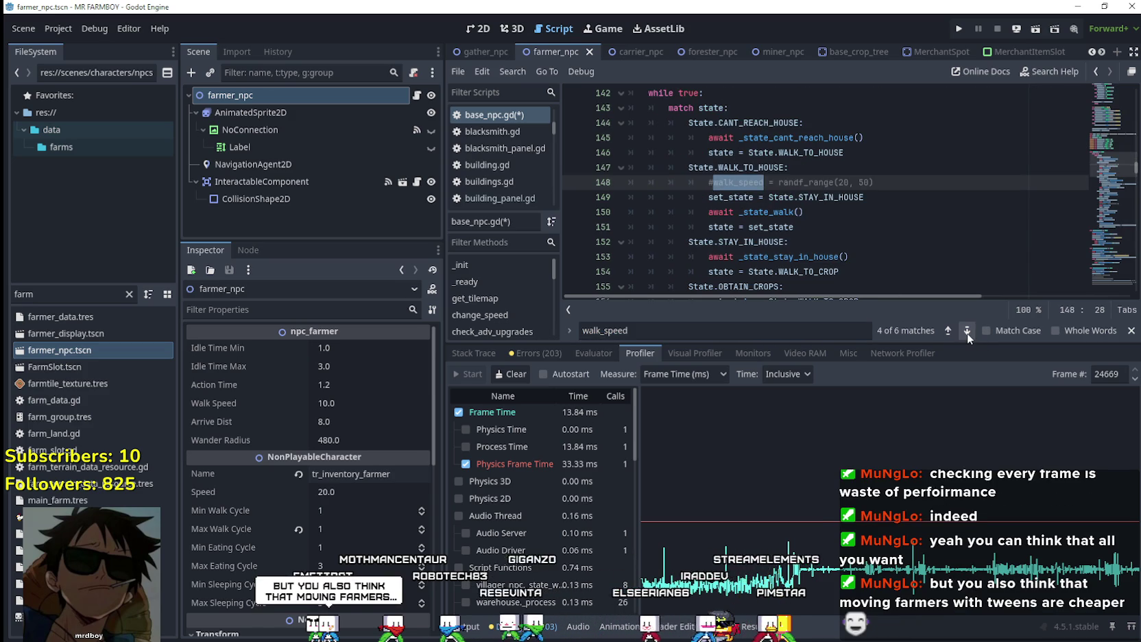
Comment out the get_tilemap connection on line 21 of _ready, then run the game
left_click_drag(1109, 171, 1099, 98)
scroll(689, 213, "down", 2)
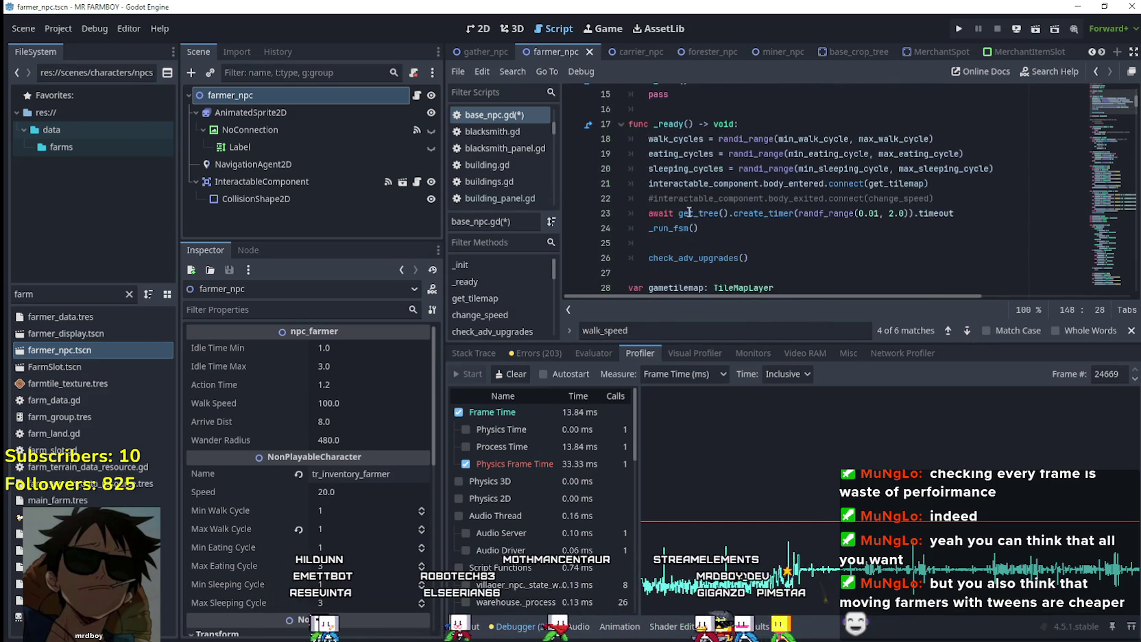
left_click(639, 187)
type("#")
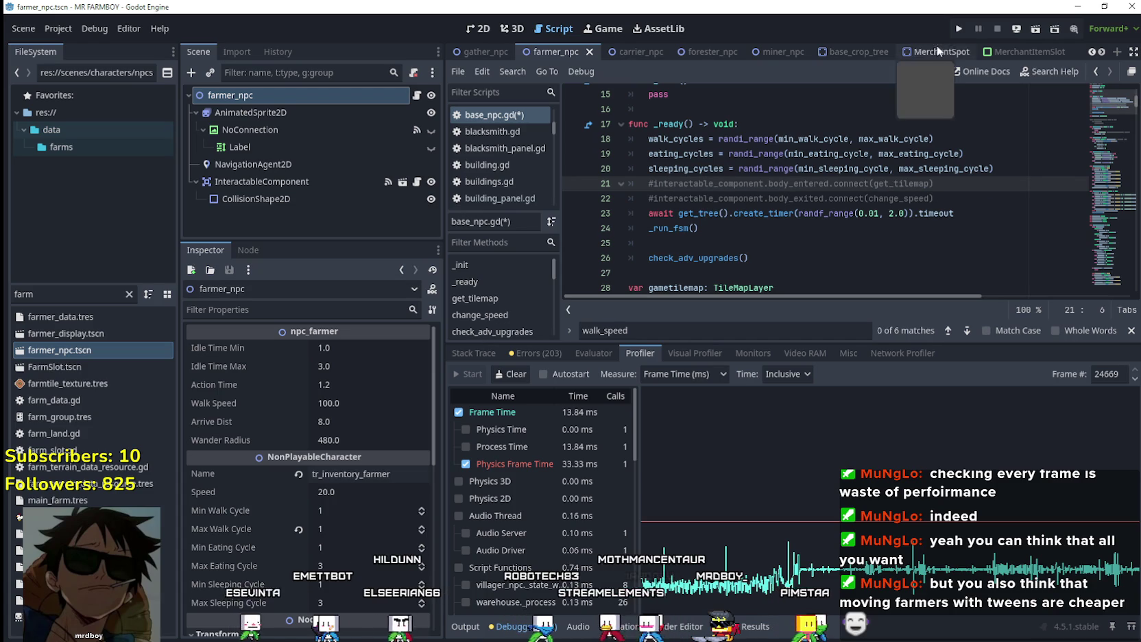
left_click(957, 28)
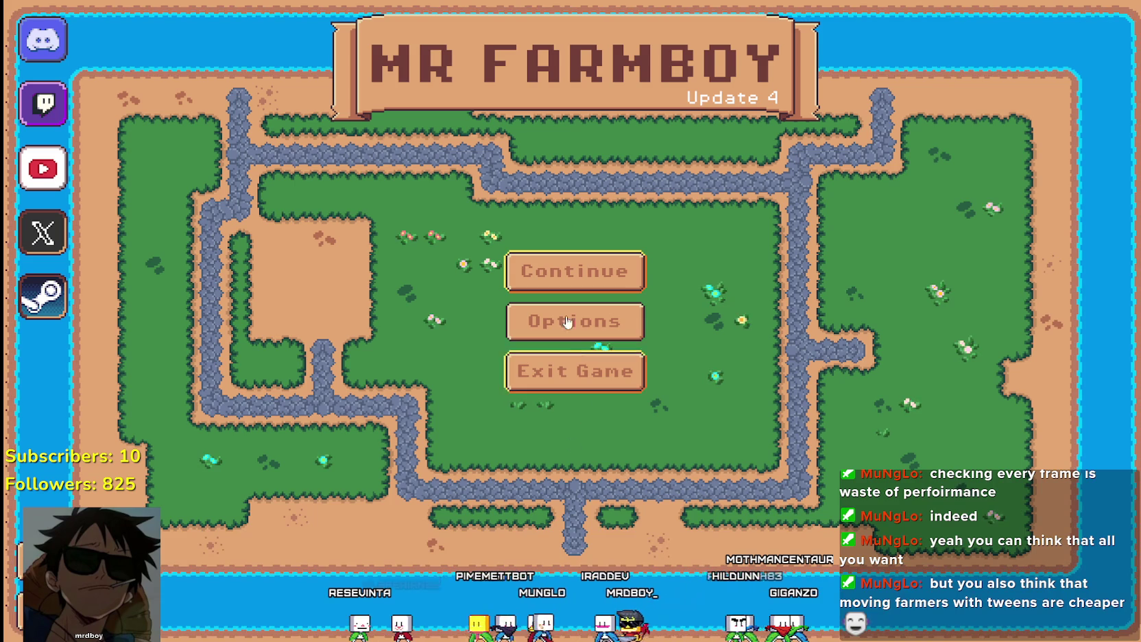
Open the save list, expand the Save 2 slot and load its farm
left_click(582, 281)
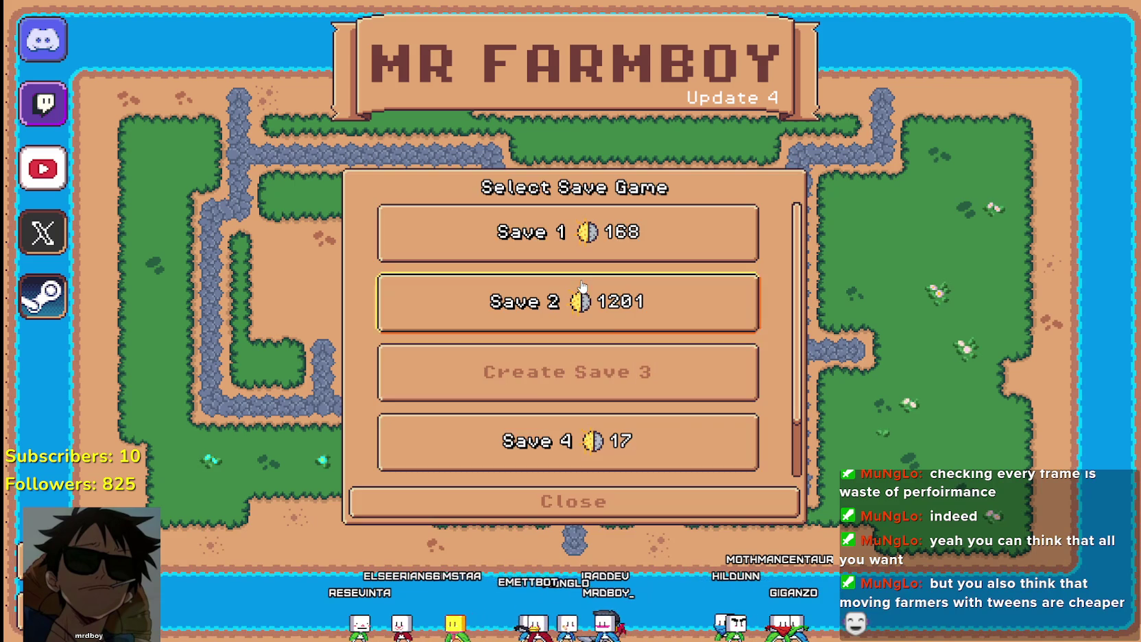
left_click(548, 302)
left_click(533, 317)
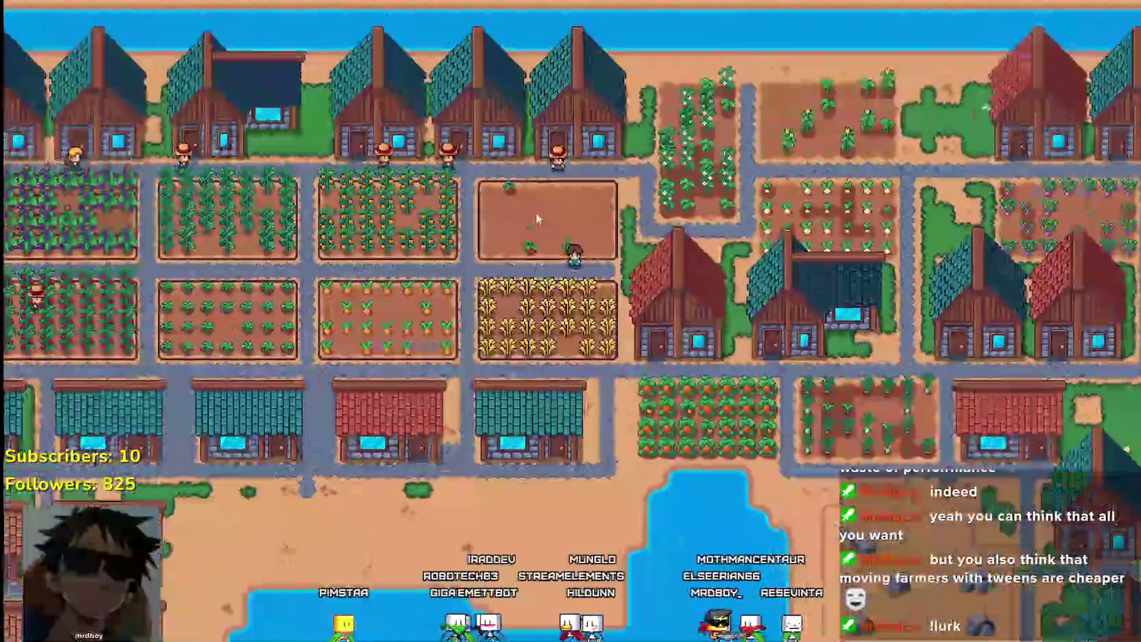
Start the Debugger's Profiler on the running farm game
key("alt+Tab")
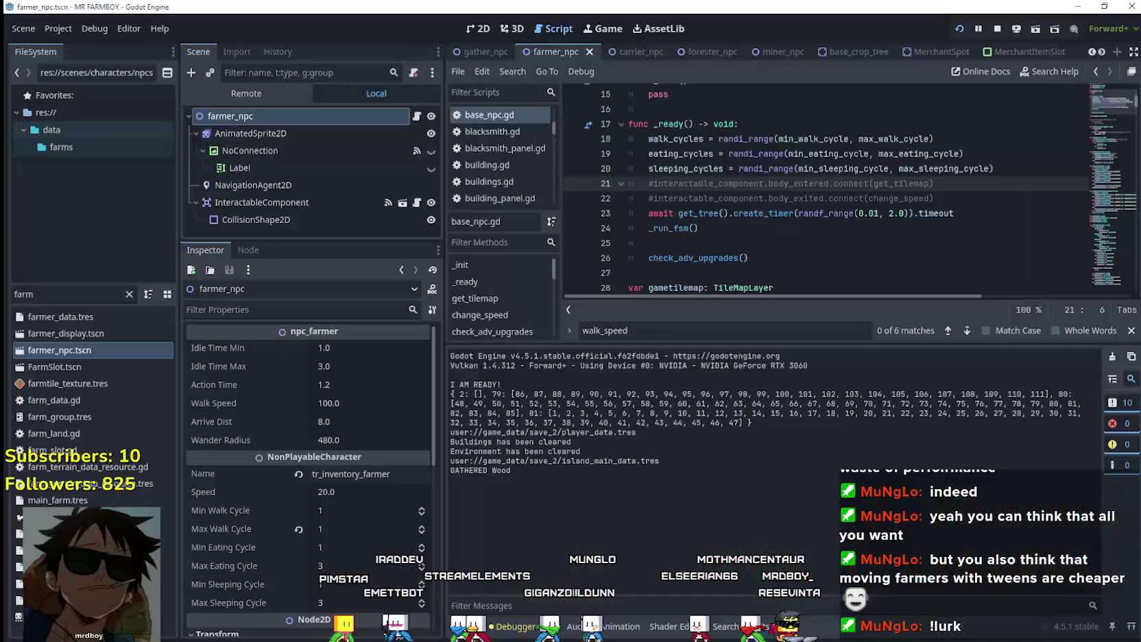
left_click(544, 630)
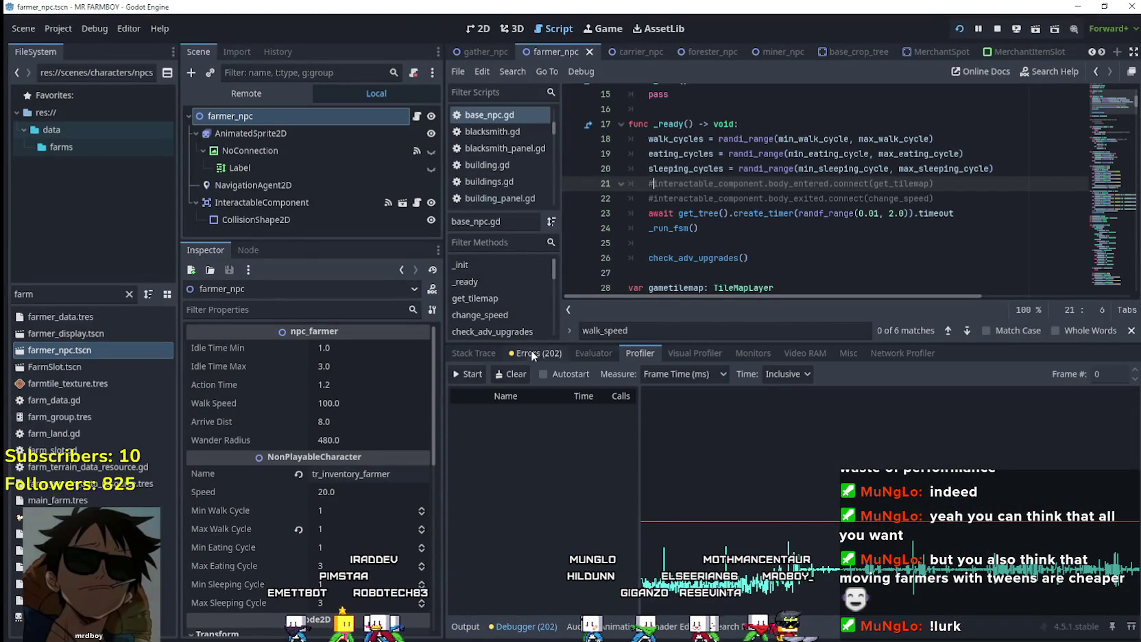
left_click(469, 375)
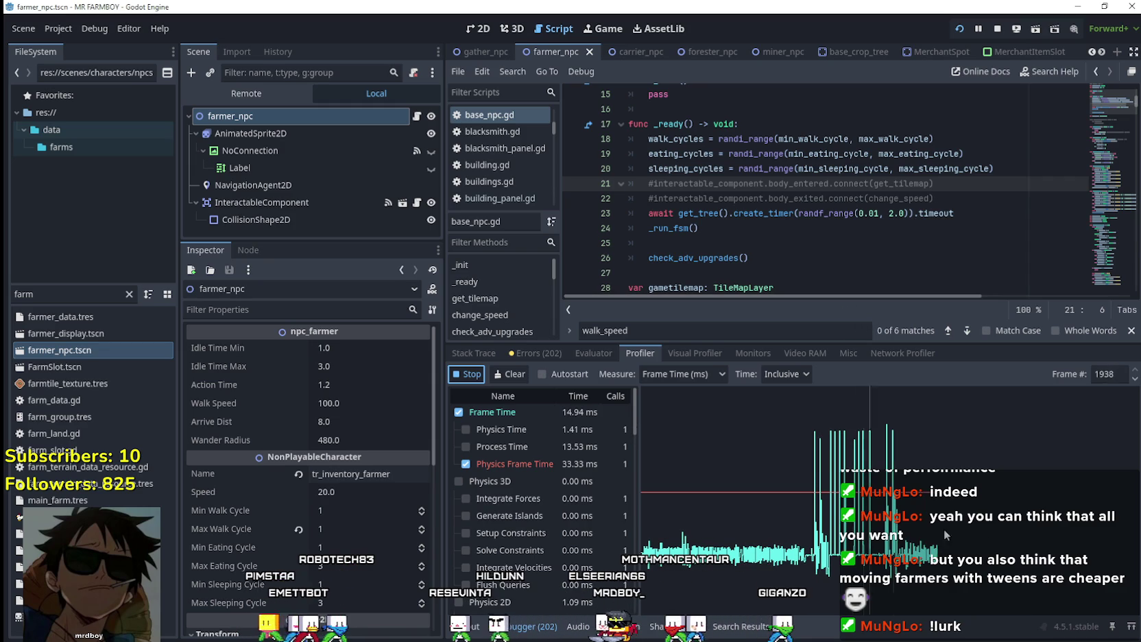
Inspect individual frames in the profiler graph and capture a snapshot of the graph
left_click(949, 526)
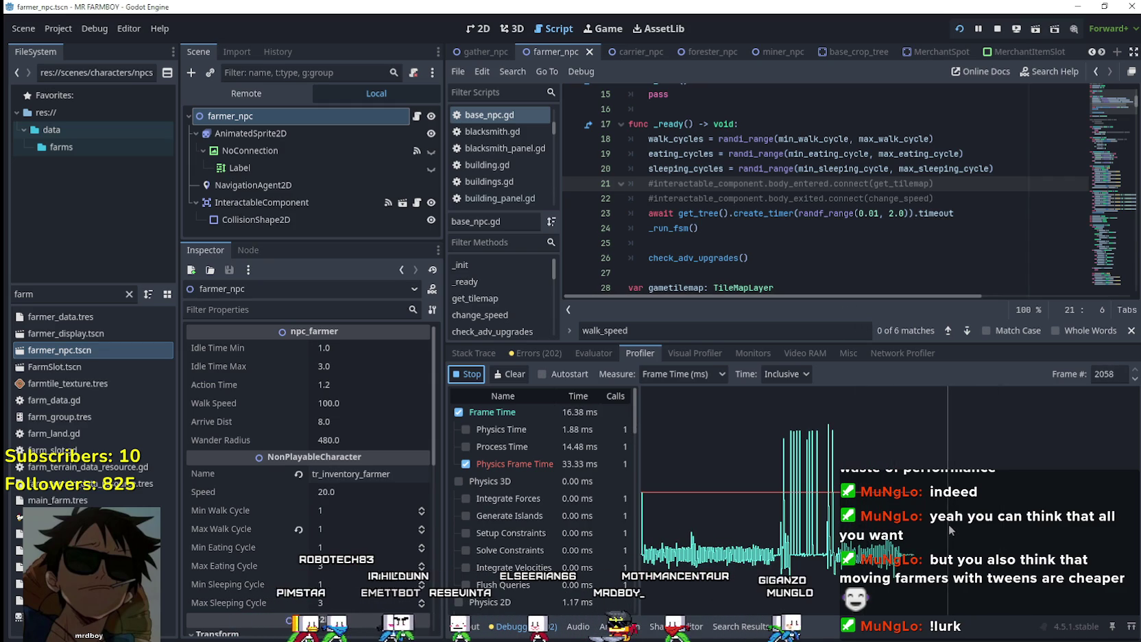
left_click(774, 546)
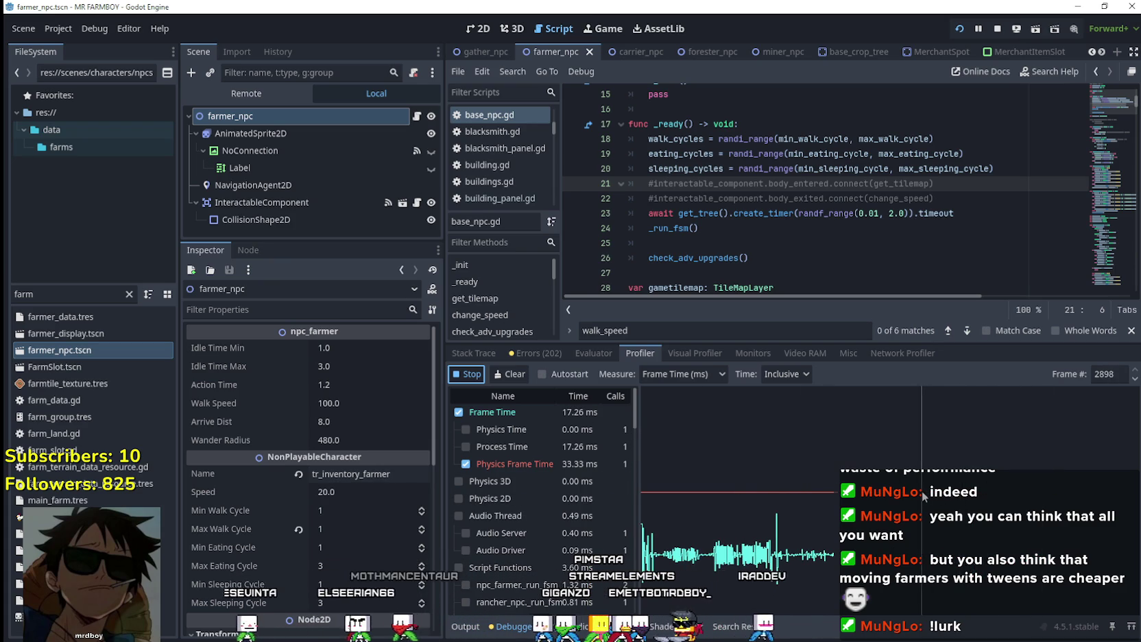
left_click_drag(528, 425, 296, 384)
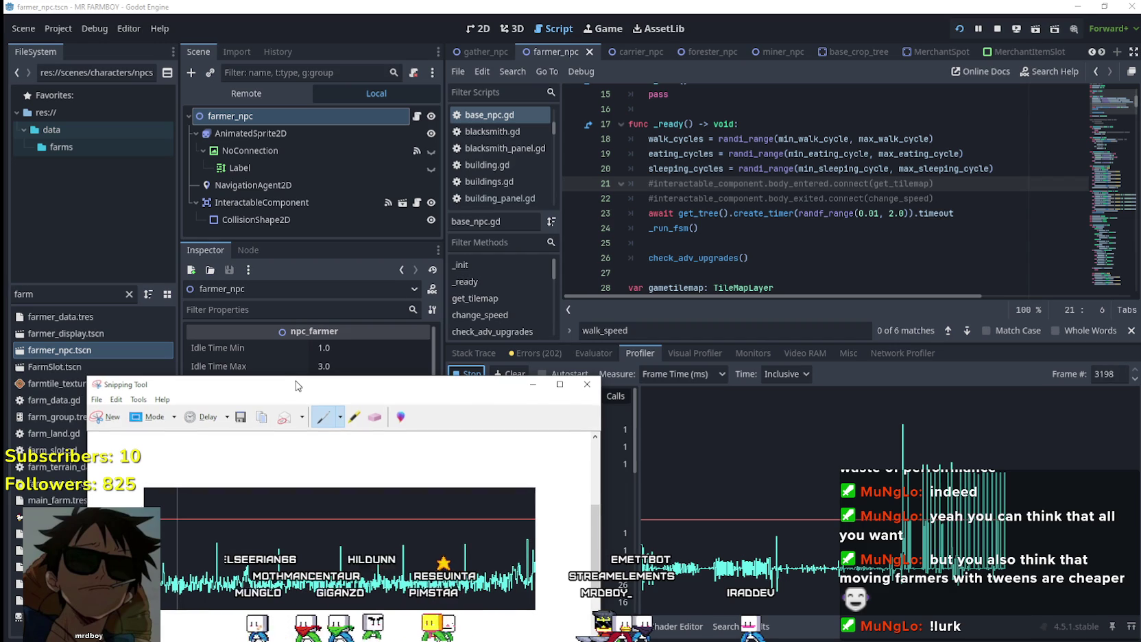
left_click_drag(709, 496, 661, 490)
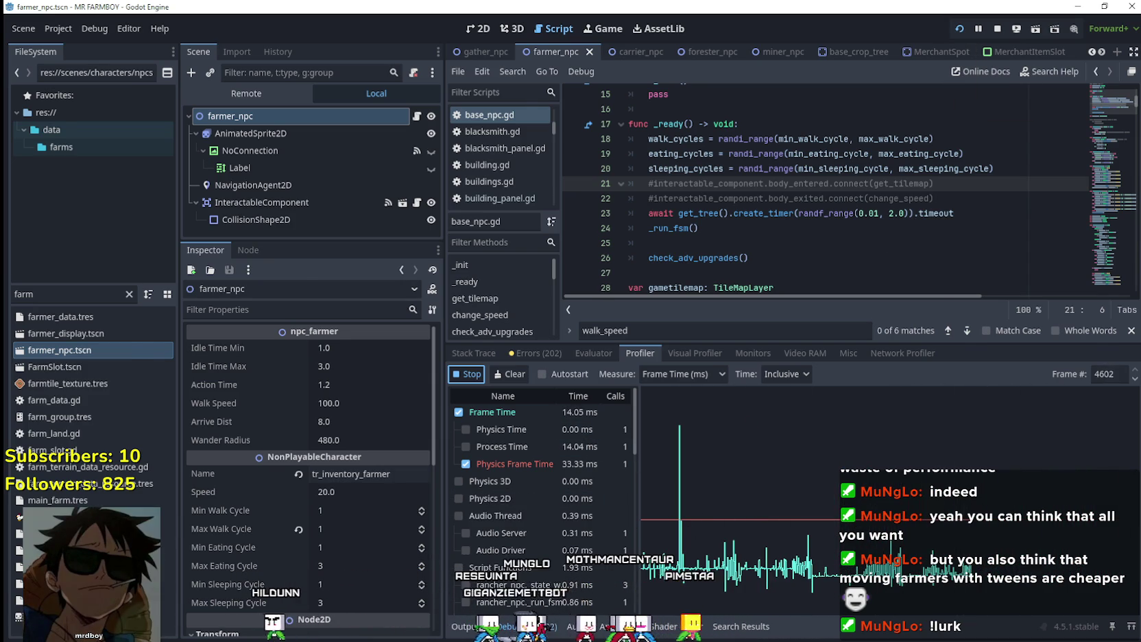
Zoom the game camera out over the full village map and its walking farmers
key("alt+Tab")
scroll(661, 317, "down", 3)
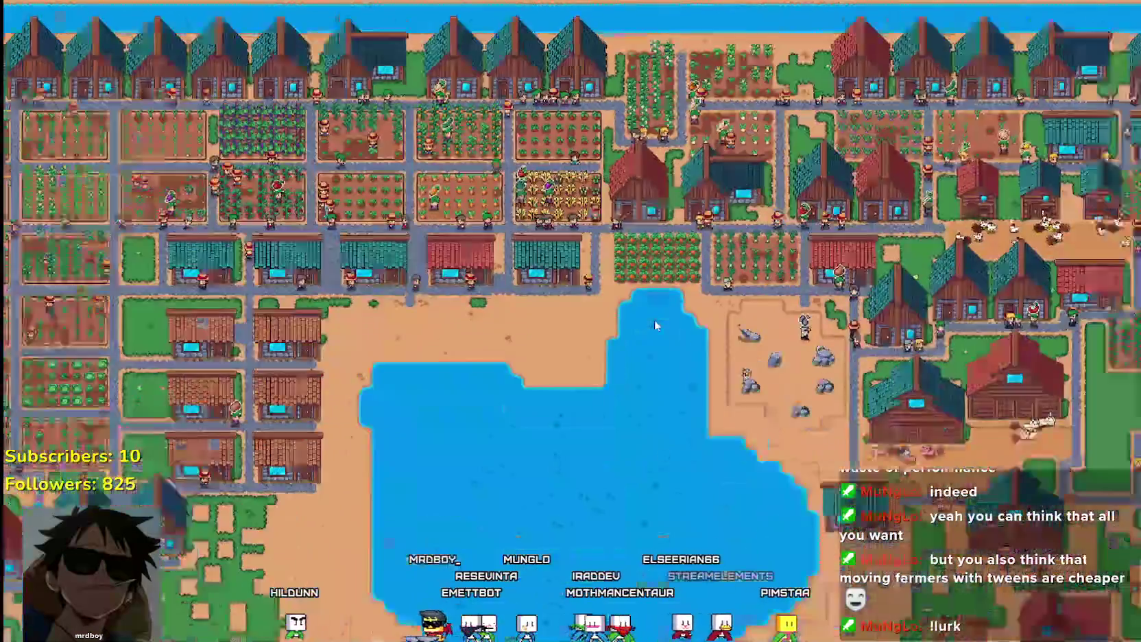
scroll(655, 325, "down", 2)
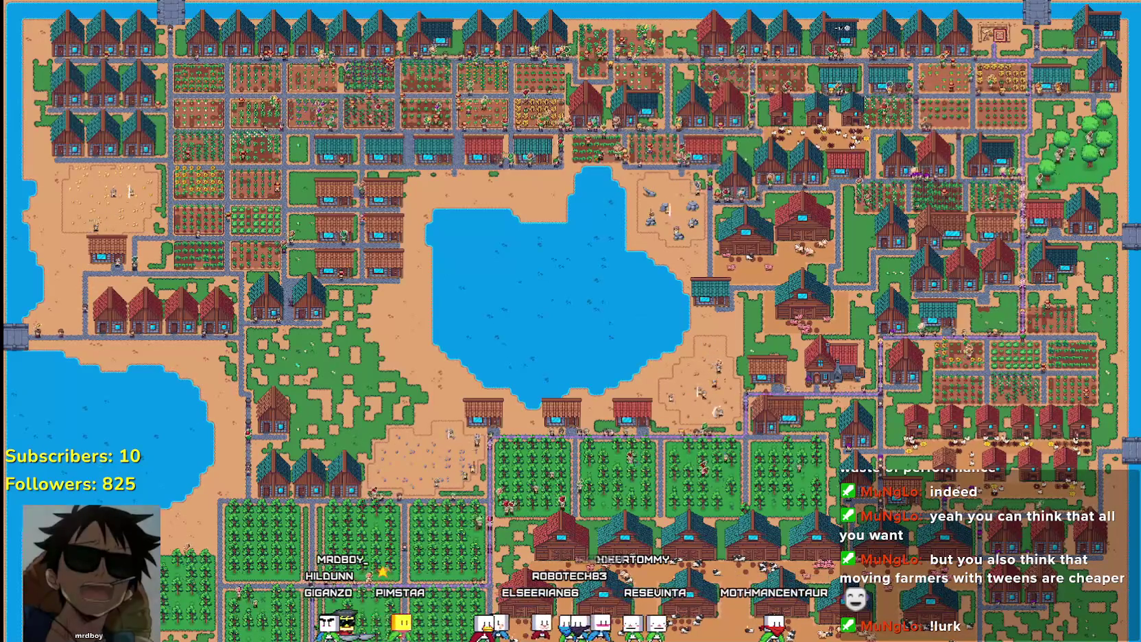
Return to the Godot editor with the Profiler still recording near 14 ms
key("alt+Tab")
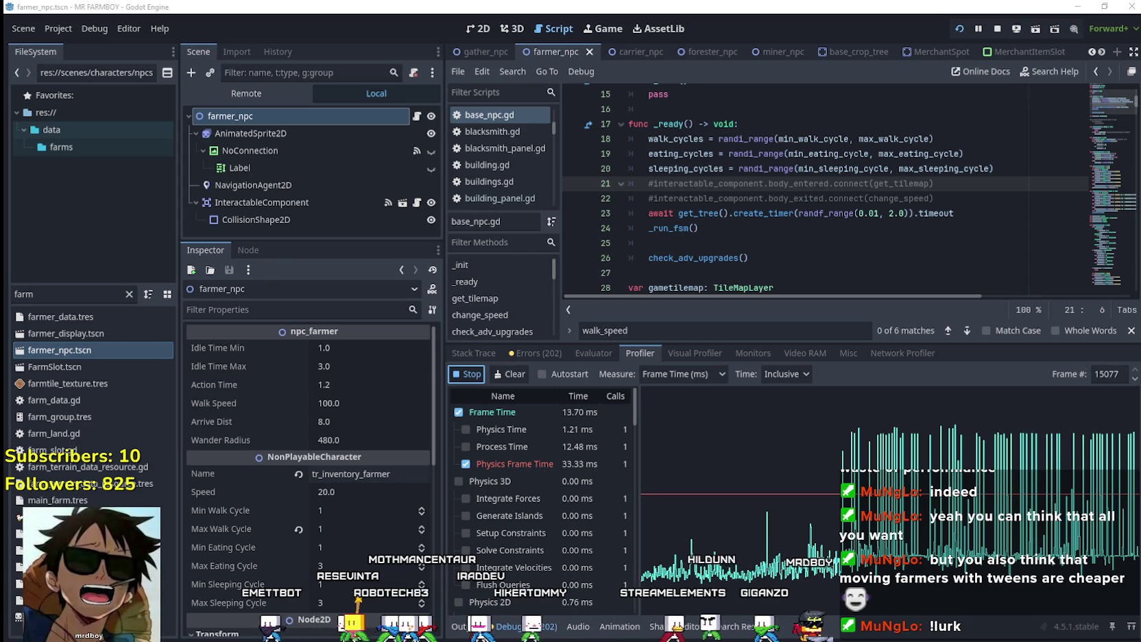
Bring Steam forward and reload the Escape from Tarkov community hub page
key("alt+Tab")
scroll(714, 339, "up", 10)
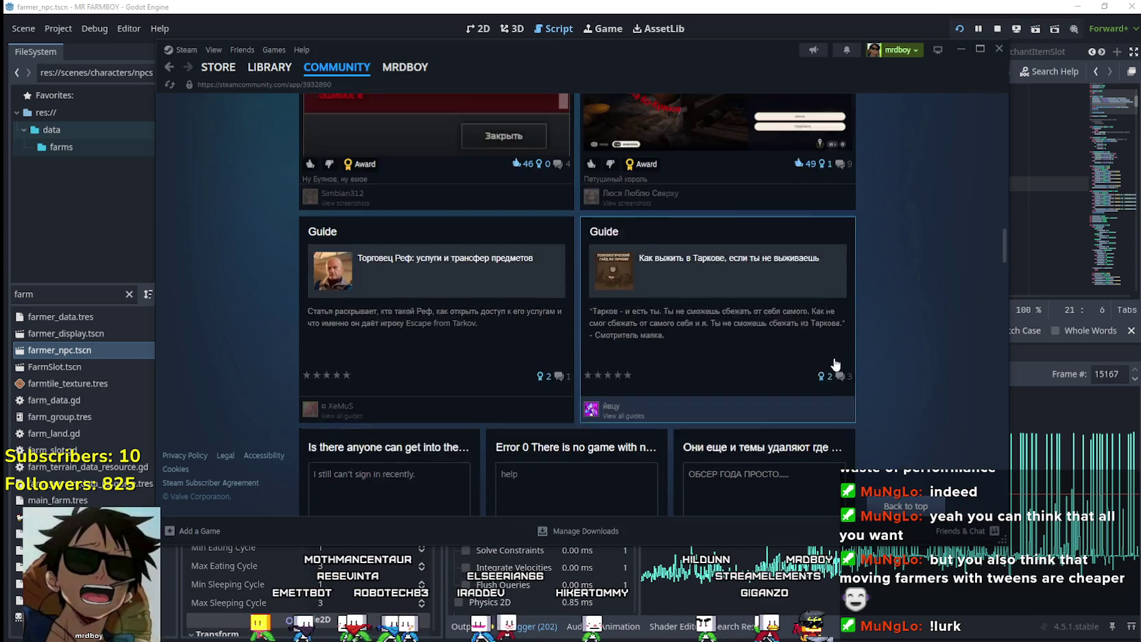
left_click_drag(1005, 219, 1005, 116)
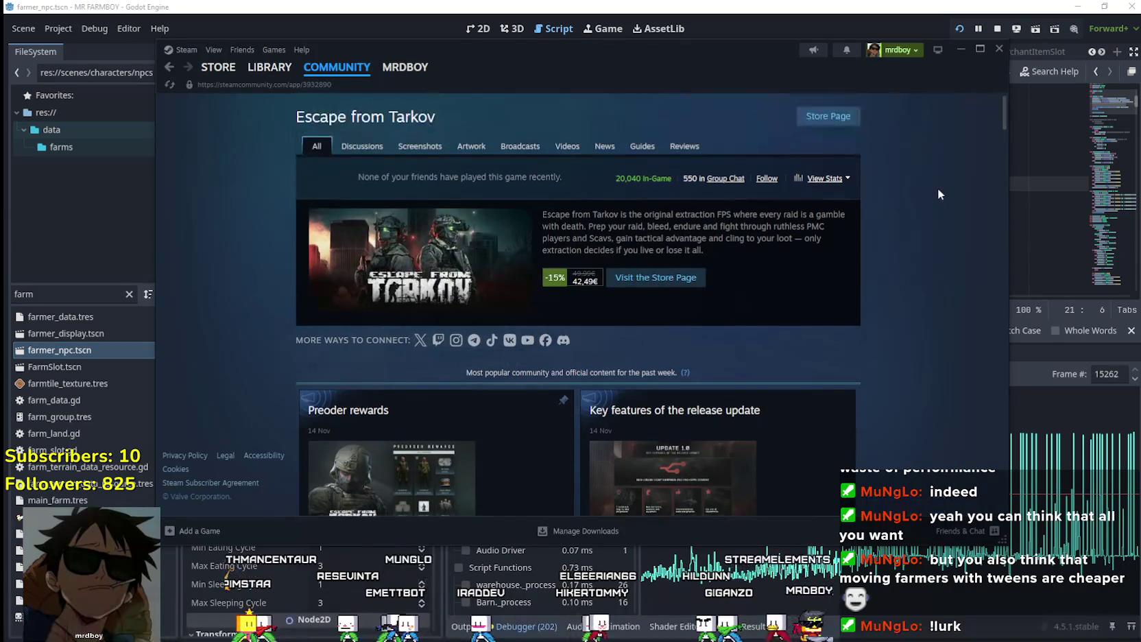
right_click(938, 189)
left_click(953, 241)
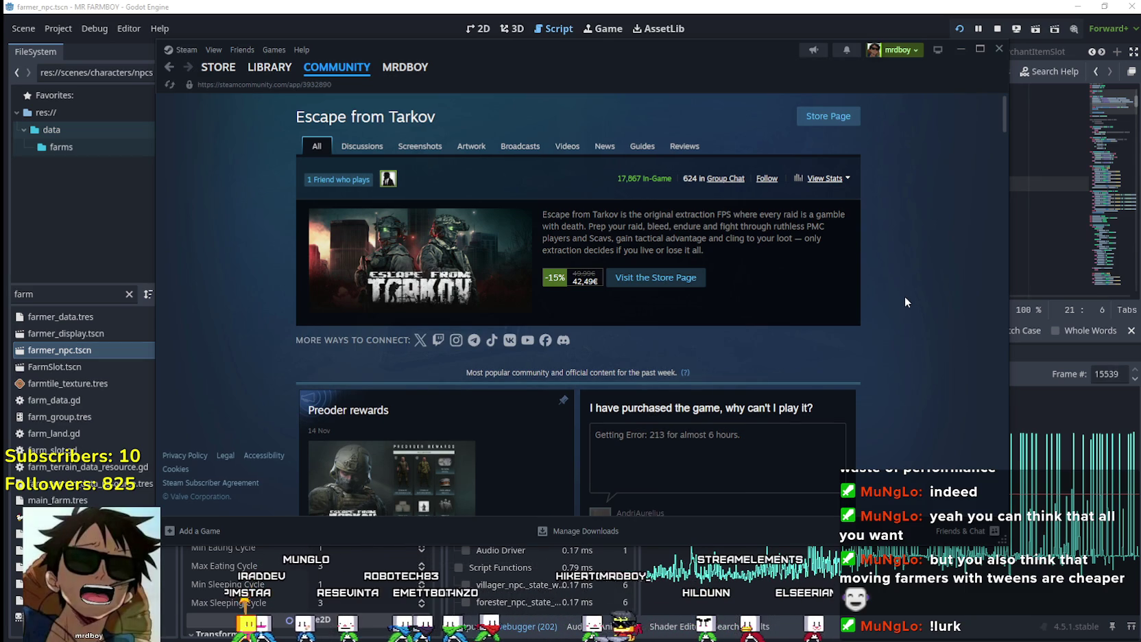
Read through the Tarkov community hub, including its friend and player stats line
triple_click(650, 179)
left_click(633, 181)
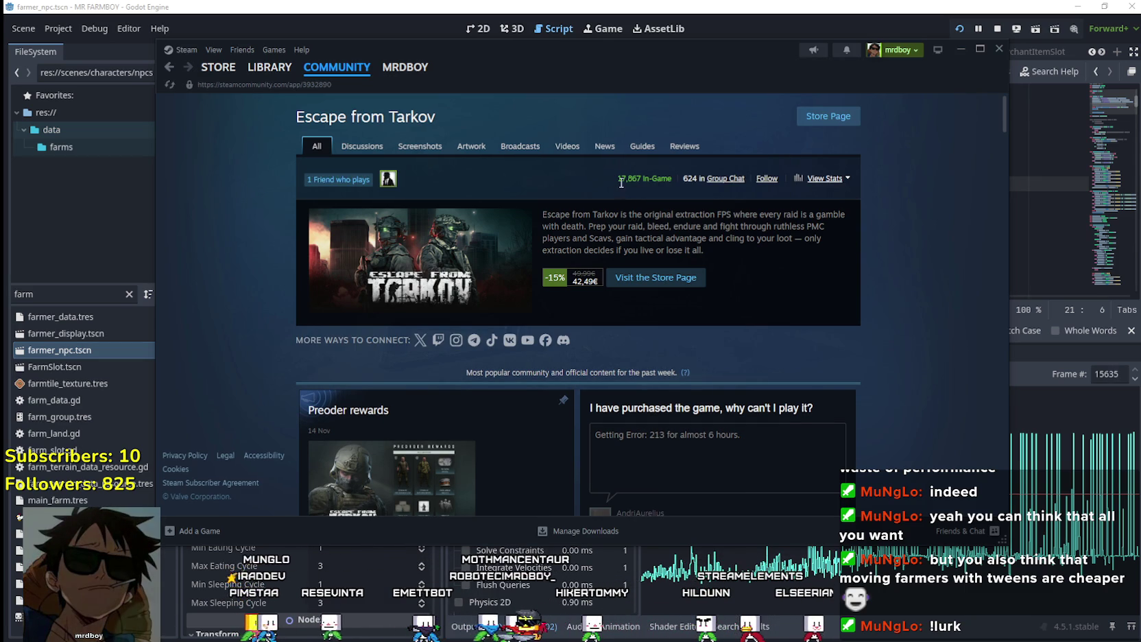
triple_click(622, 181)
left_click(628, 187)
scroll(921, 303, "down", 4)
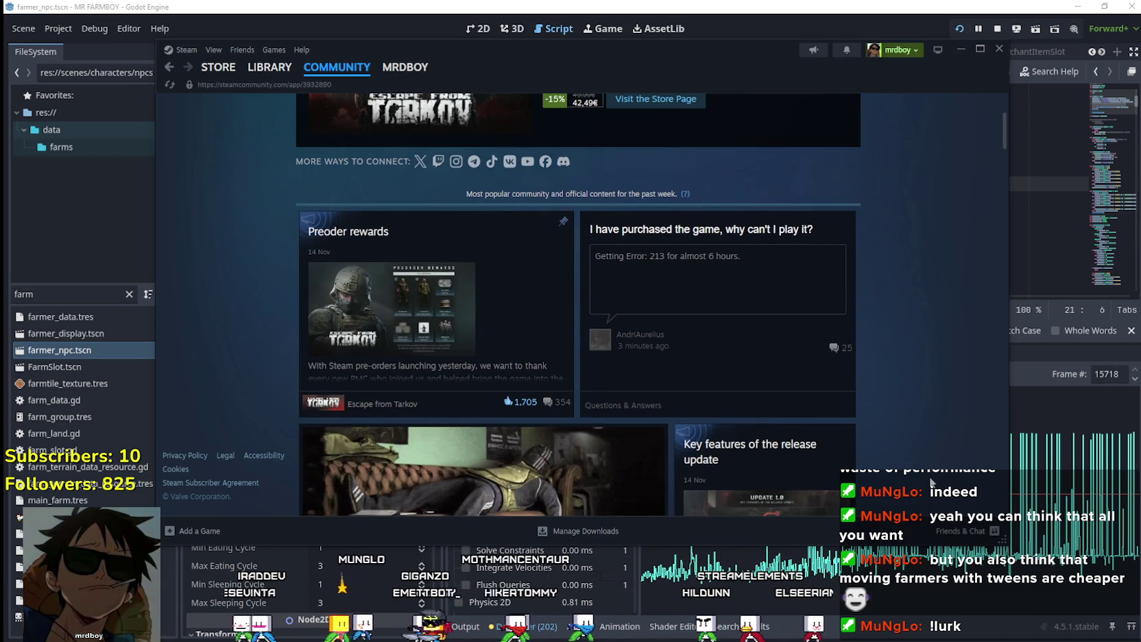
scroll(921, 303, "up", 4)
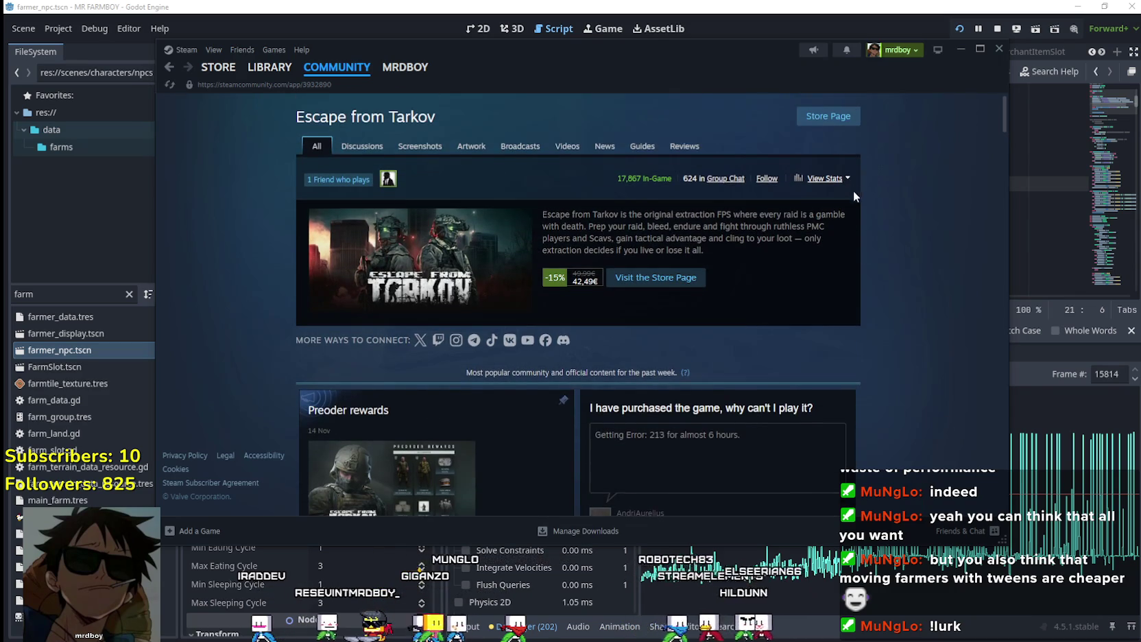
scroll(864, 327, "down", 6)
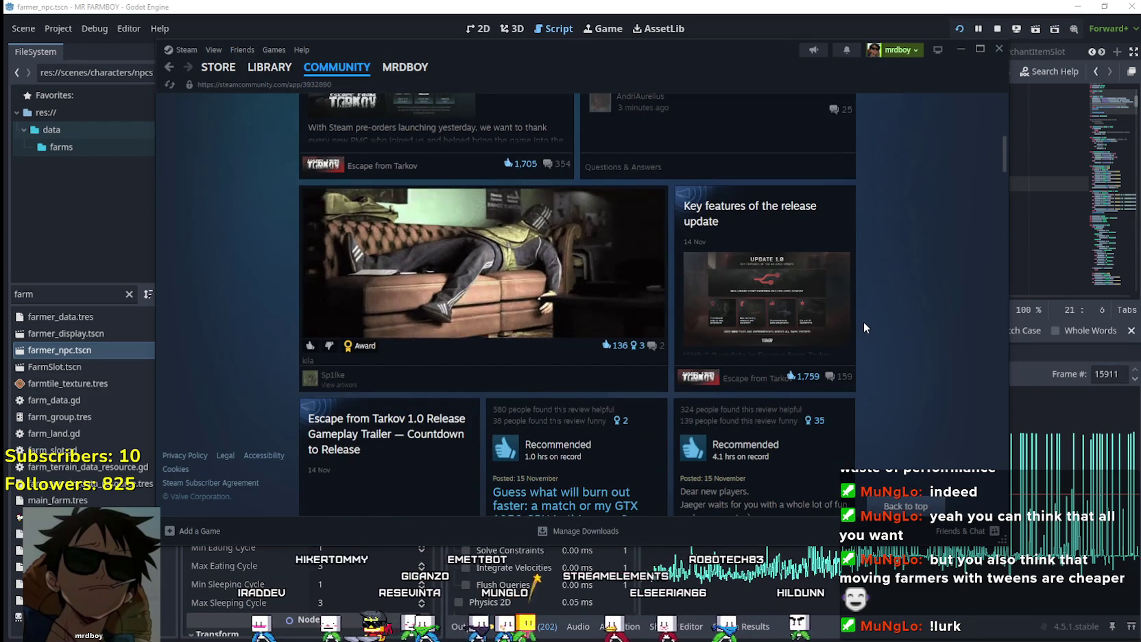
scroll(864, 327, "down", 2)
scroll(862, 322, "down", 1)
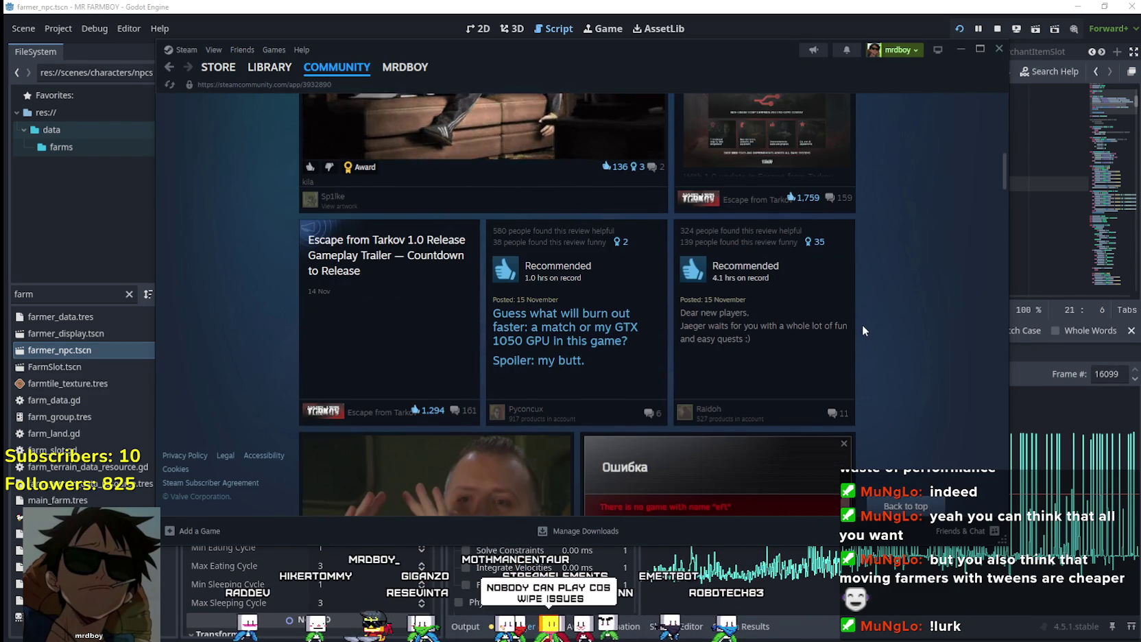
scroll(862, 338, "up", 9)
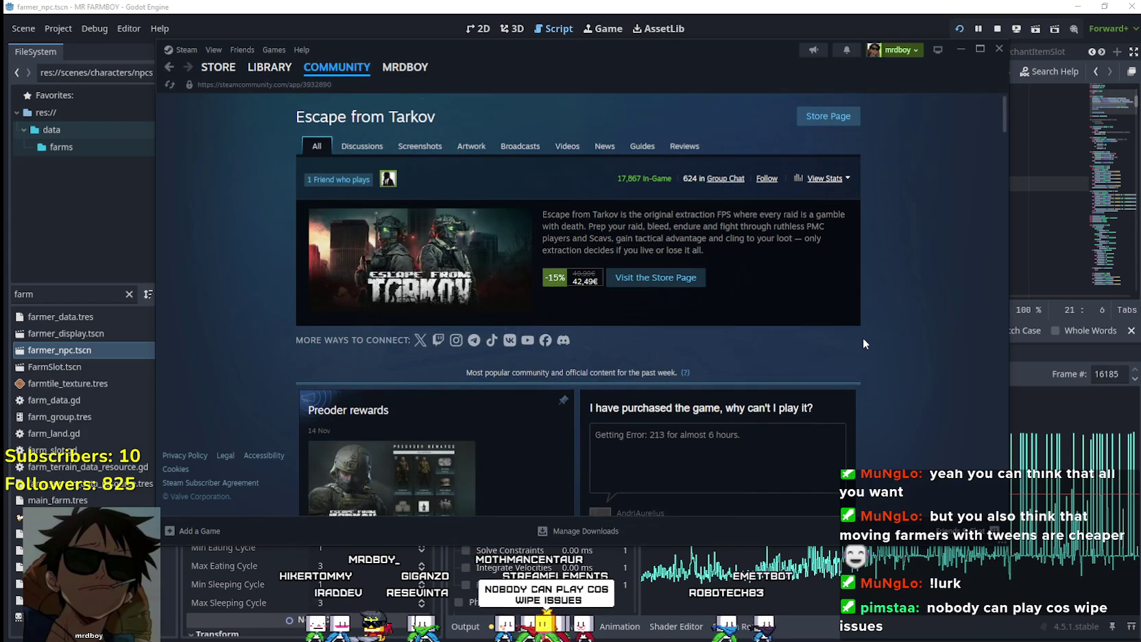
scroll(862, 336, "down", 4)
scroll(860, 335, "up", 3)
scroll(859, 329, "up", 2)
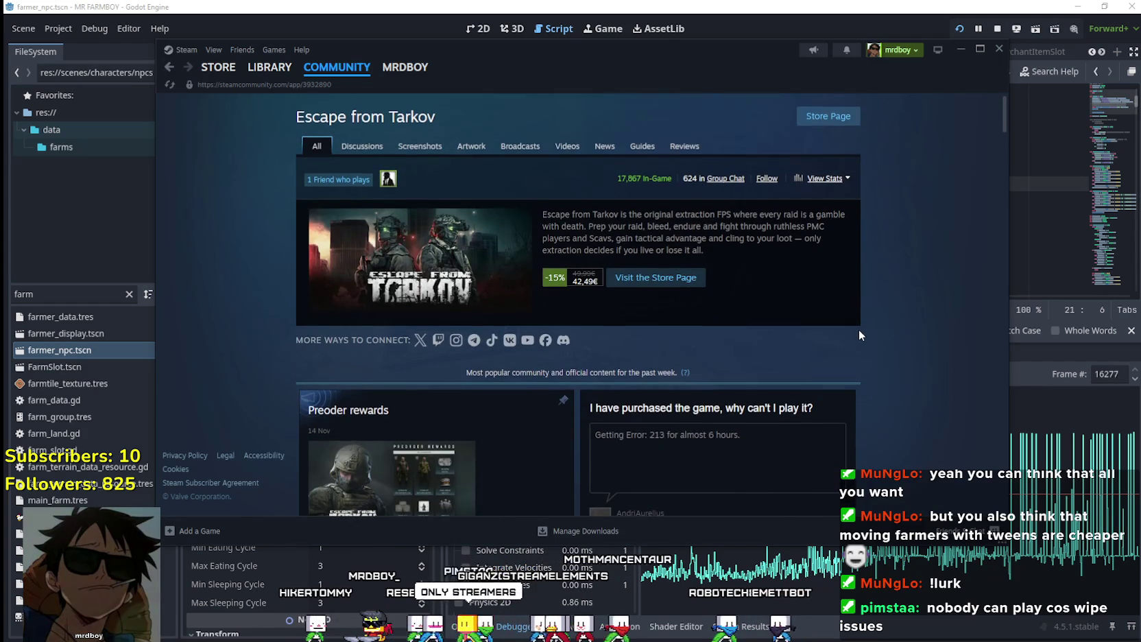
scroll(859, 329, "down", 10)
scroll(858, 328, "down", 5)
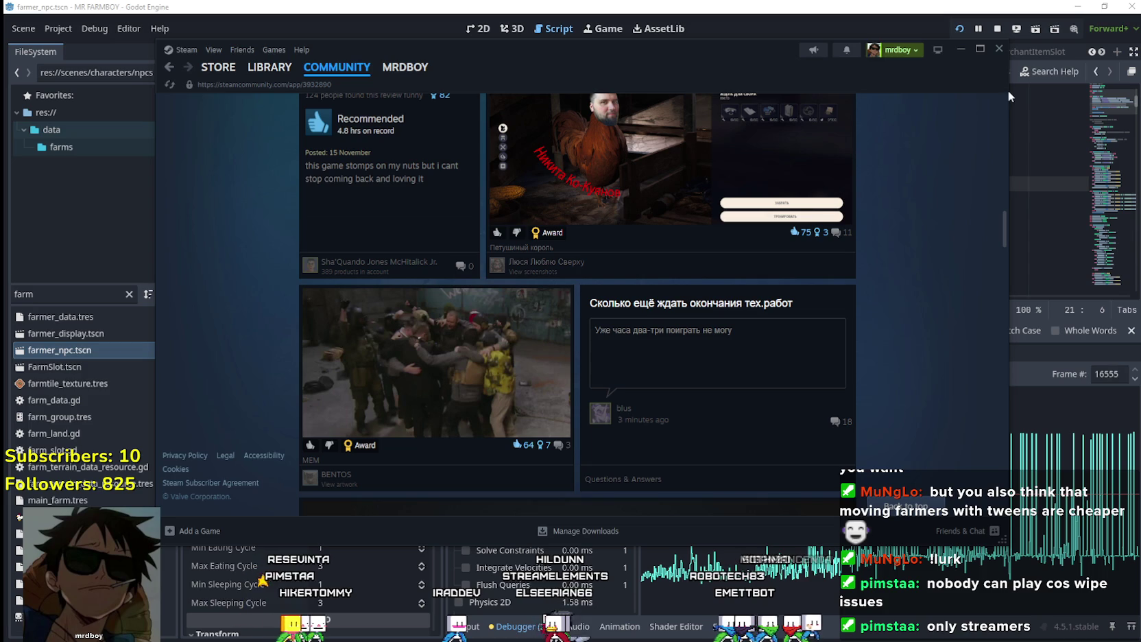
left_click_drag(1005, 214, 1004, 87)
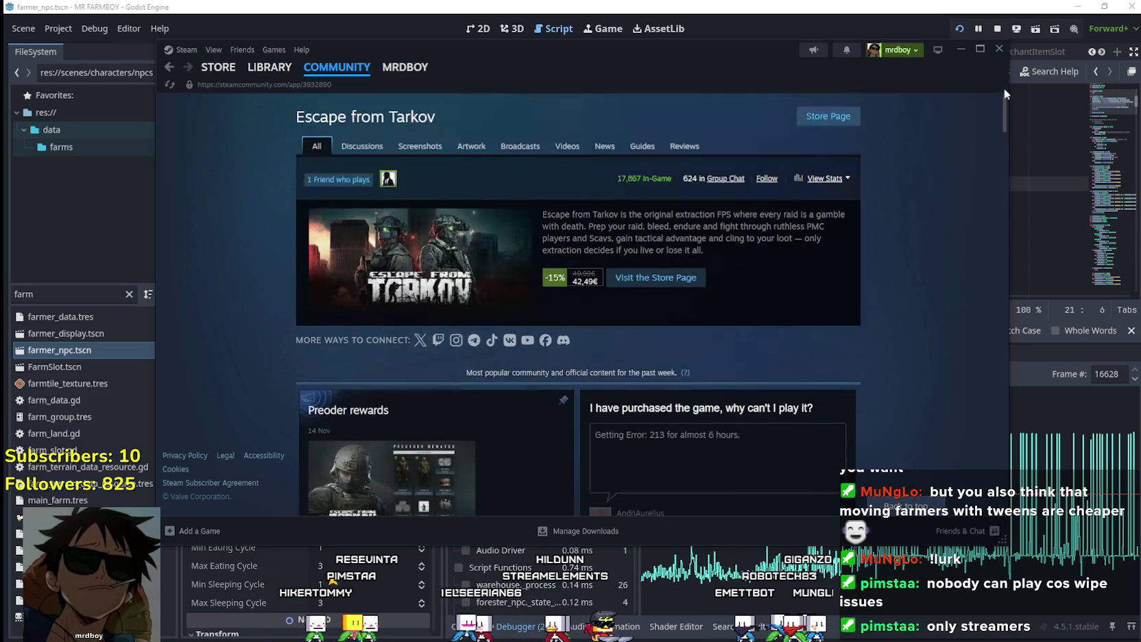
Open the Escape from Tarkov store page, check its Mixed review rating, then return to the Library
left_click(828, 115)
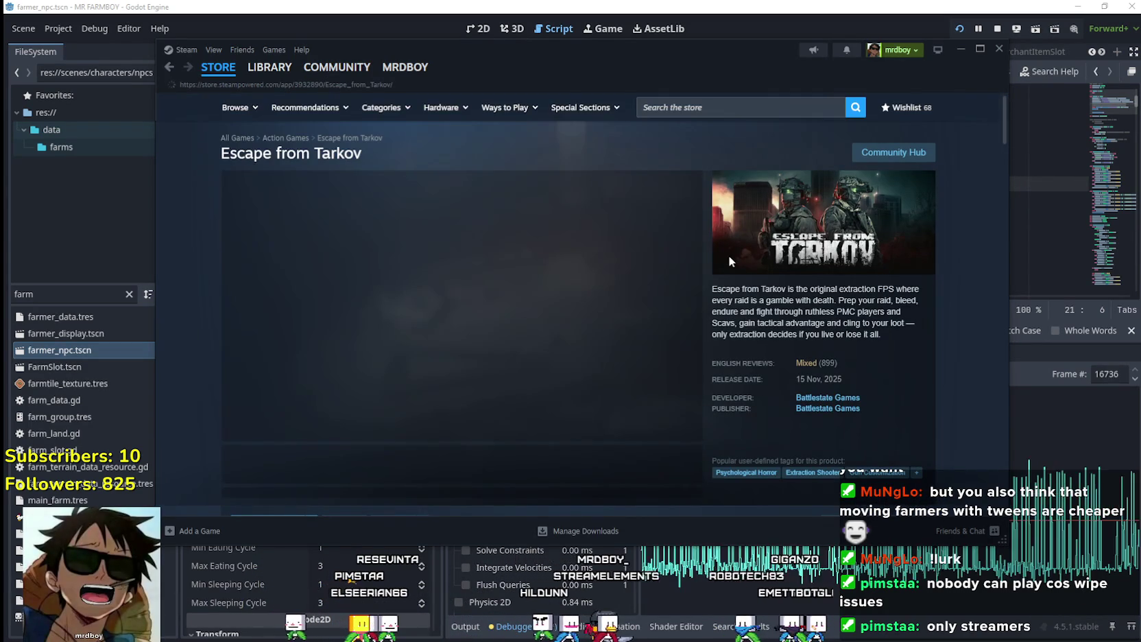
mouse_move(805, 369)
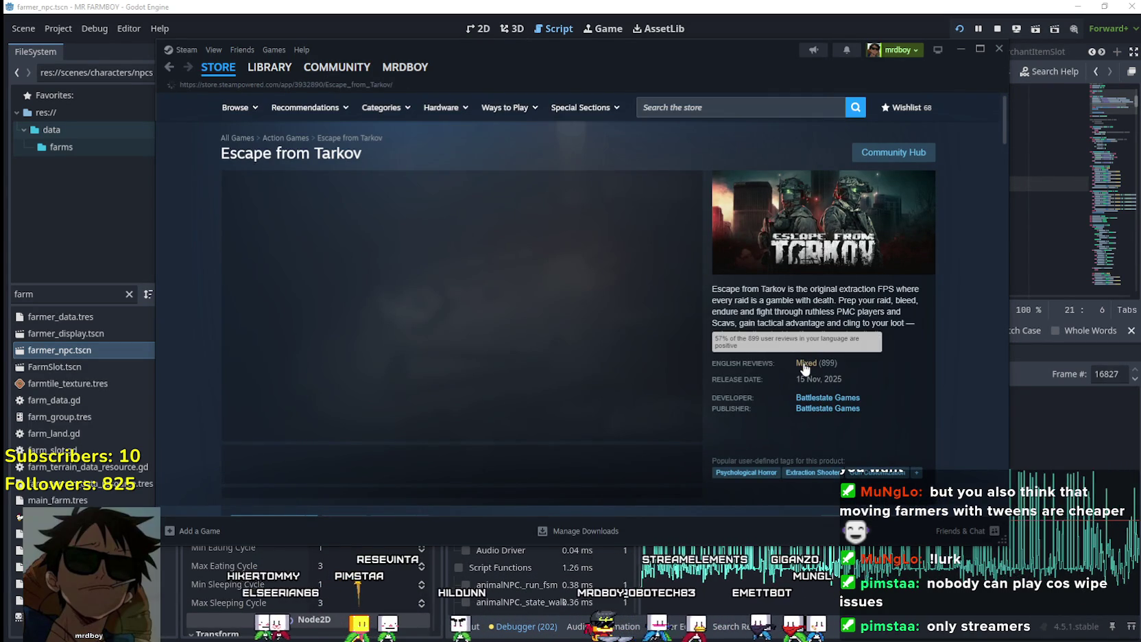
left_click(272, 68)
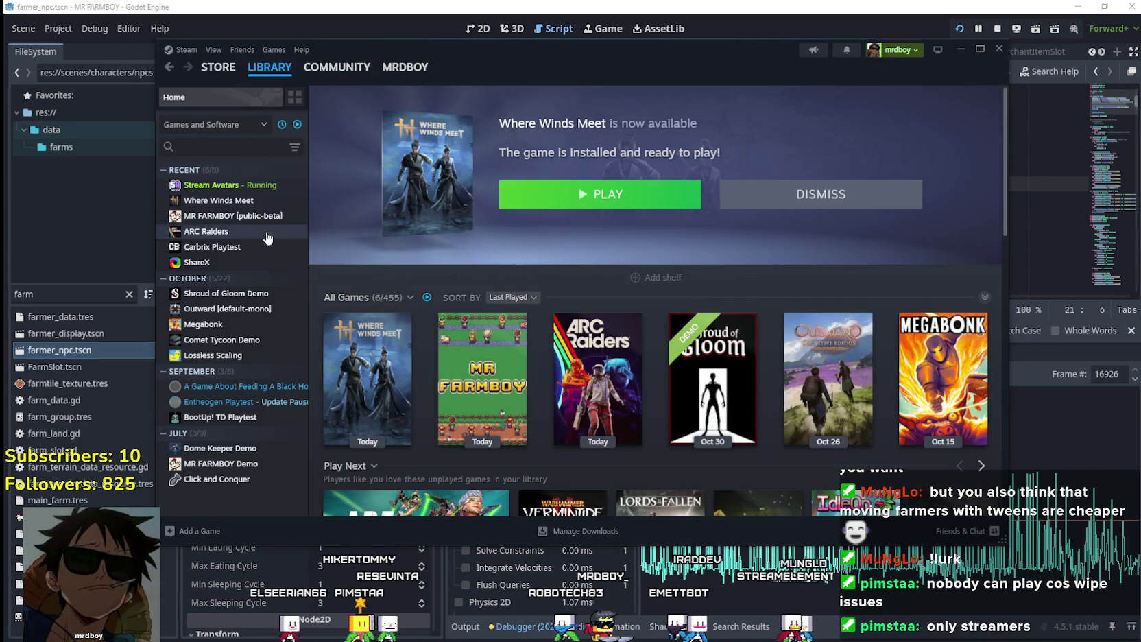
Browse the ARC Raiders community hub, then return to the Library
left_click(247, 231)
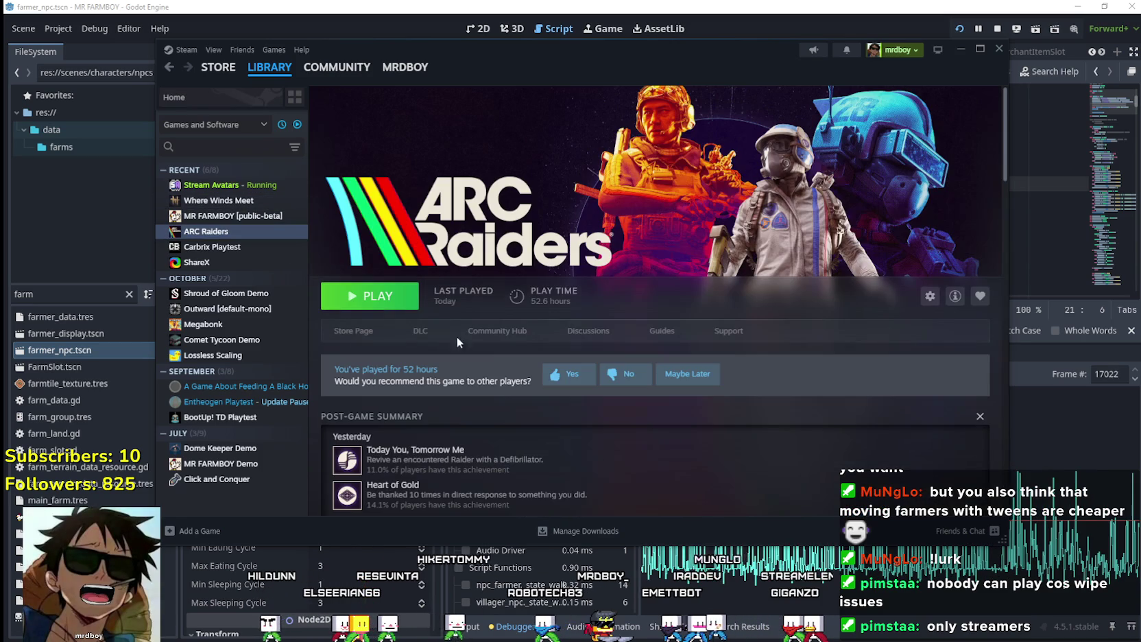
left_click(497, 335)
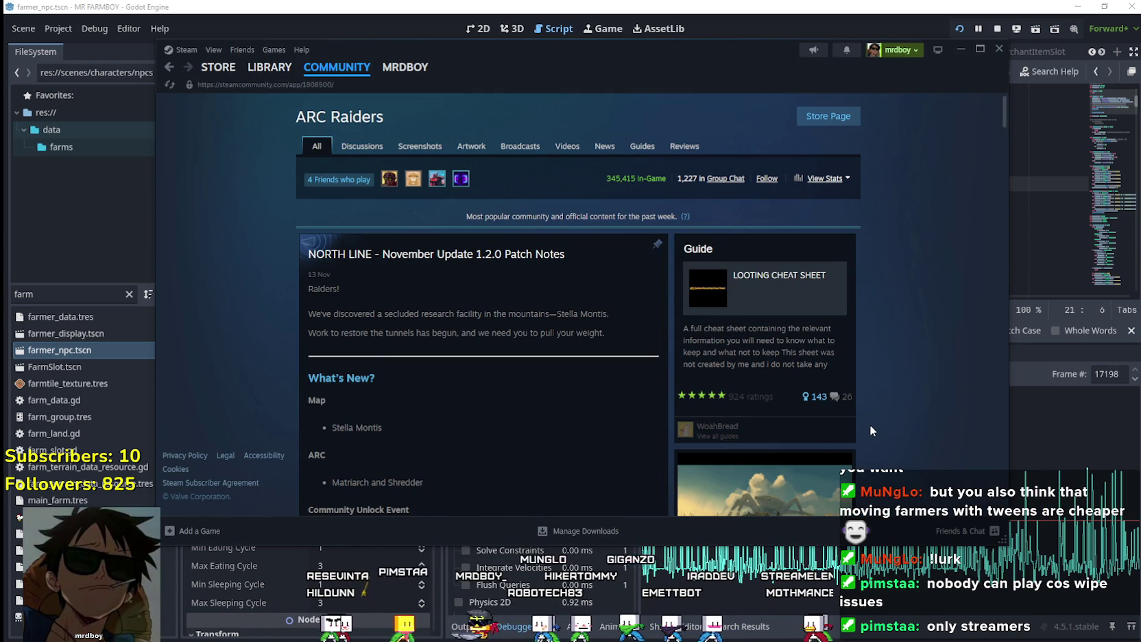
scroll(864, 408, "down", 6)
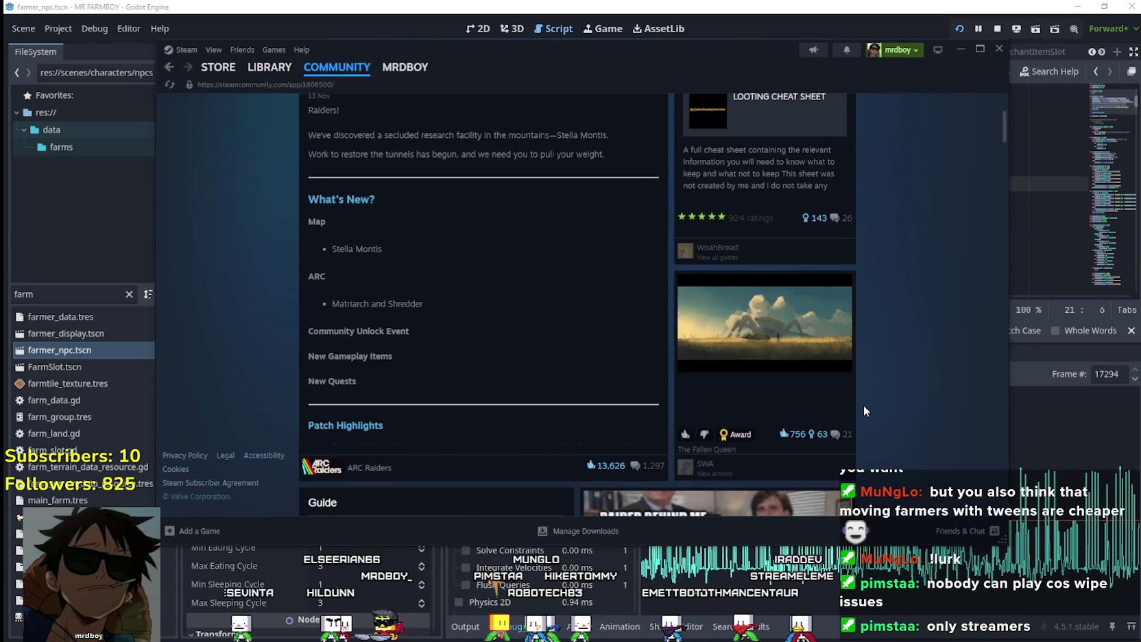
scroll(862, 403, "up", 6)
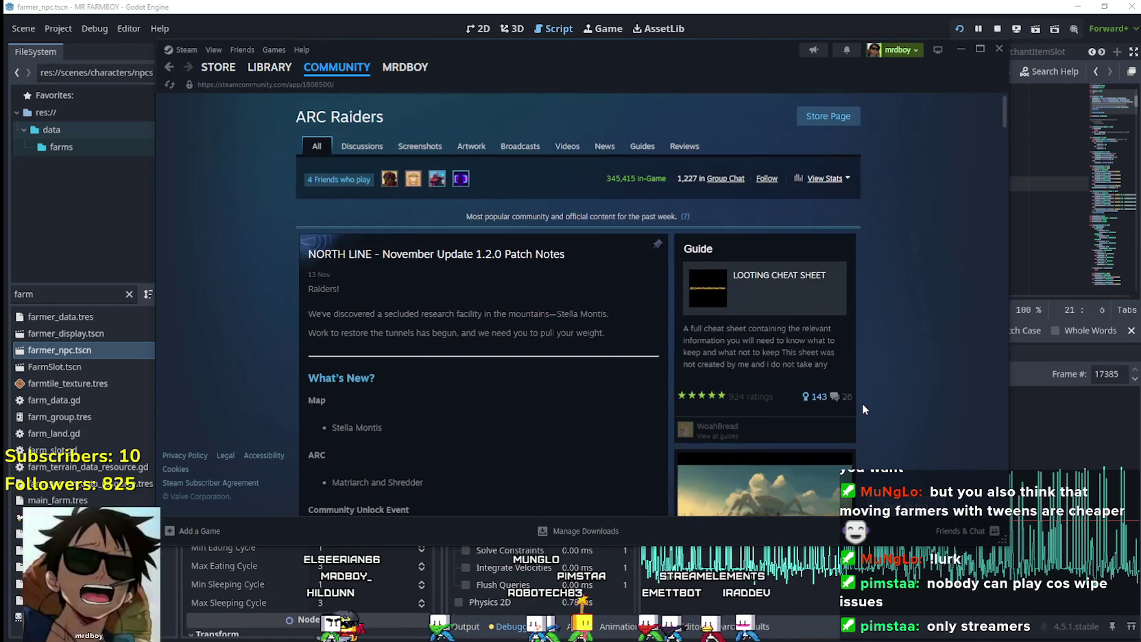
left_click(270, 66)
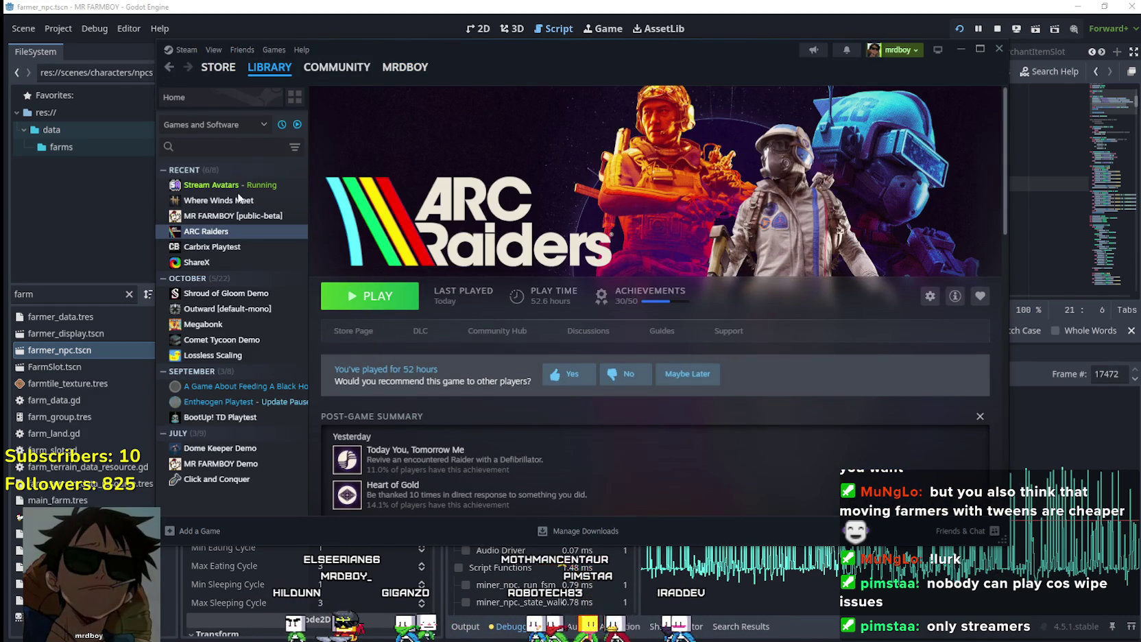
Scroll through the Where Winds Meet community hub reviews, then leave Steam
left_click(218, 199)
left_click(436, 333)
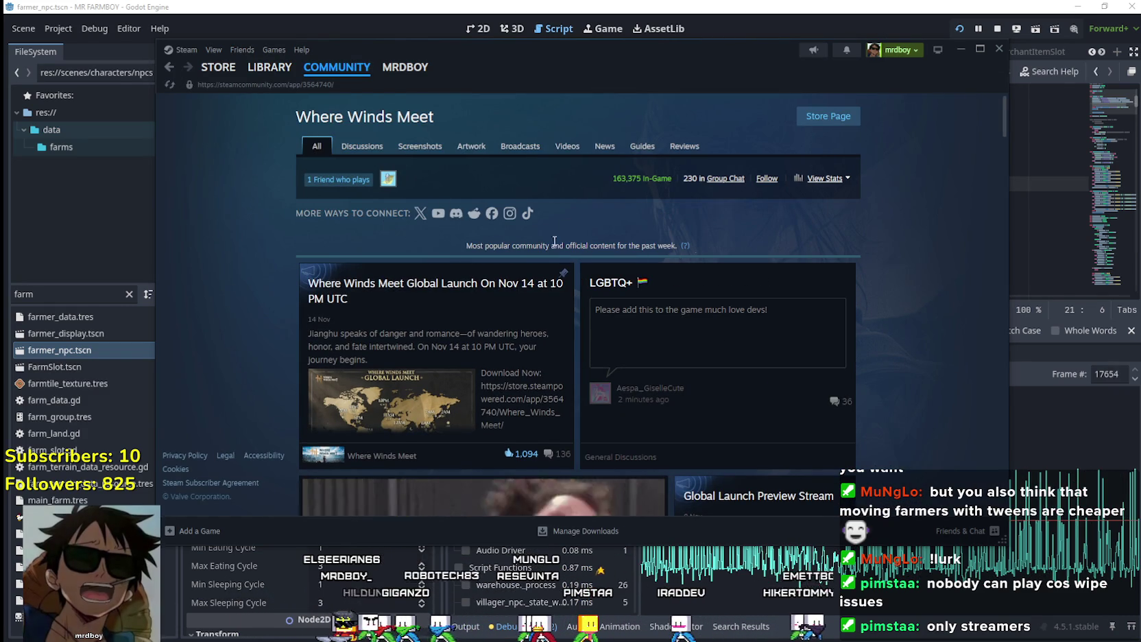
left_click_drag(592, 180, 648, 177)
scroll(896, 330, "down", 10)
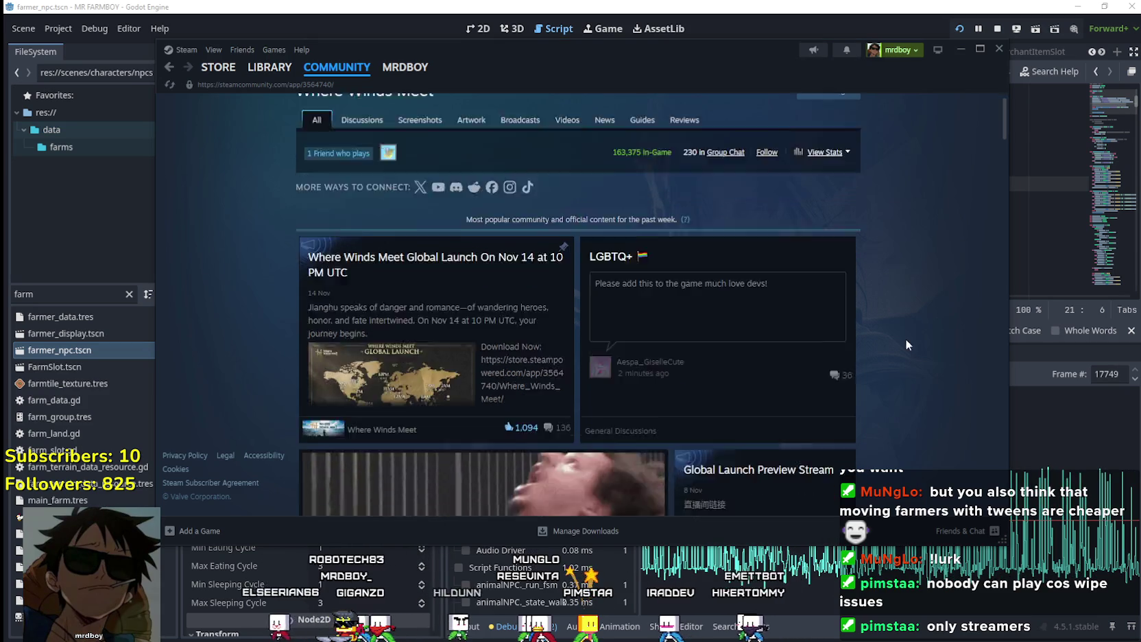
scroll(896, 329, "down", 5)
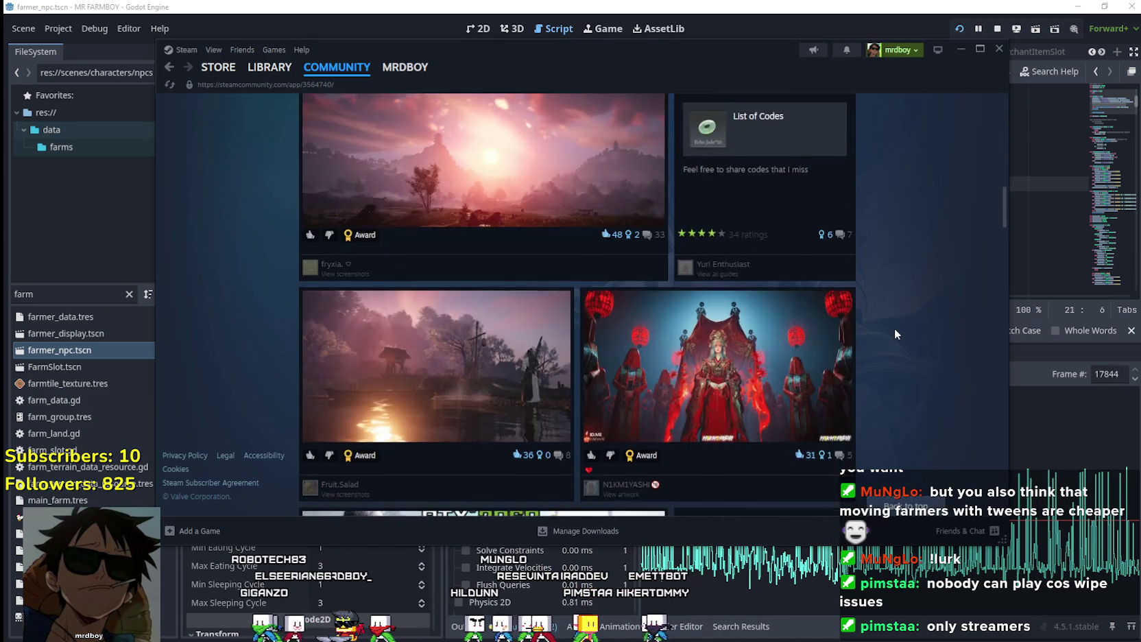
scroll(892, 327, "down", 6)
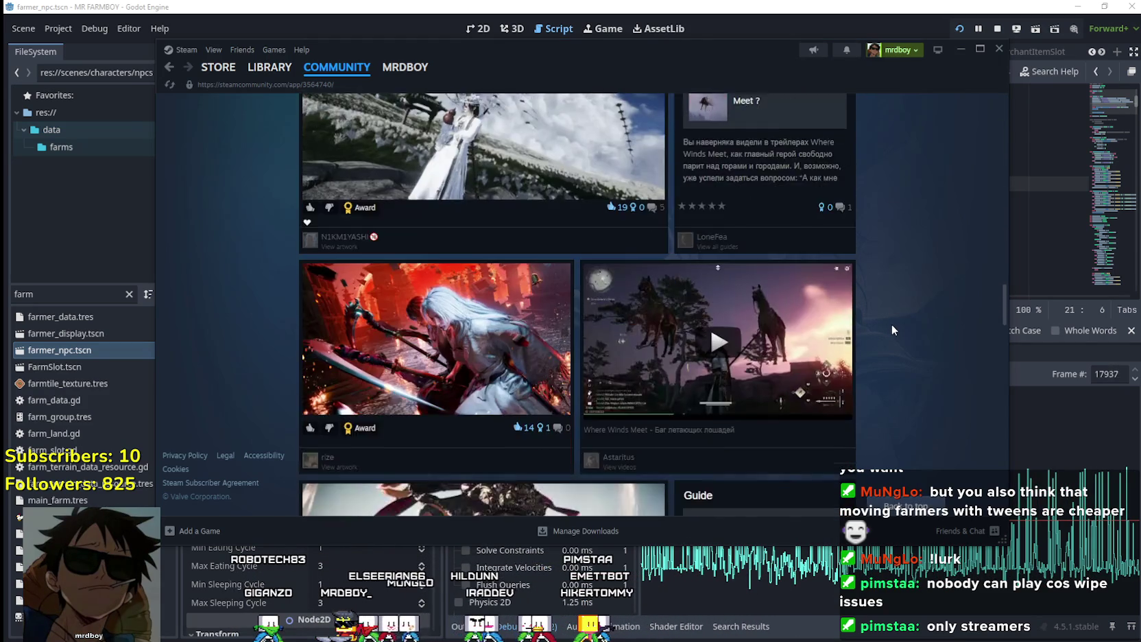
scroll(887, 324, "down", 5)
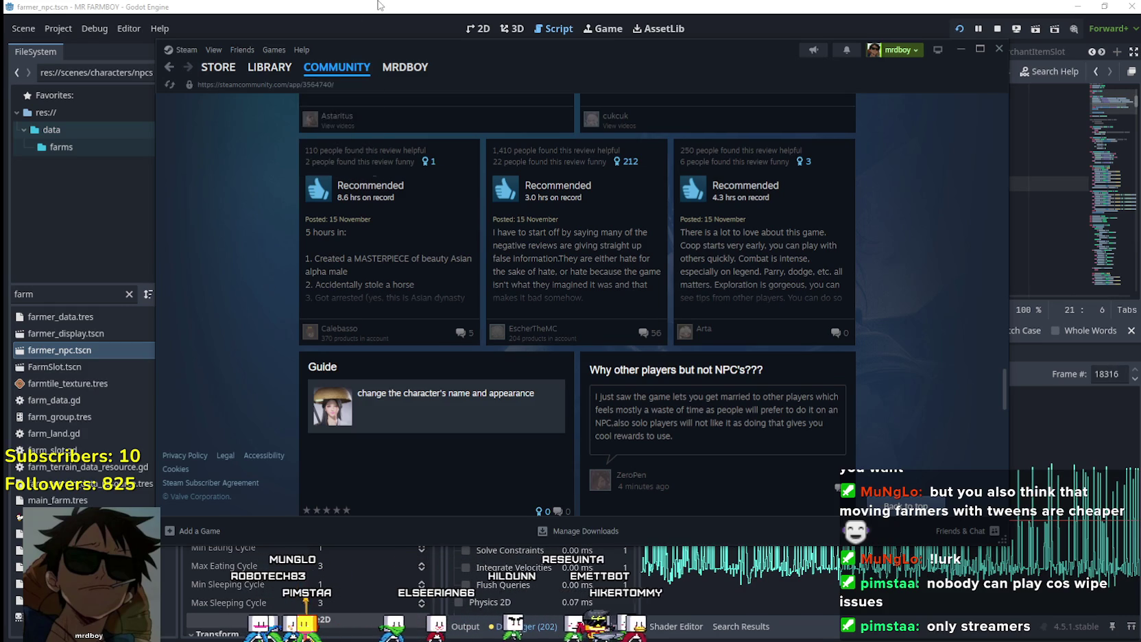
key("alt+Tab")
Go to line 24 of base_npc.gd, then walk the player right and down to the crop plots
left_click(837, 223)
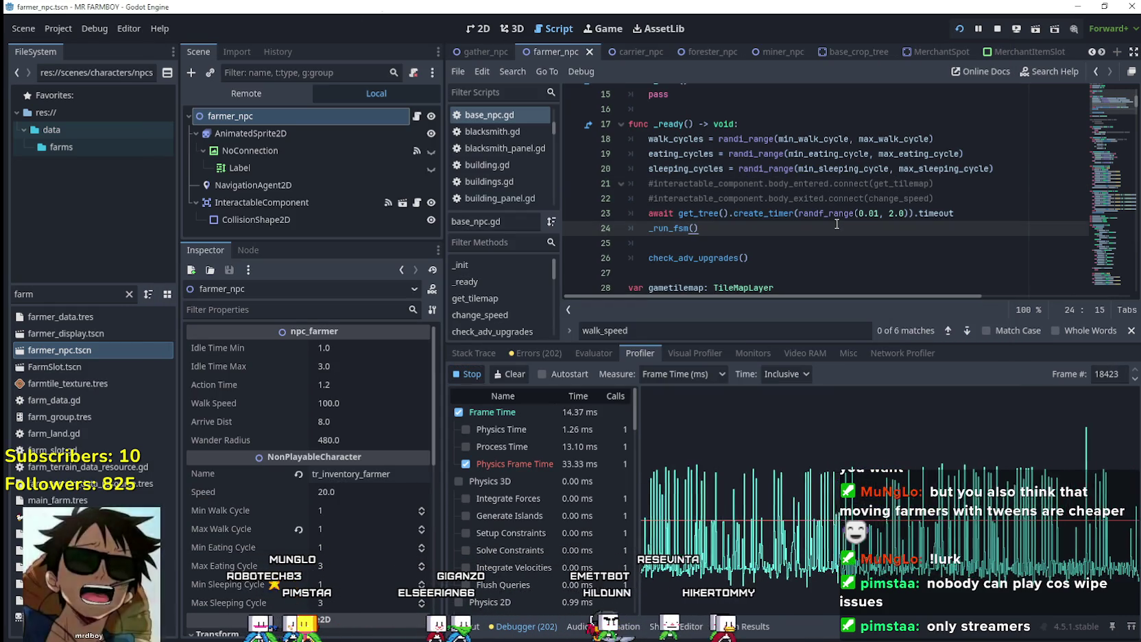
mouse_move(832, 209)
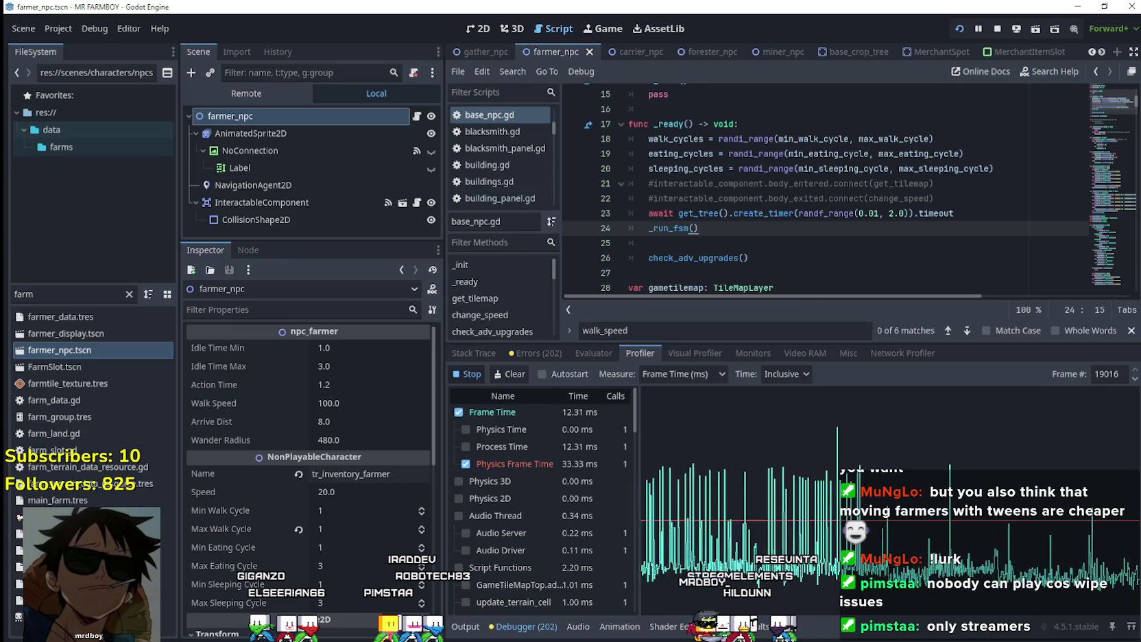
key("alt+Tab")
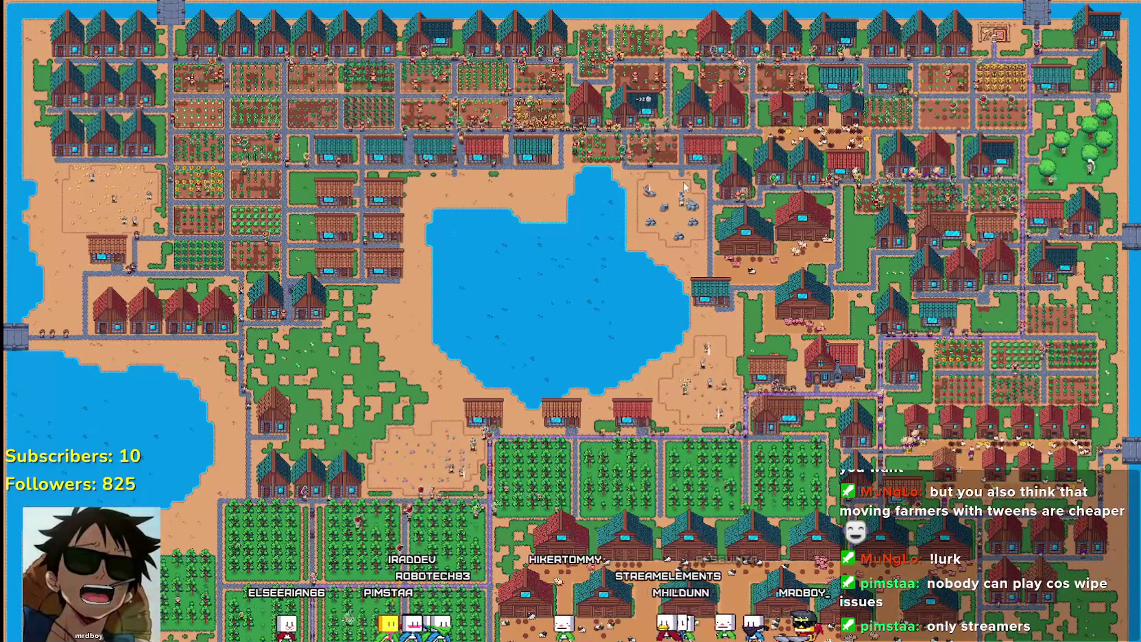
scroll(562, 118, "up", 5)
key("d")
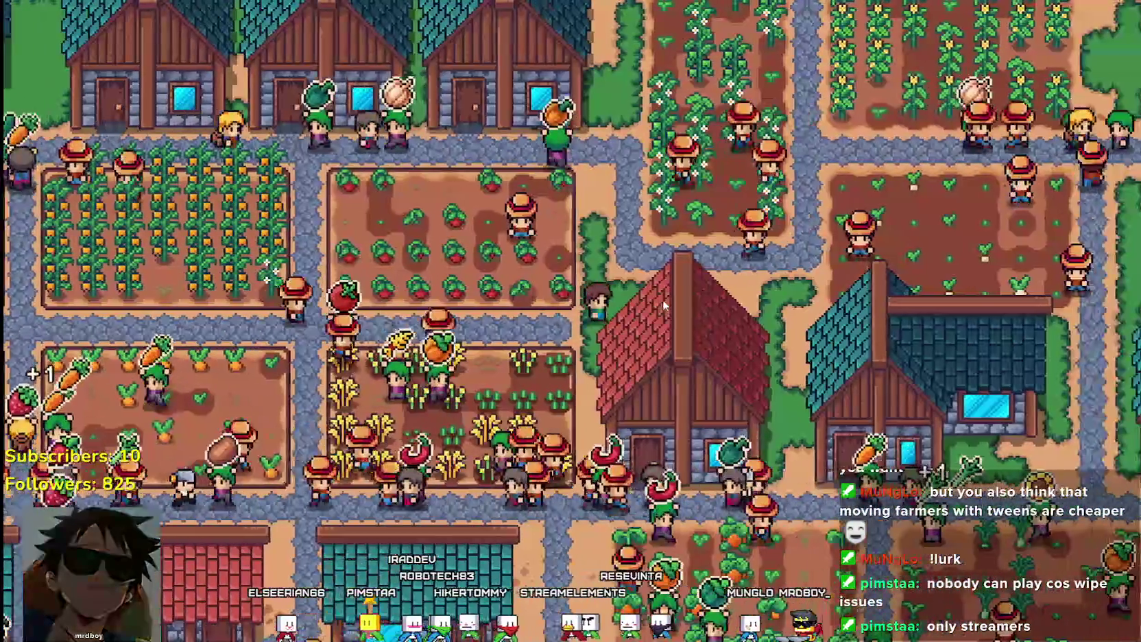
key("s")
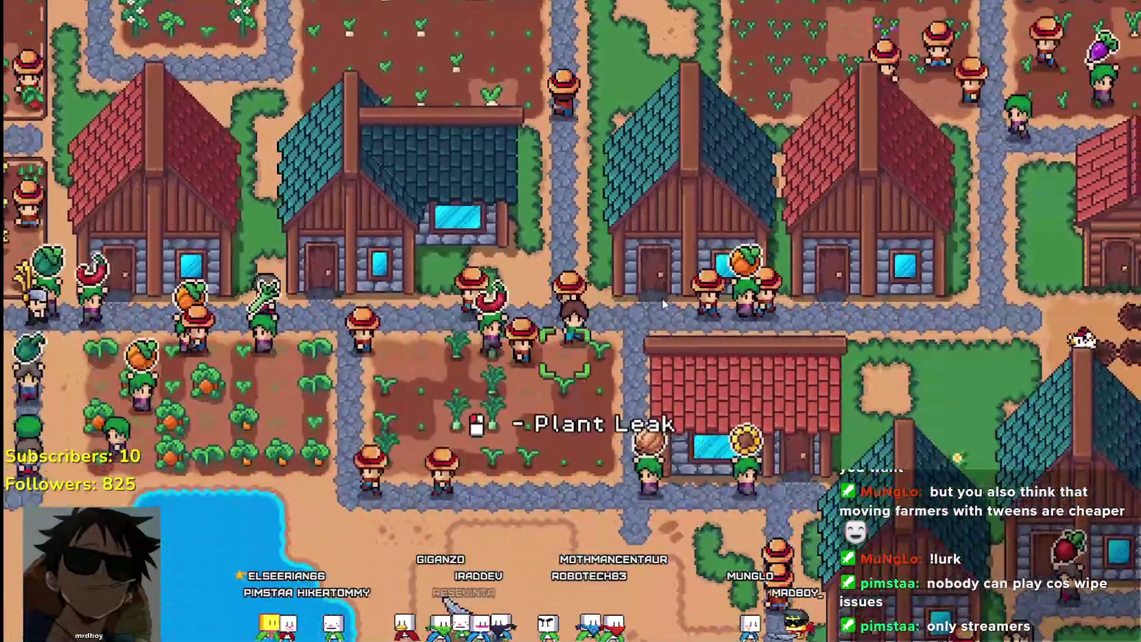
Plant a leek, quit the game from the pause menu, and return to the script's top
left_click(662, 302)
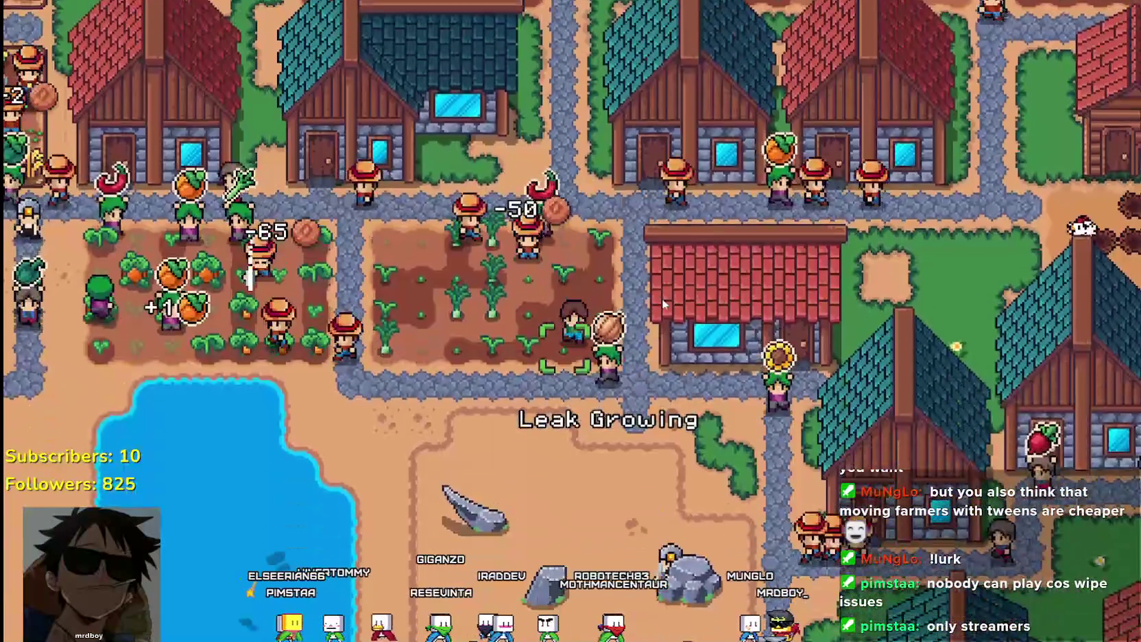
key("Escape")
left_click(620, 410)
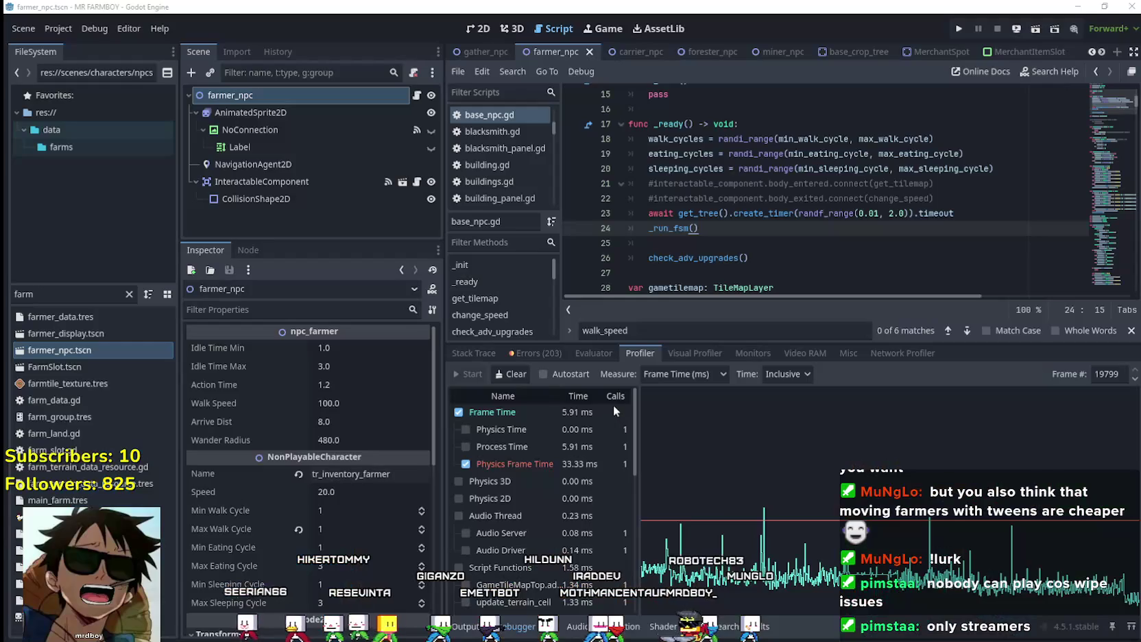
scroll(1100, 113, "up", 3)
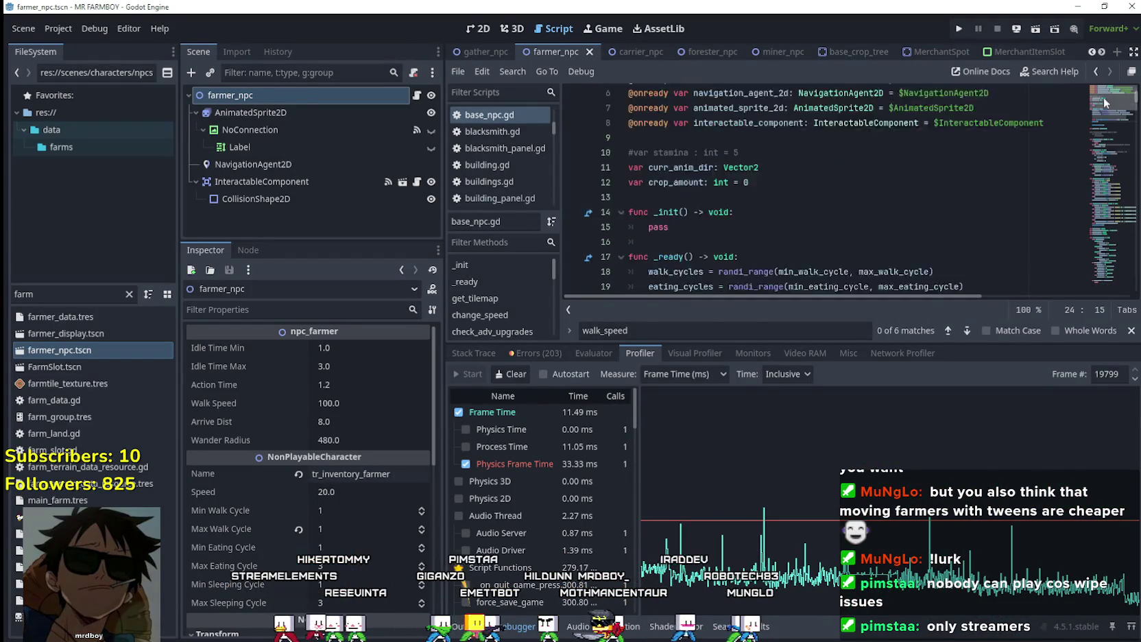
scroll(1097, 110, "down", 15)
mouse_move(1096, 106)
left_mouse_down()
mouse_move(1093, 89)
mouse_move(1104, 161)
mouse_move(1111, 118)
mouse_move(1101, 97)
mouse_move(1102, 207)
left_mouse_up()
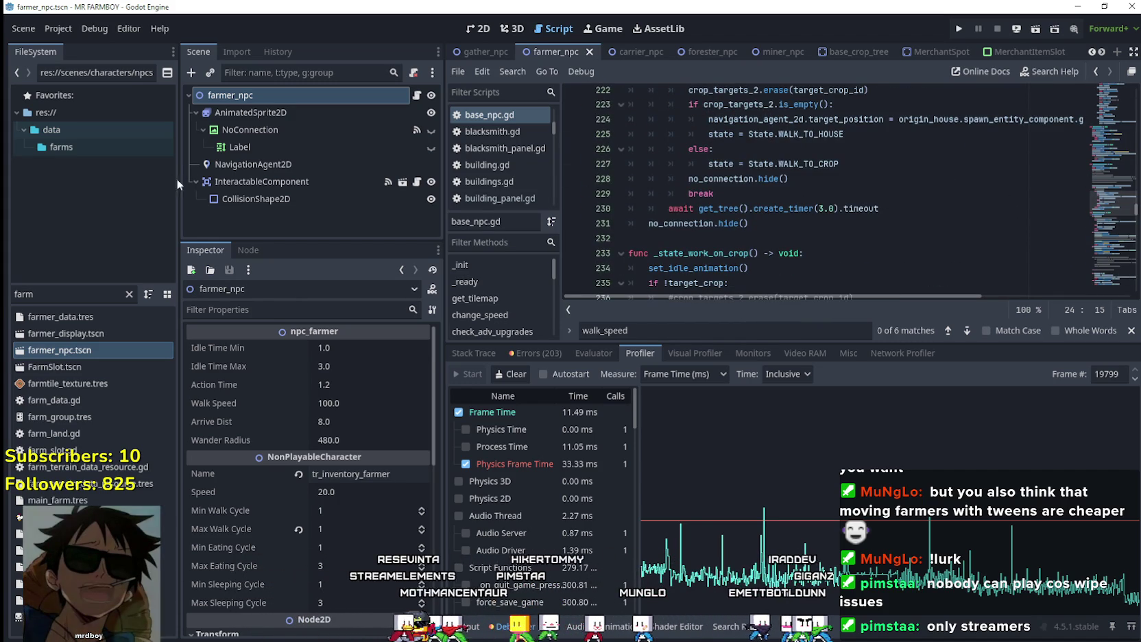
Show all 32 collision layer and mask bits of the InteractableComponent node
left_click(257, 181)
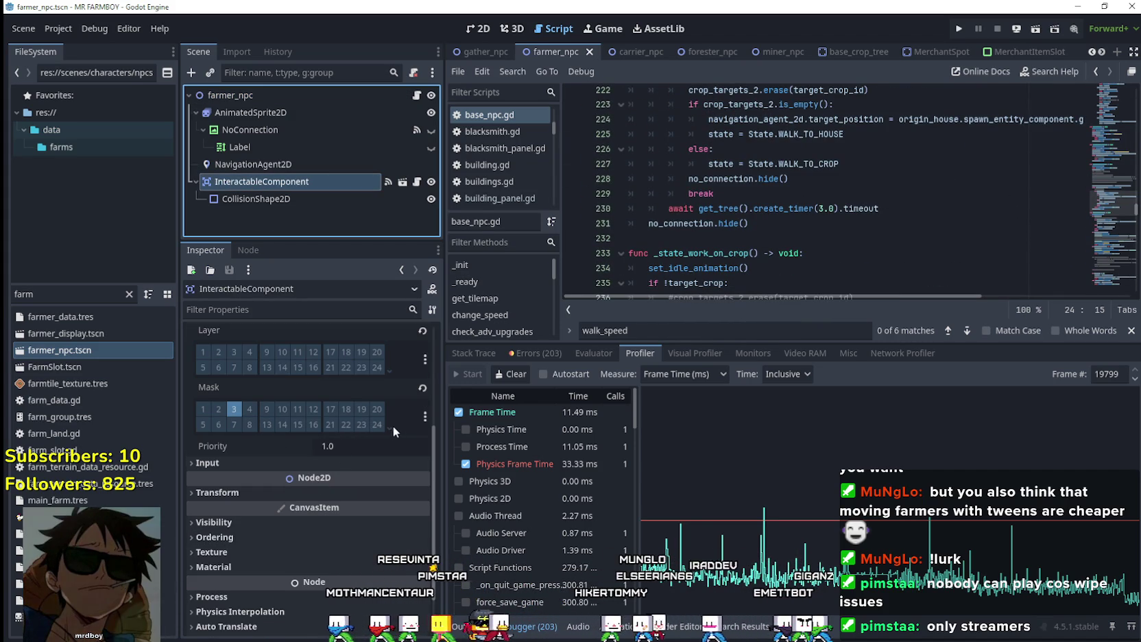
left_click(389, 426)
left_click(389, 370)
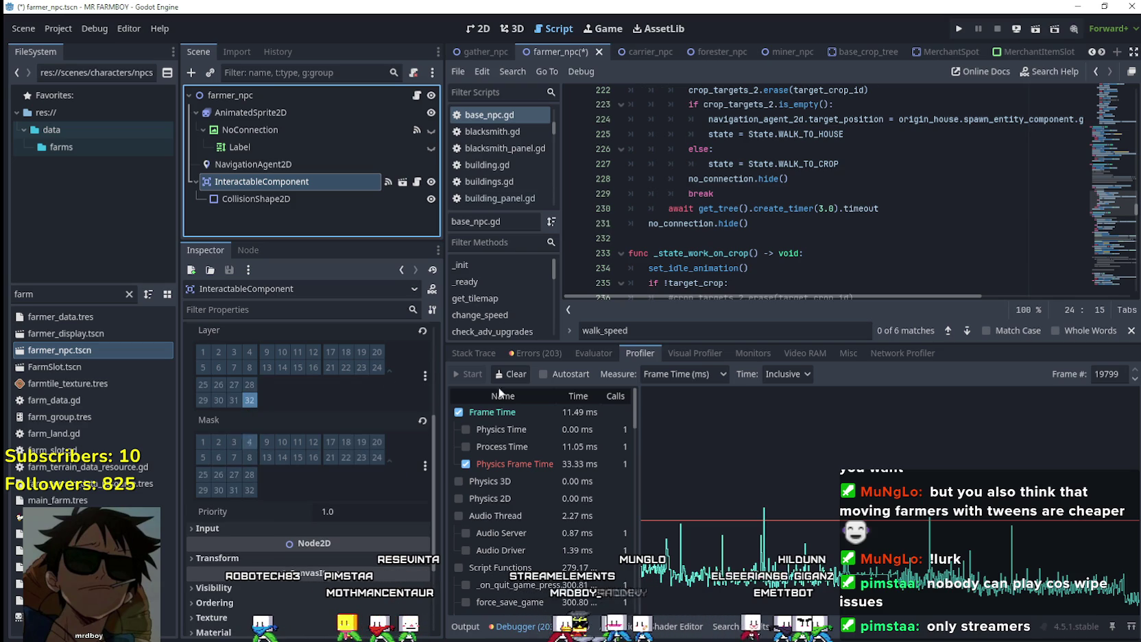
Scroll base_npc.gd to the walk loop's target_direction on line 307 and close the find bar
left_click(1112, 241)
left_click_drag(1112, 241, 1116, 255)
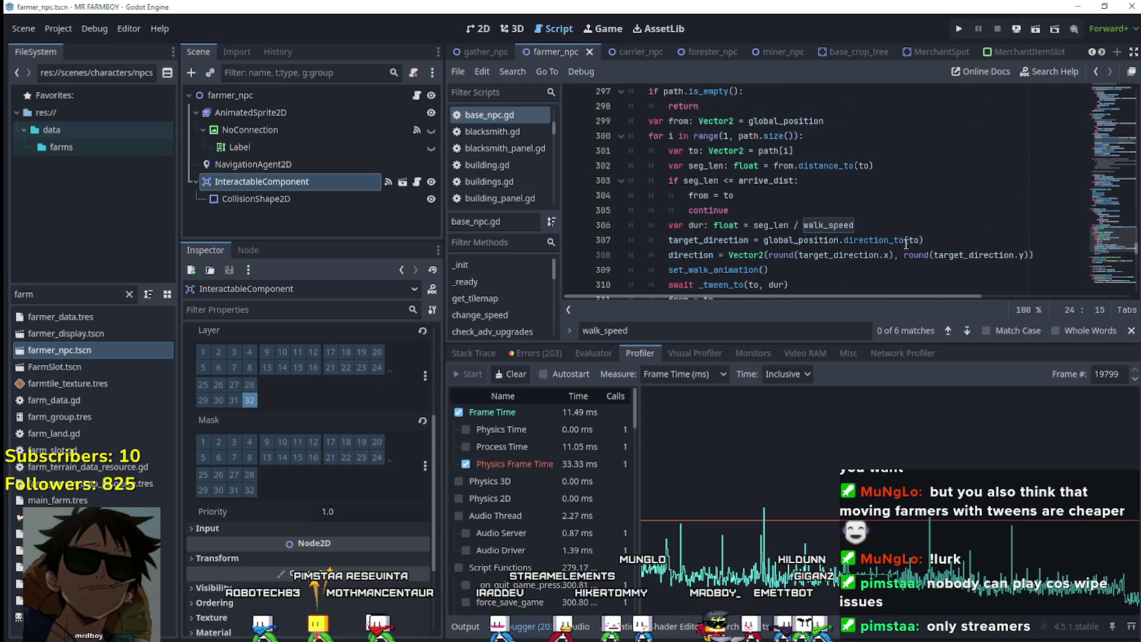
scroll(909, 238, "down", 1)
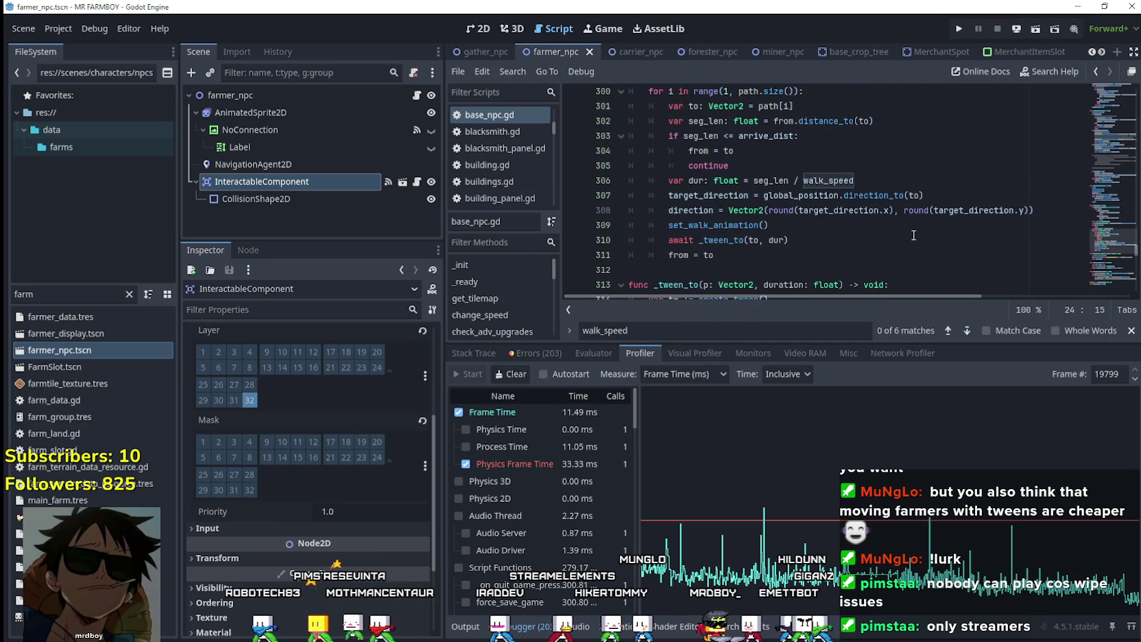
double_click(737, 194)
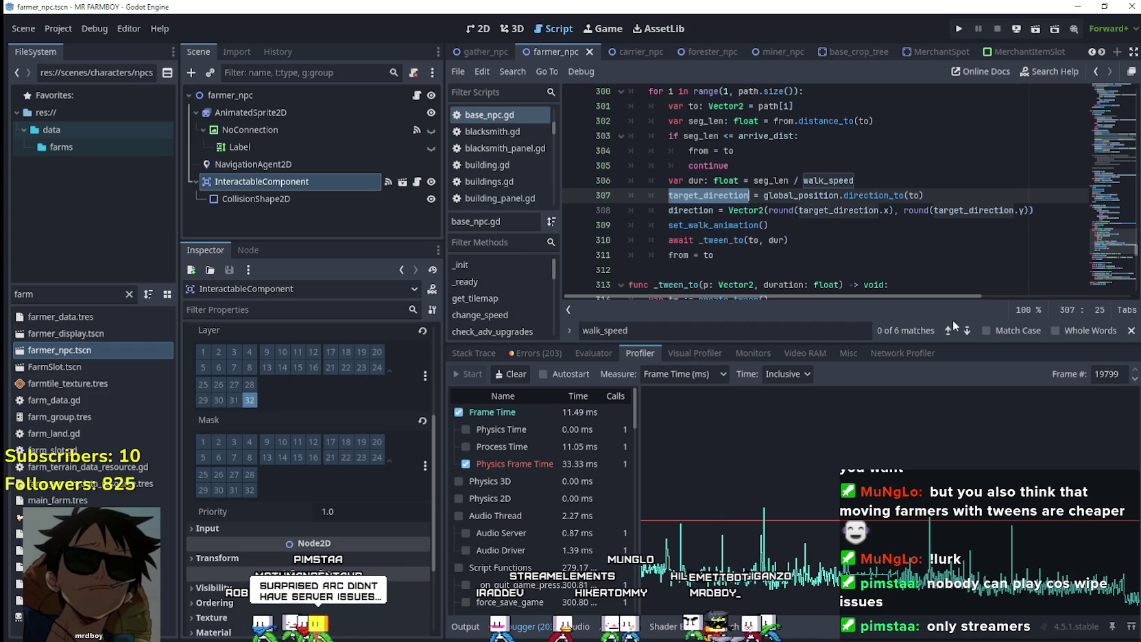
key("Escape")
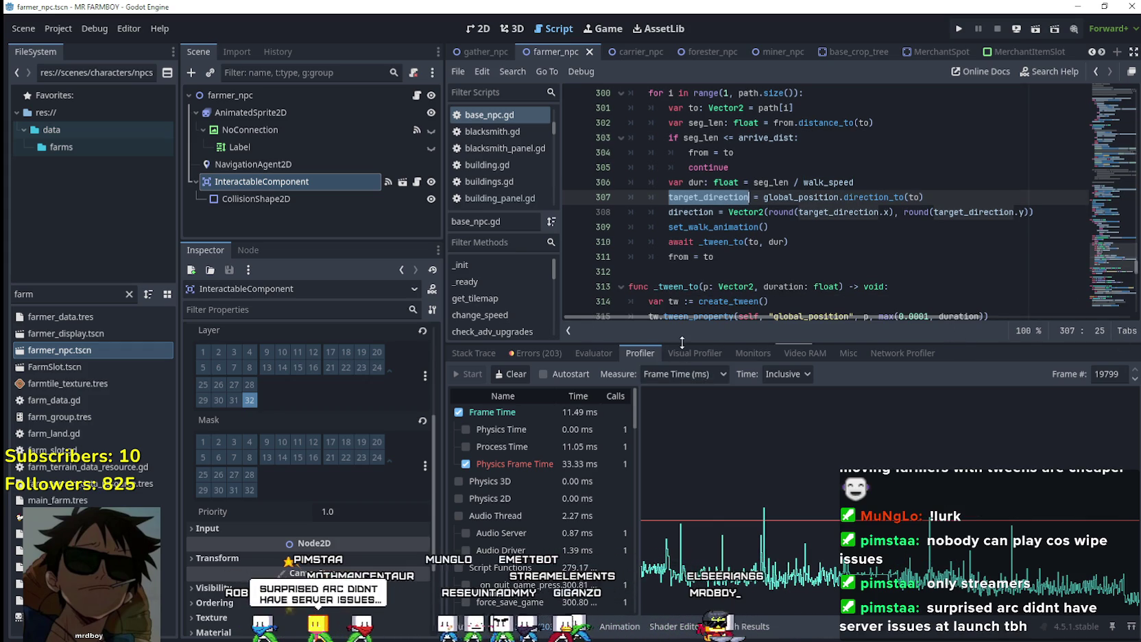
mouse_move(594, 341)
left_mouse_down()
mouse_move(651, 421)
mouse_move(715, 465)
left_mouse_up()
left_click(796, 277)
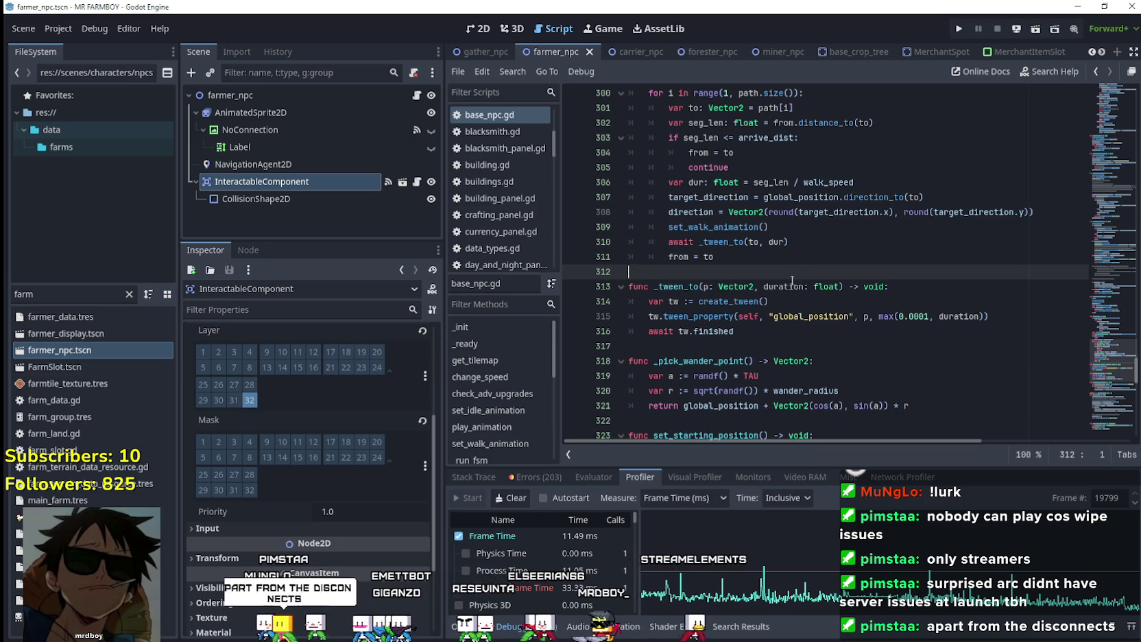
scroll(792, 277, "up", 2)
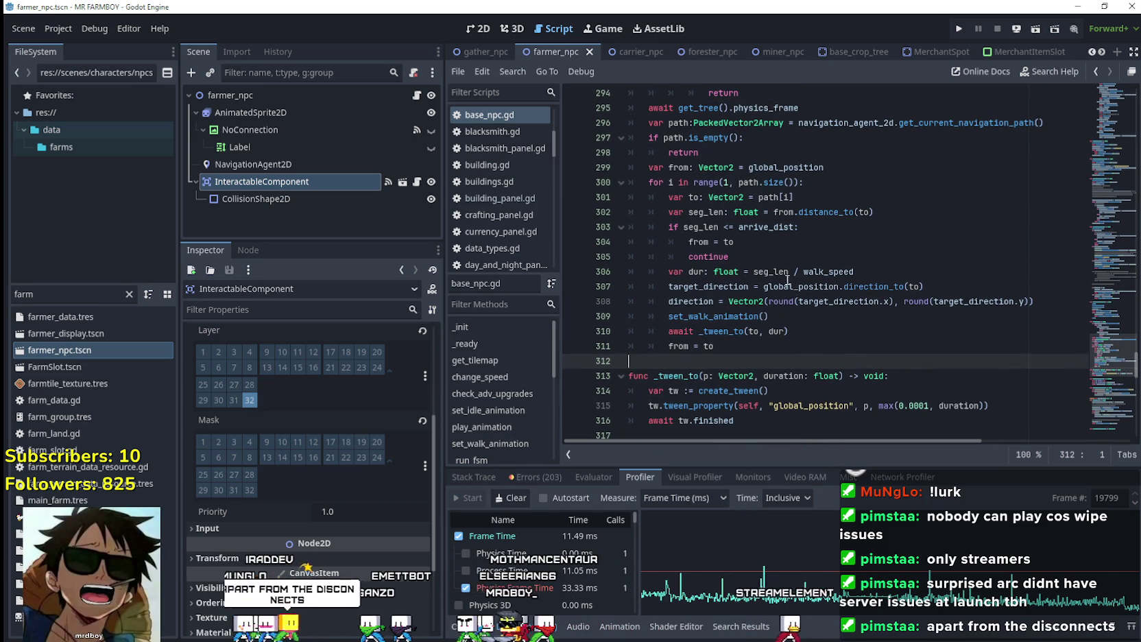
left_click(807, 257)
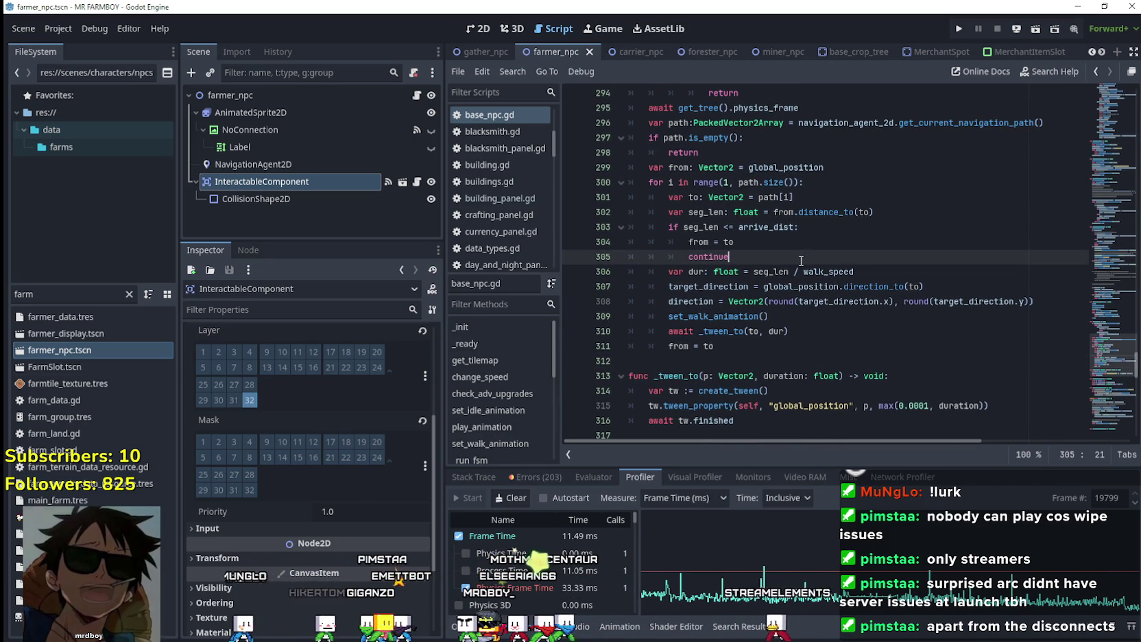
left_click_drag(763, 257, 524, 217)
left_click(826, 258)
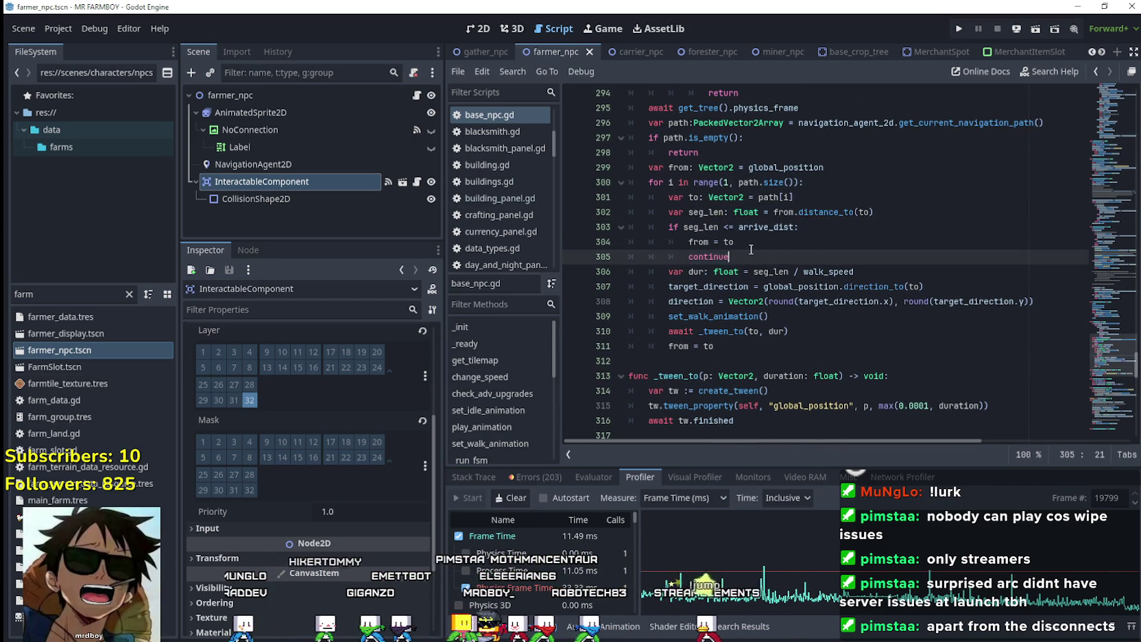
scroll(889, 301, "up", 2)
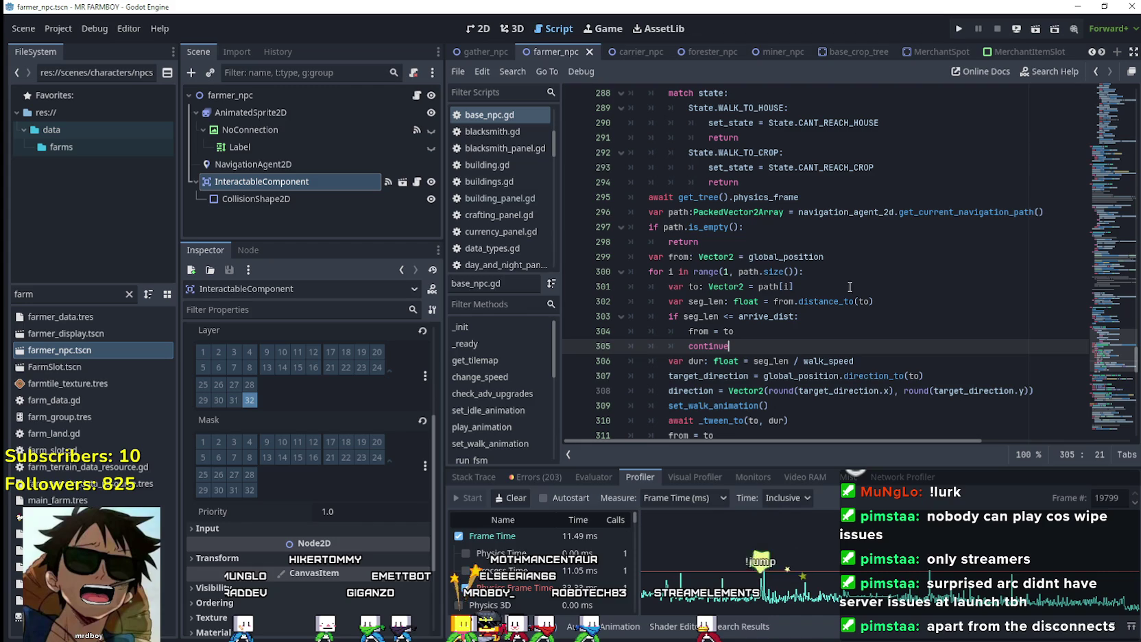
left_click(885, 242)
scroll(922, 311, "up", 1)
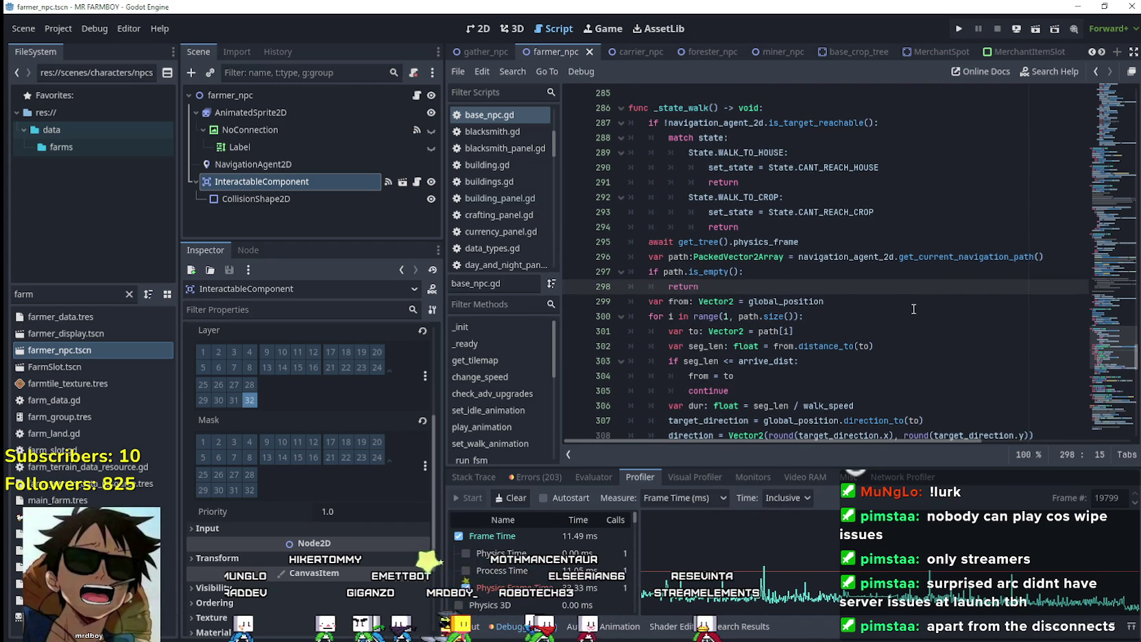
scroll(895, 300, "down", 2)
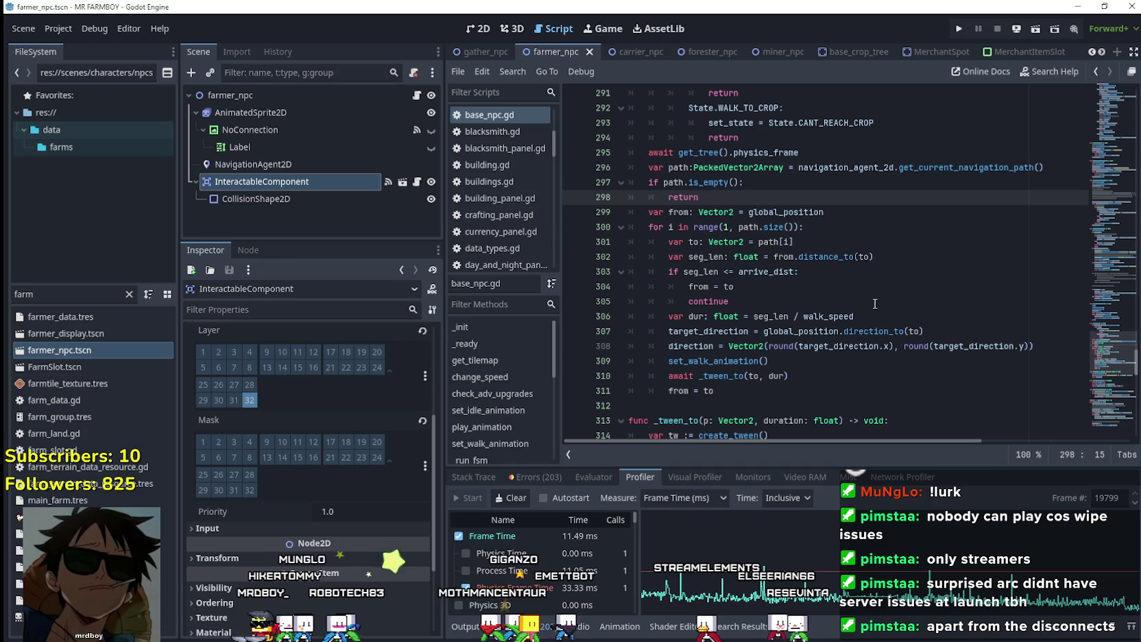
scroll(823, 309, "down", 2)
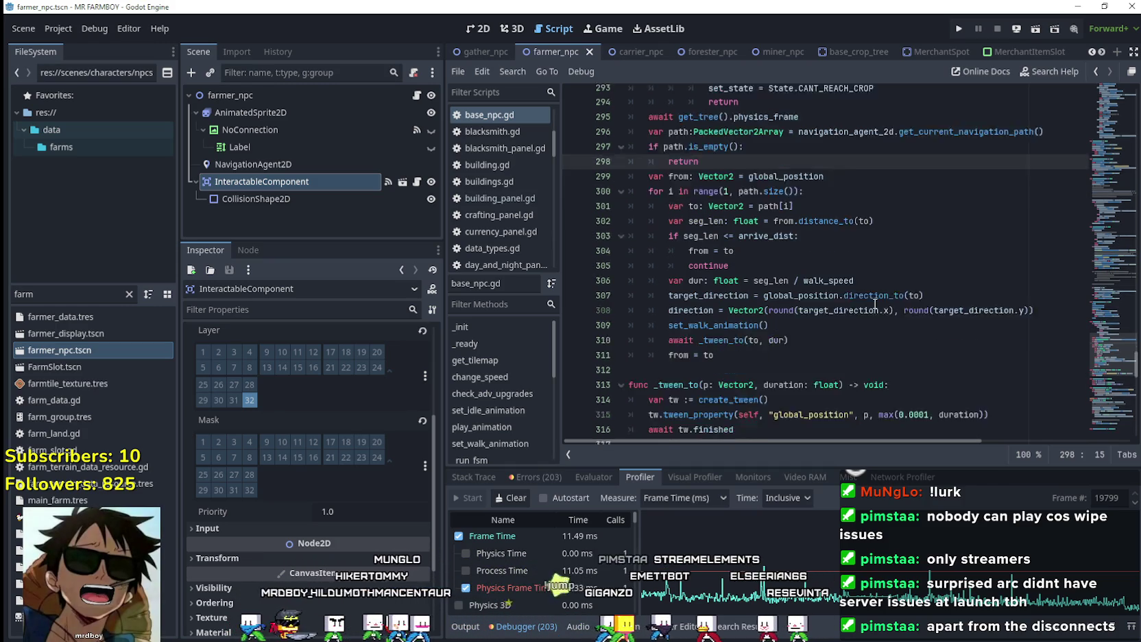
left_click(762, 317)
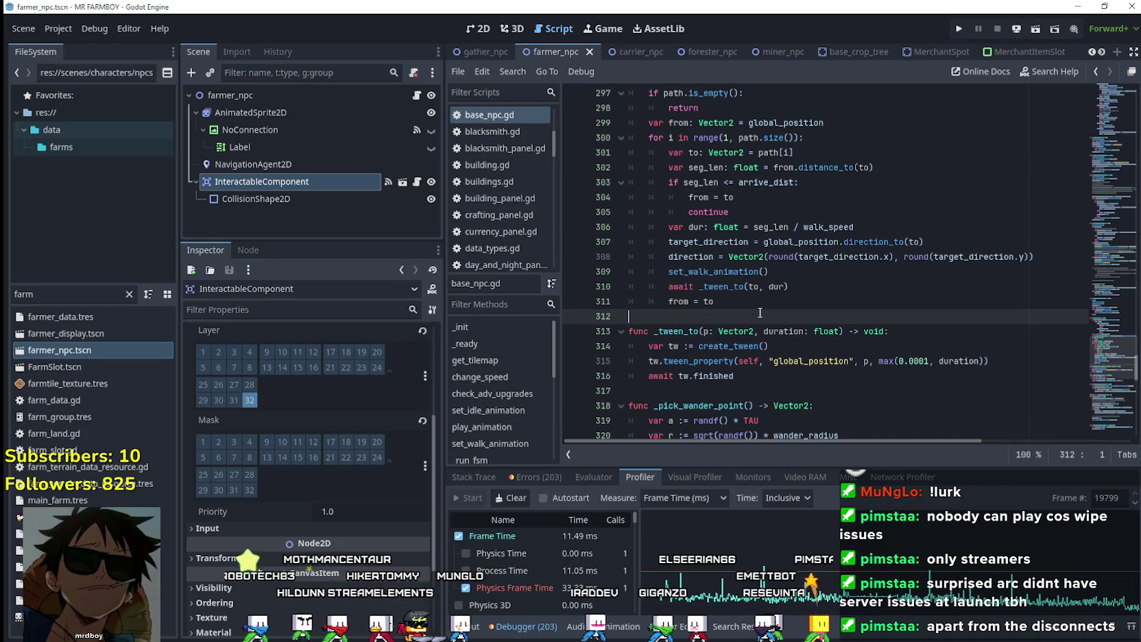
scroll(760, 311, "up", 1)
left_click(785, 254)
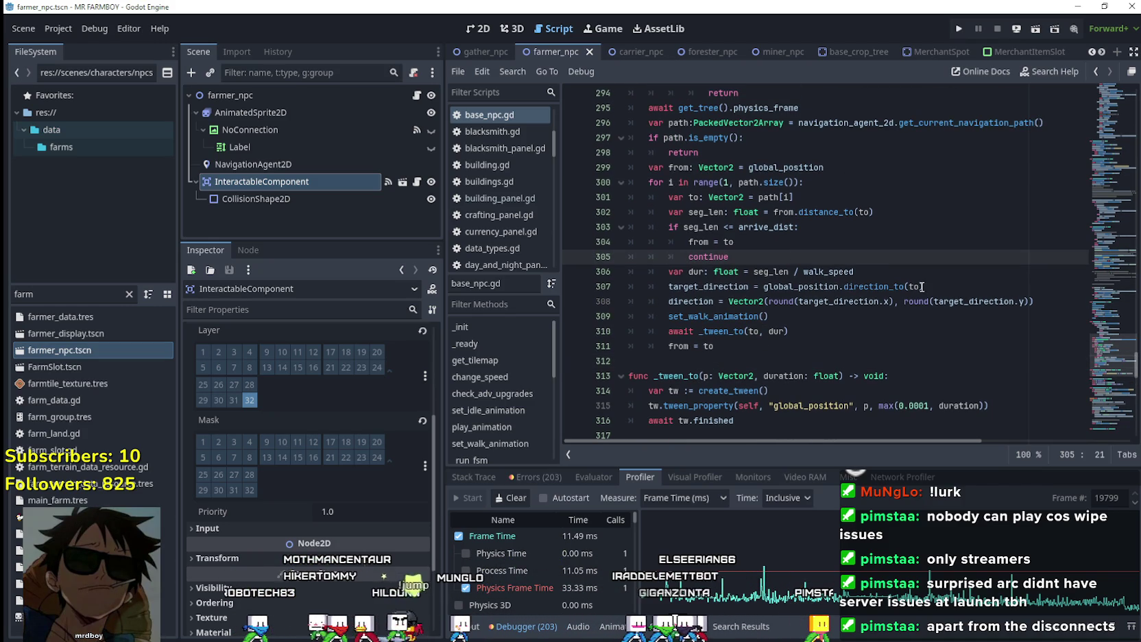
mouse_move(923, 287)
left_mouse_down()
mouse_move(605, 282)
mouse_move(950, 282)
left_mouse_up()
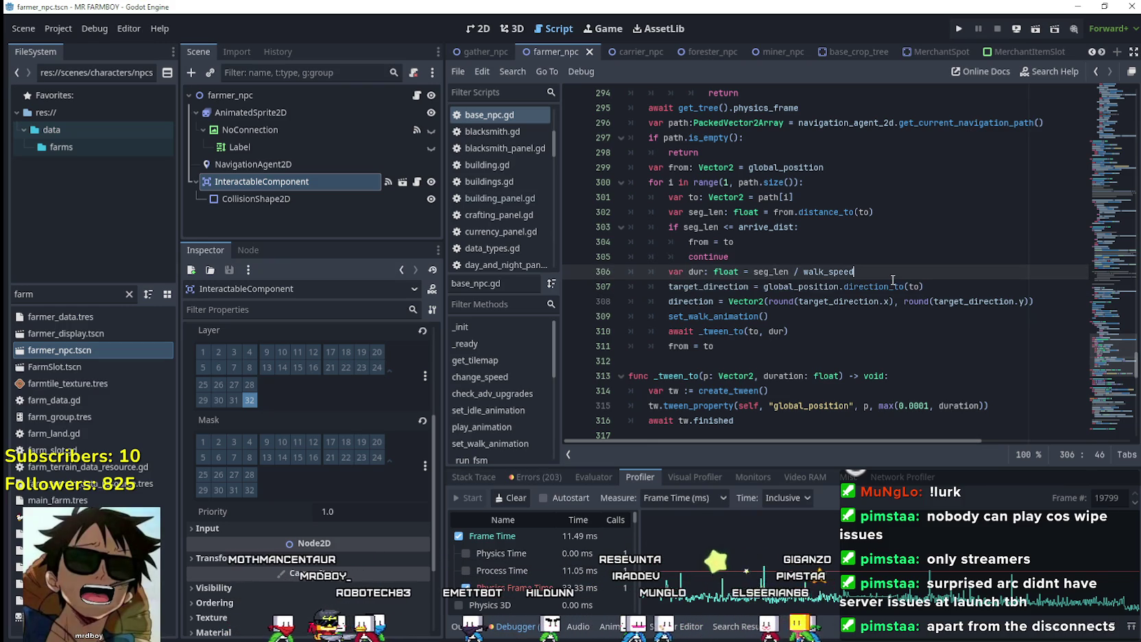
left_click(680, 286)
left_click_drag(670, 287, 925, 286)
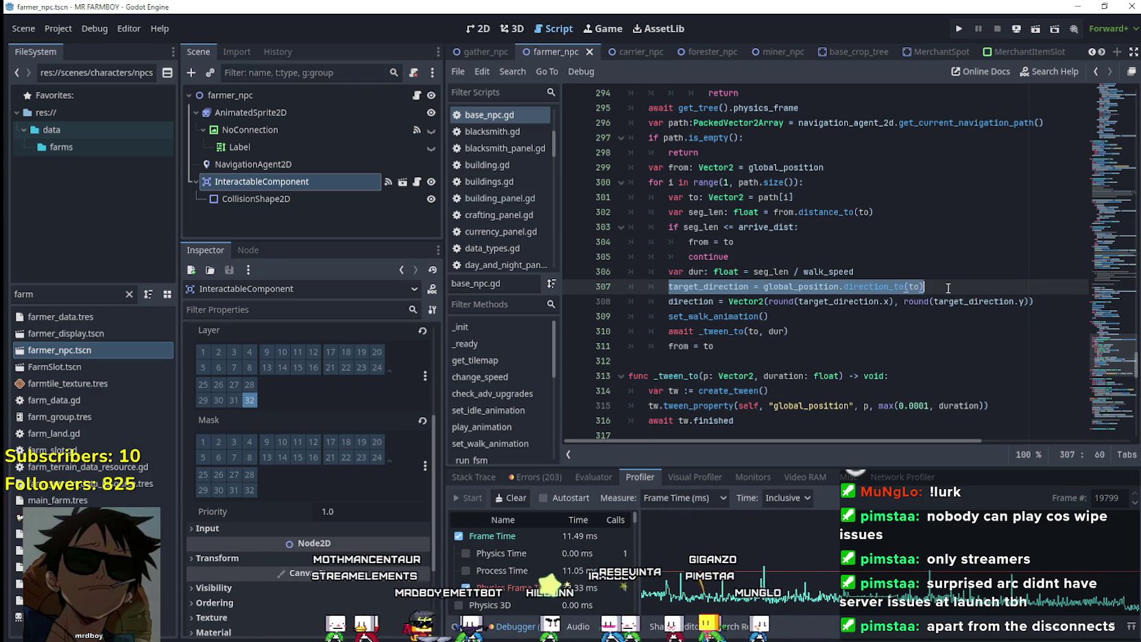
left_click(773, 254)
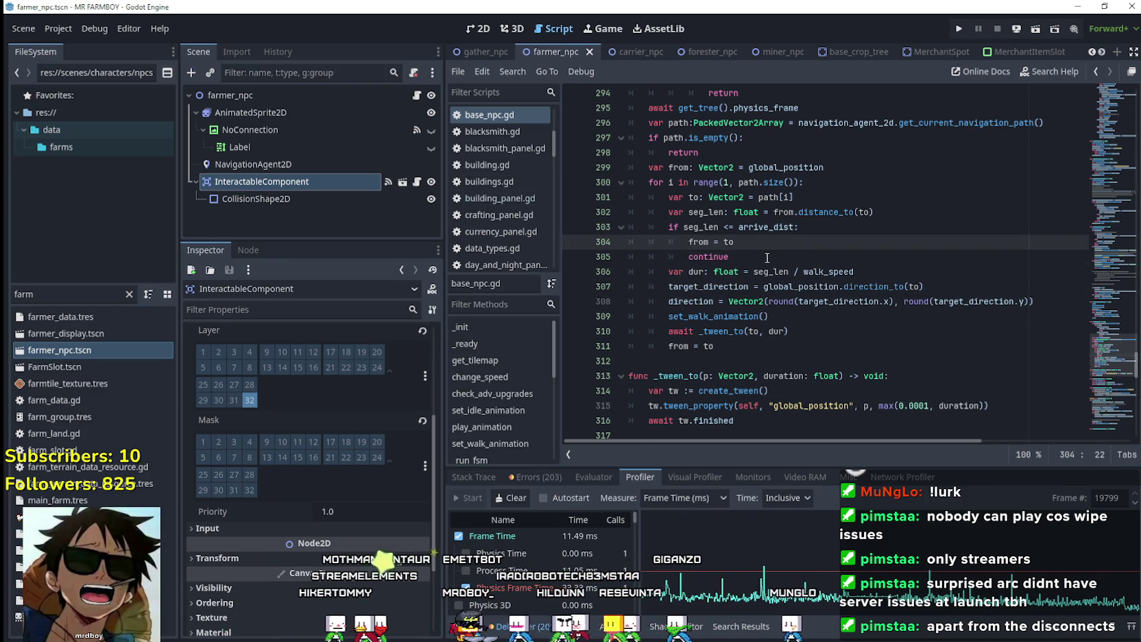
left_click(864, 286)
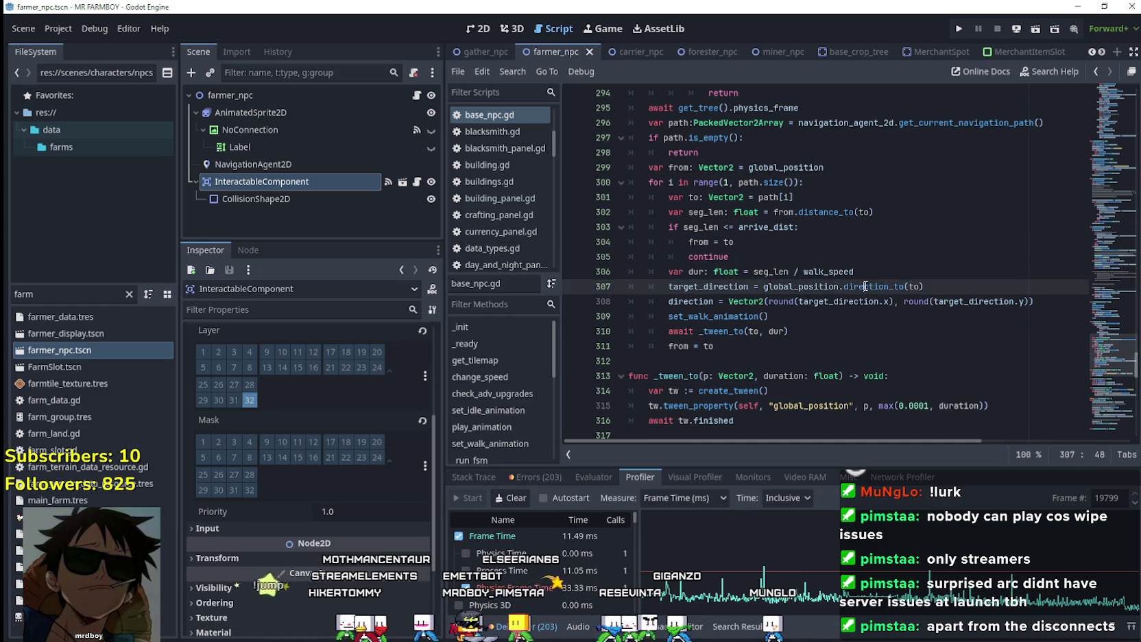
scroll(806, 268, "up", 1)
left_click(806, 270)
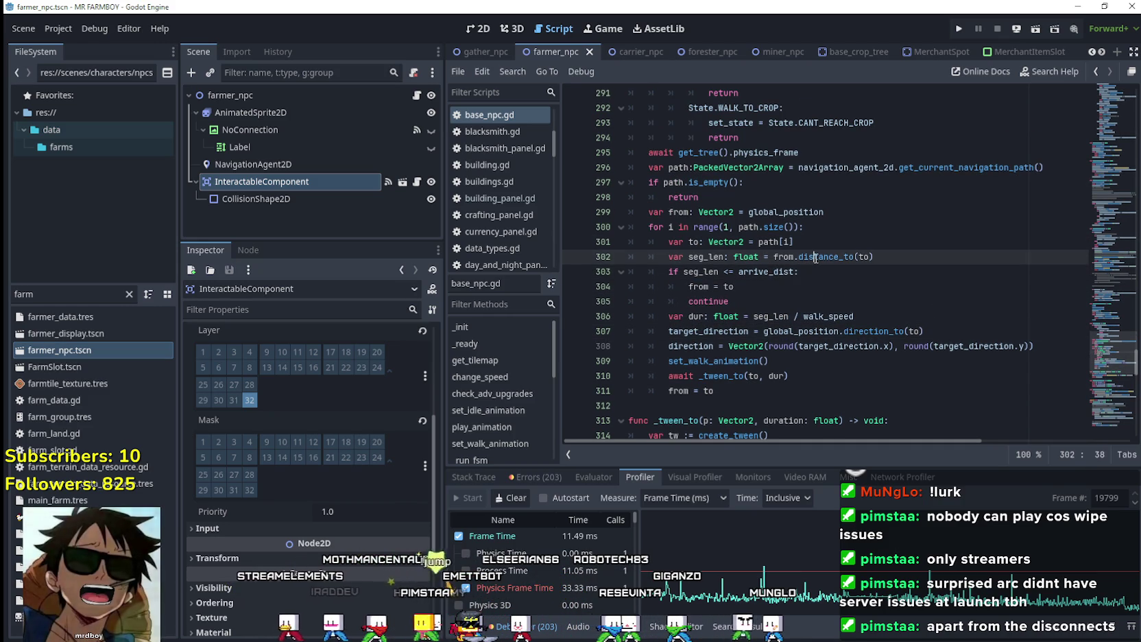
double_click(826, 256)
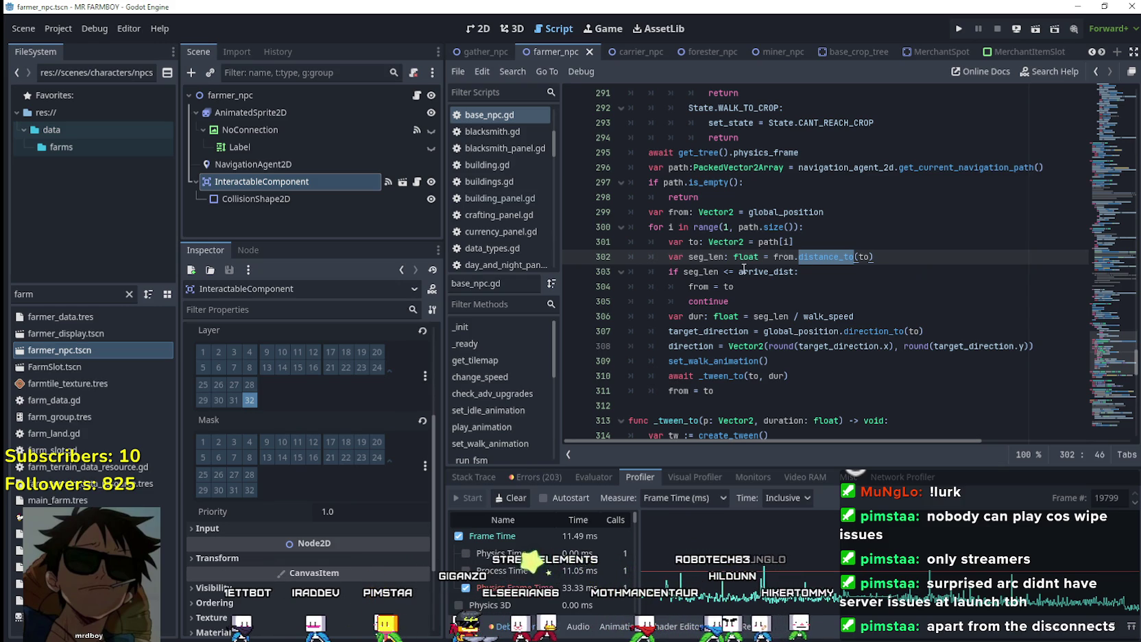
left_click(701, 272)
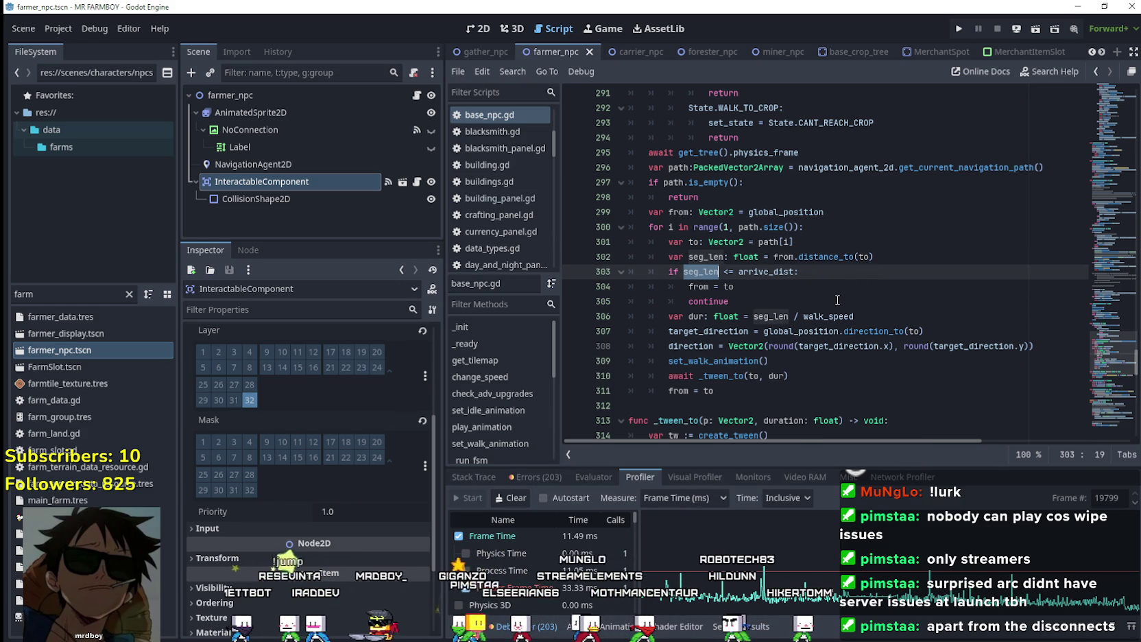
left_click_drag(668, 331, 982, 331)
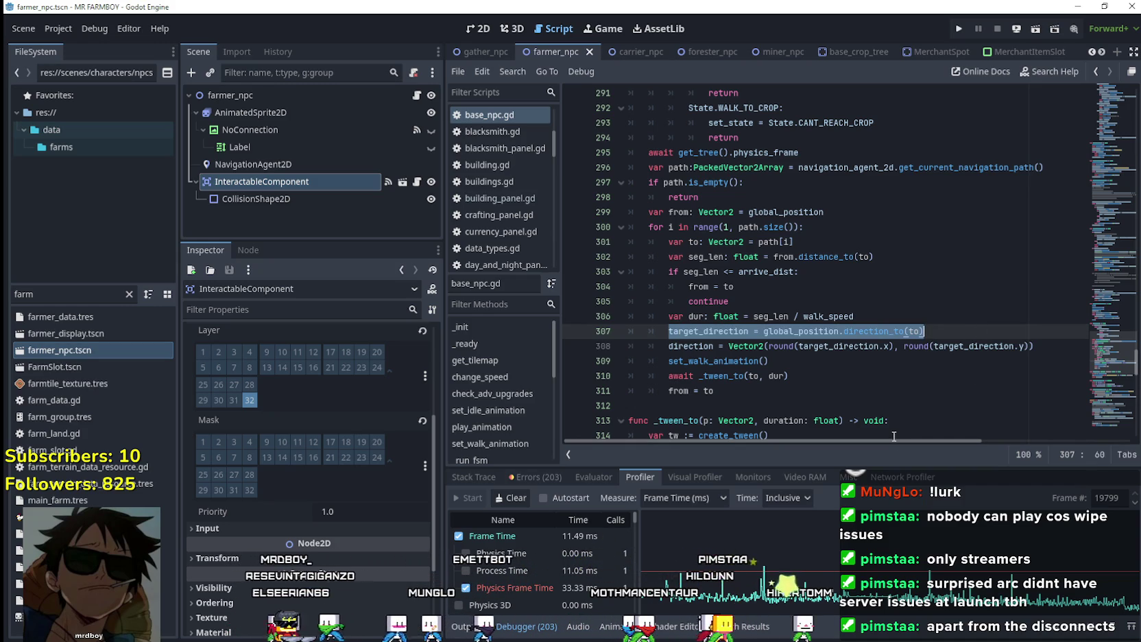
left_click(904, 346)
mouse_move(861, 331)
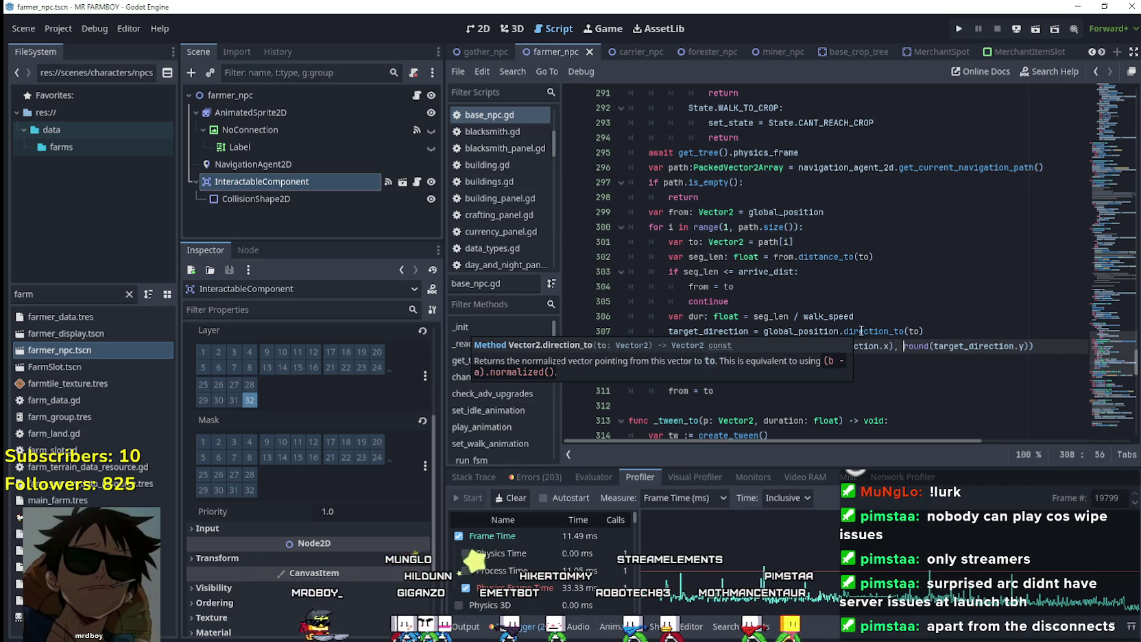
double_click(745, 331)
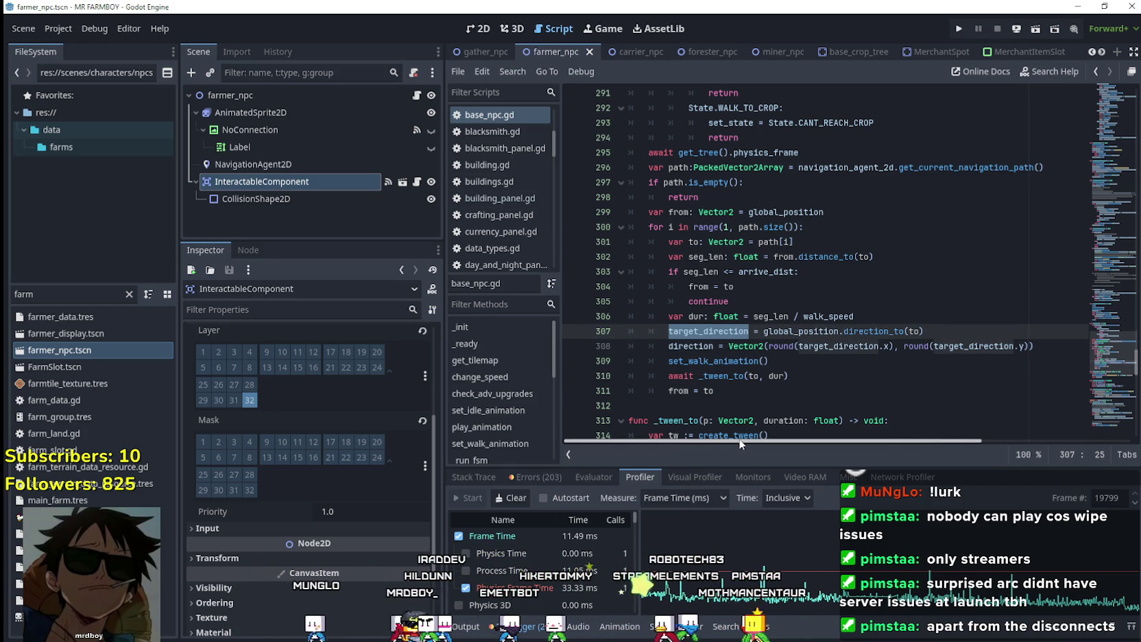
right_click(715, 331)
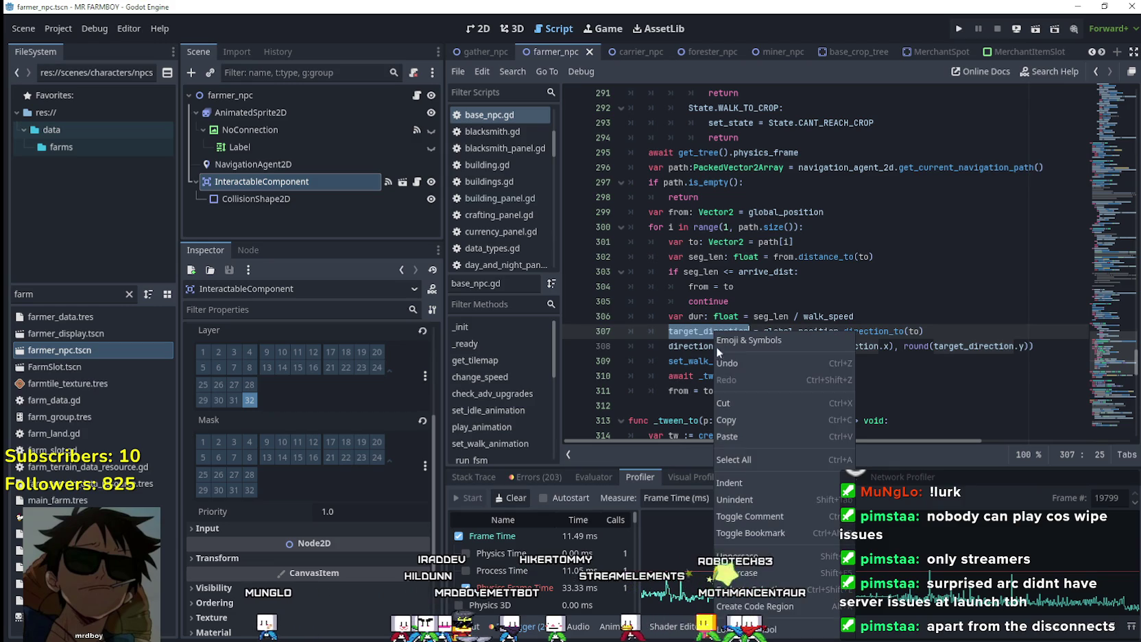
left_click(741, 417)
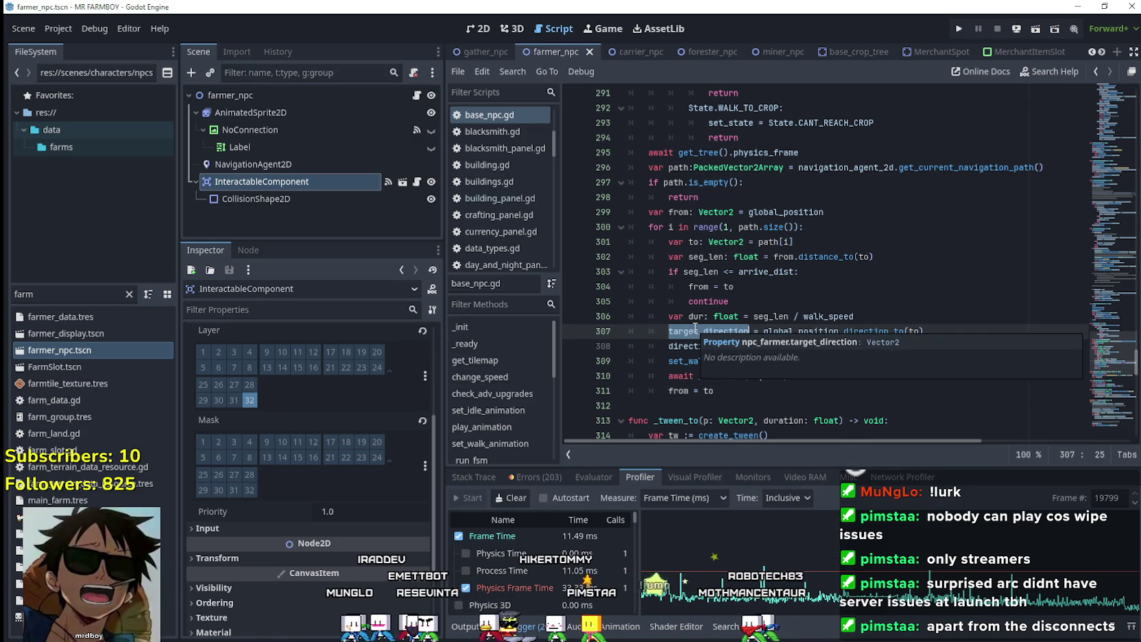
right_click(695, 328)
left_click(712, 421)
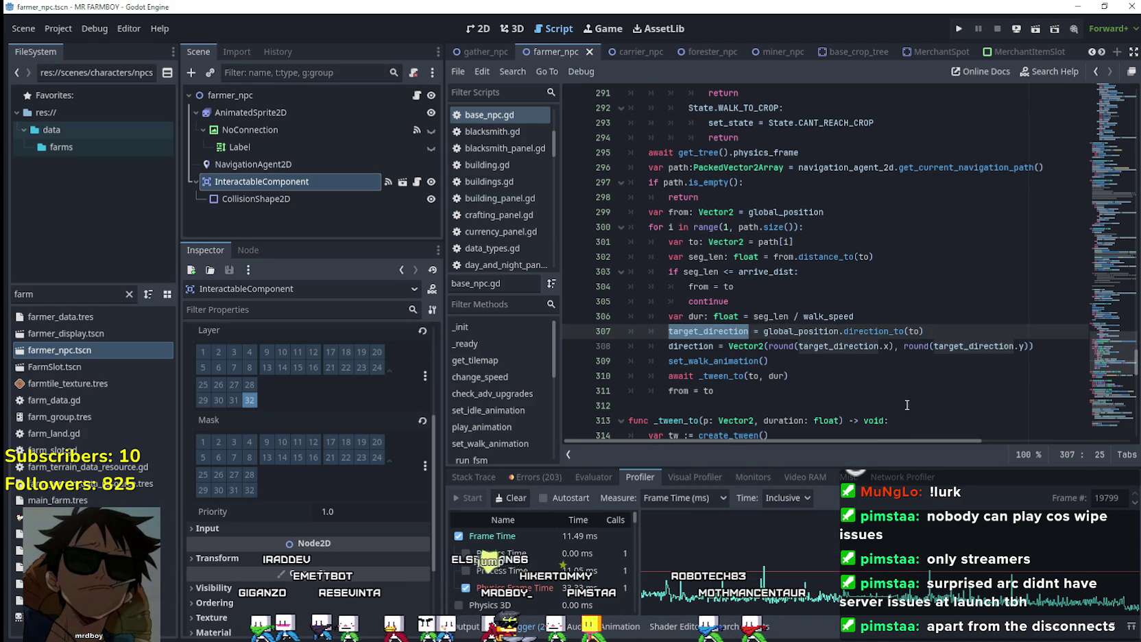
left_click(942, 336)
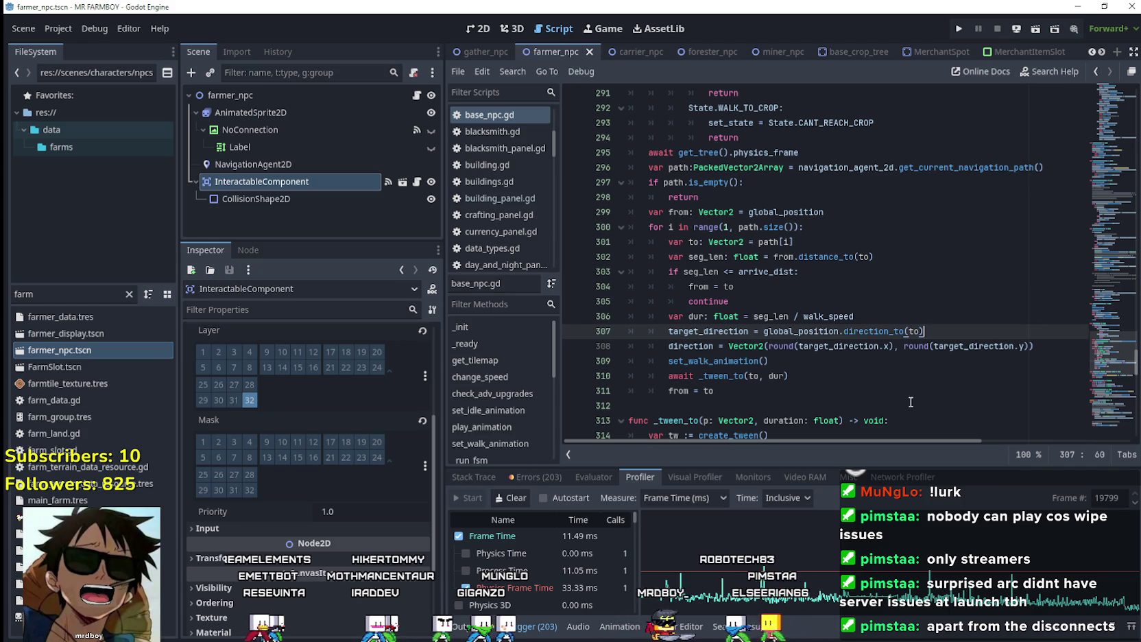
left_click(1036, 346)
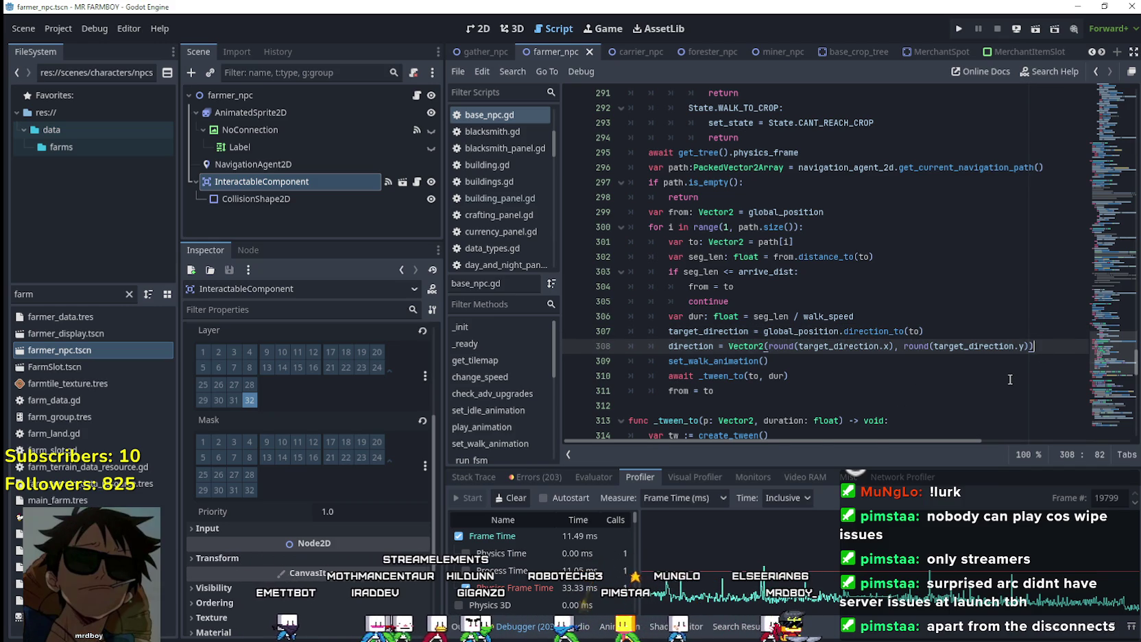
Insert a new line after line 308 and autocomplete a change_speed() call
key("Return")
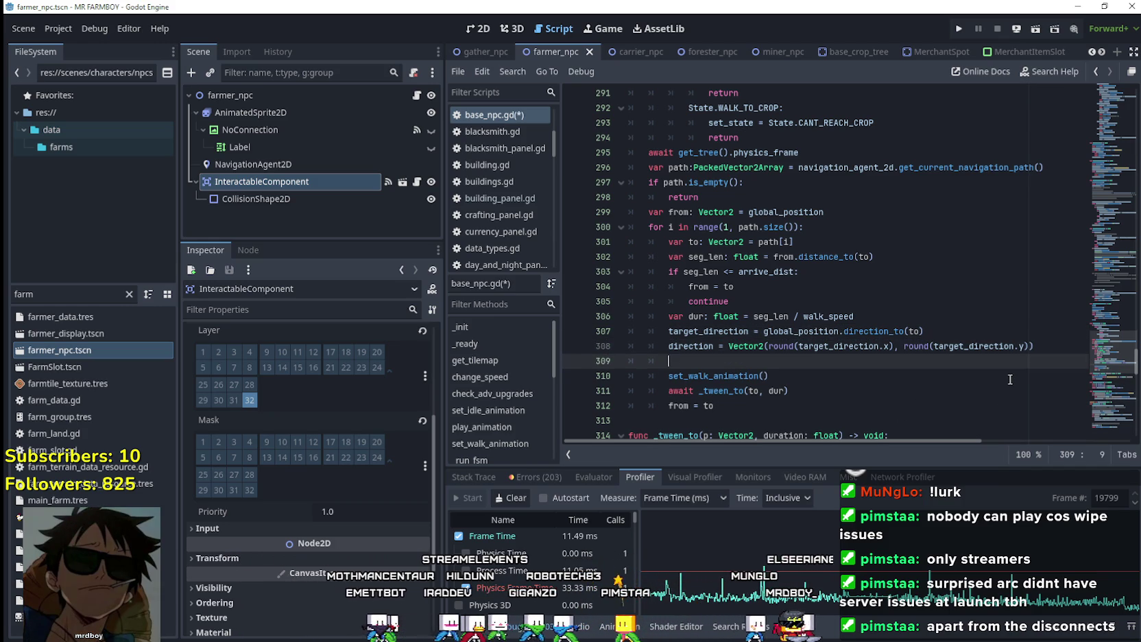
type("change")
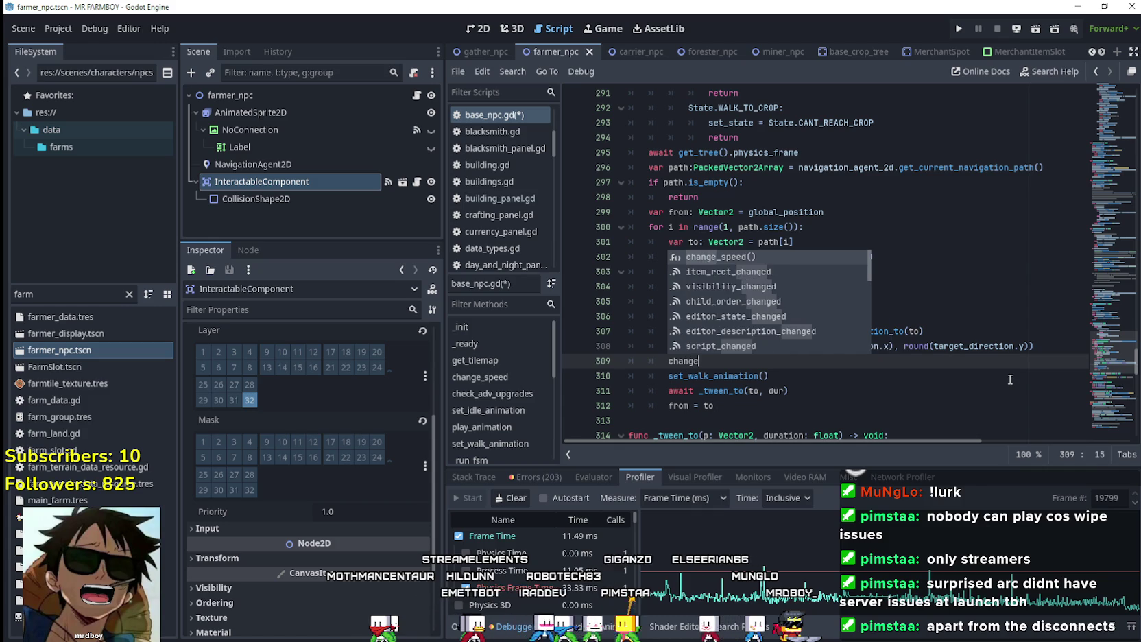
key("Return")
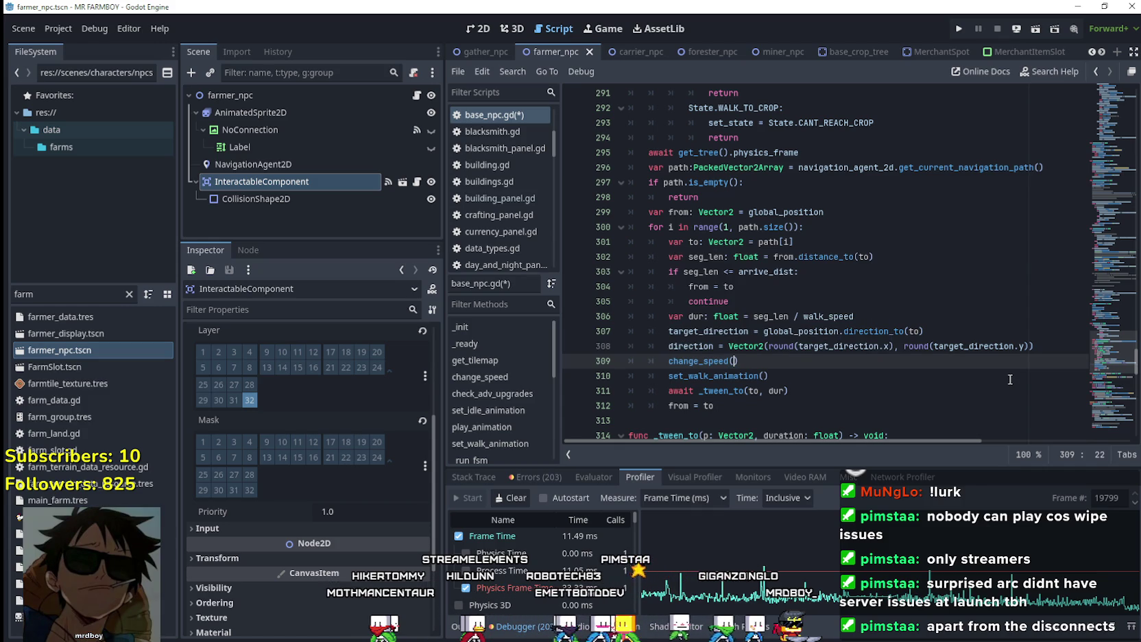
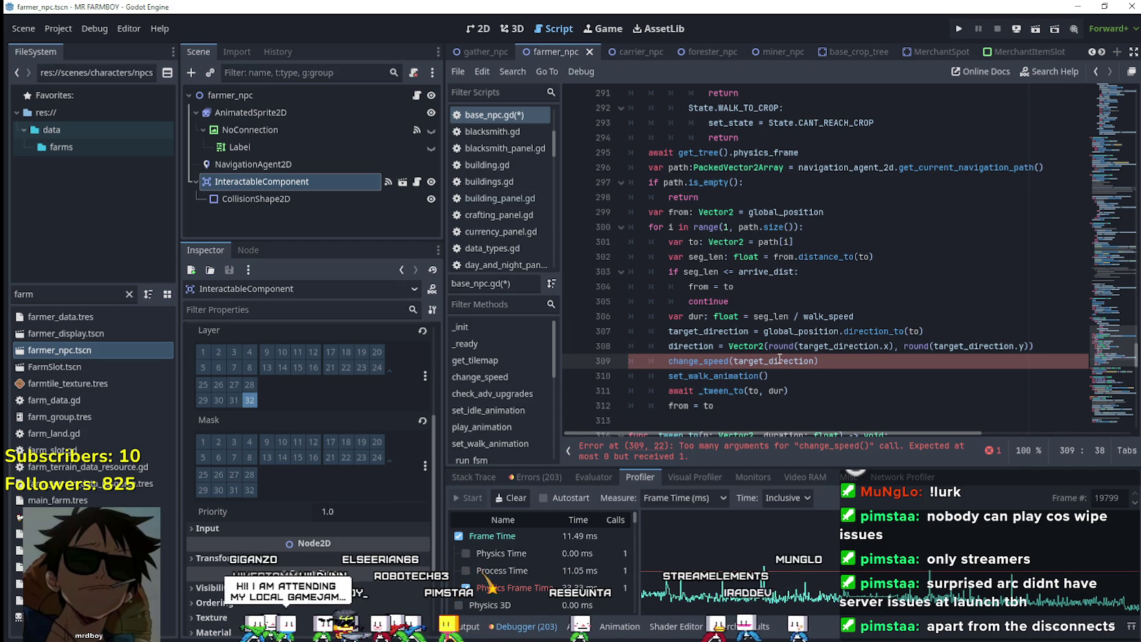
Open a new line in _ready below the commented-out connect lines
mouse_move(780, 358)
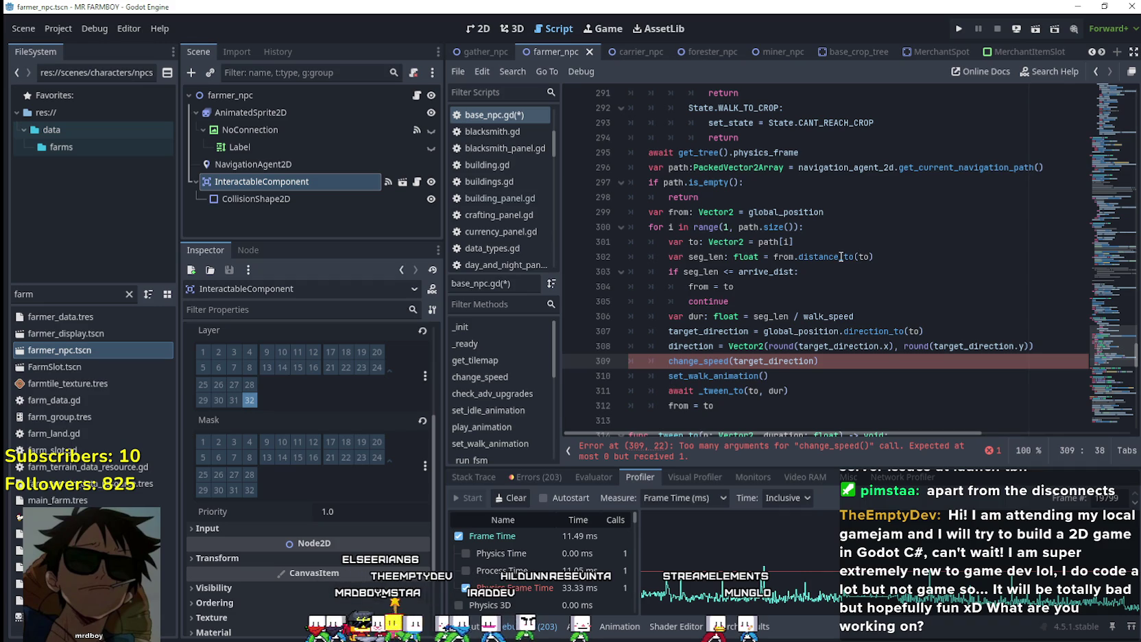
mouse_move(841, 256)
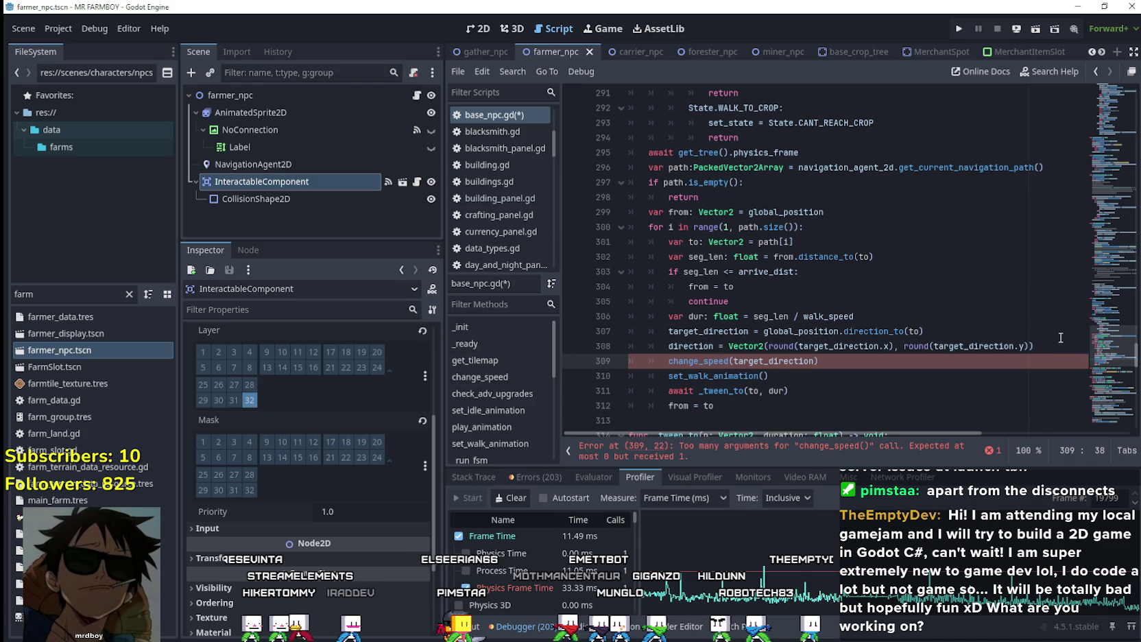
key("Up")
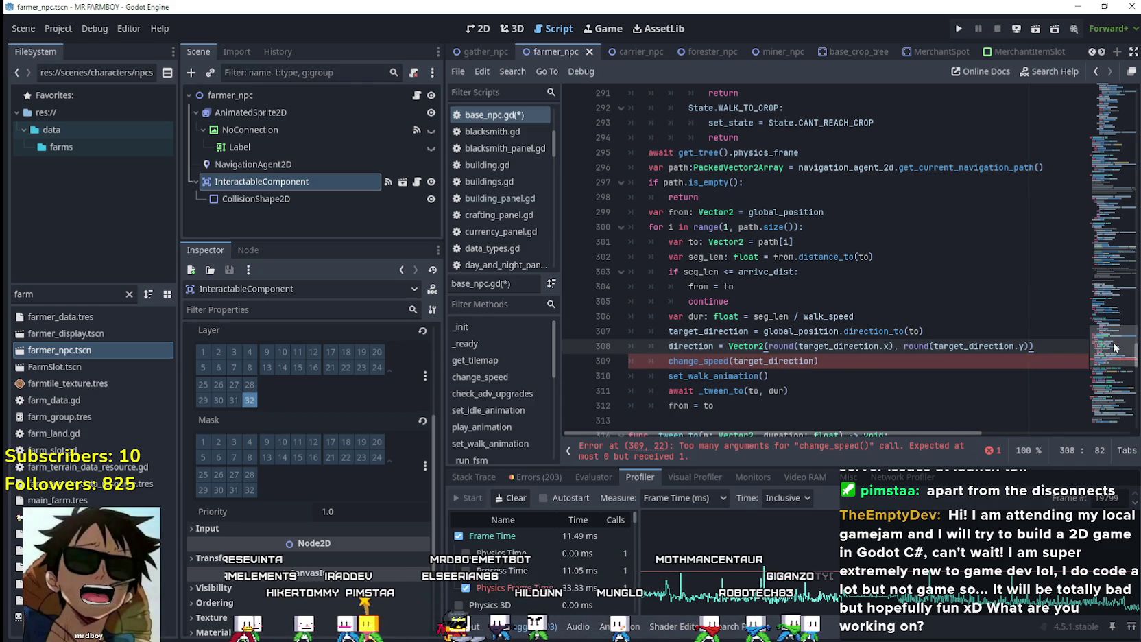
scroll(1114, 348, "up", 20)
left_click(1018, 382)
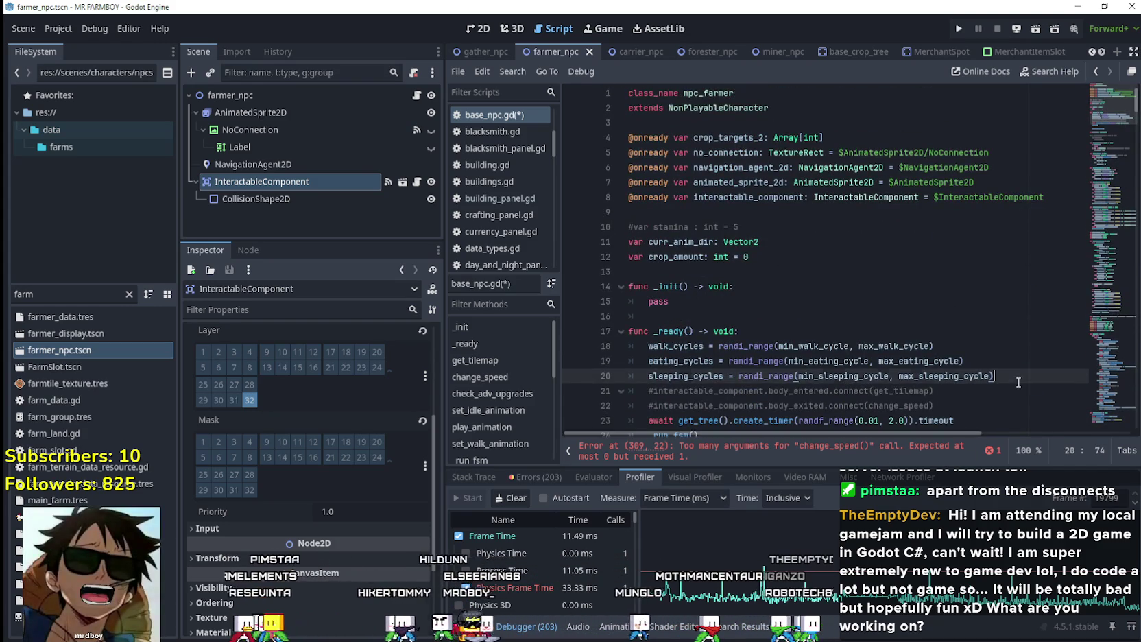
scroll(994, 370, "down", 1)
left_click(970, 364)
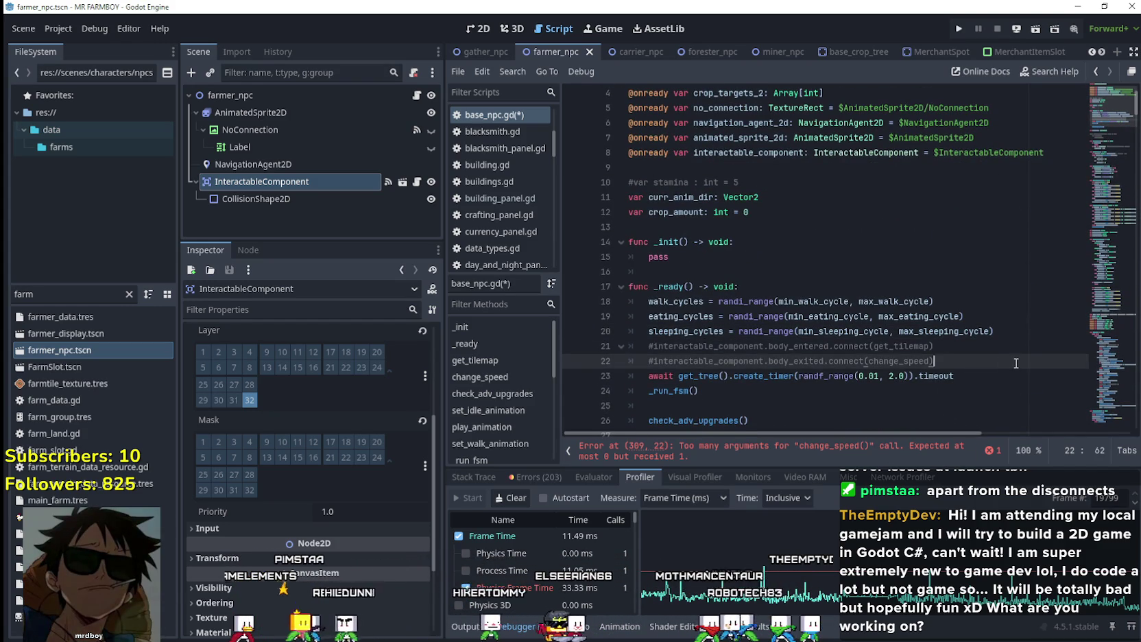
key("Return")
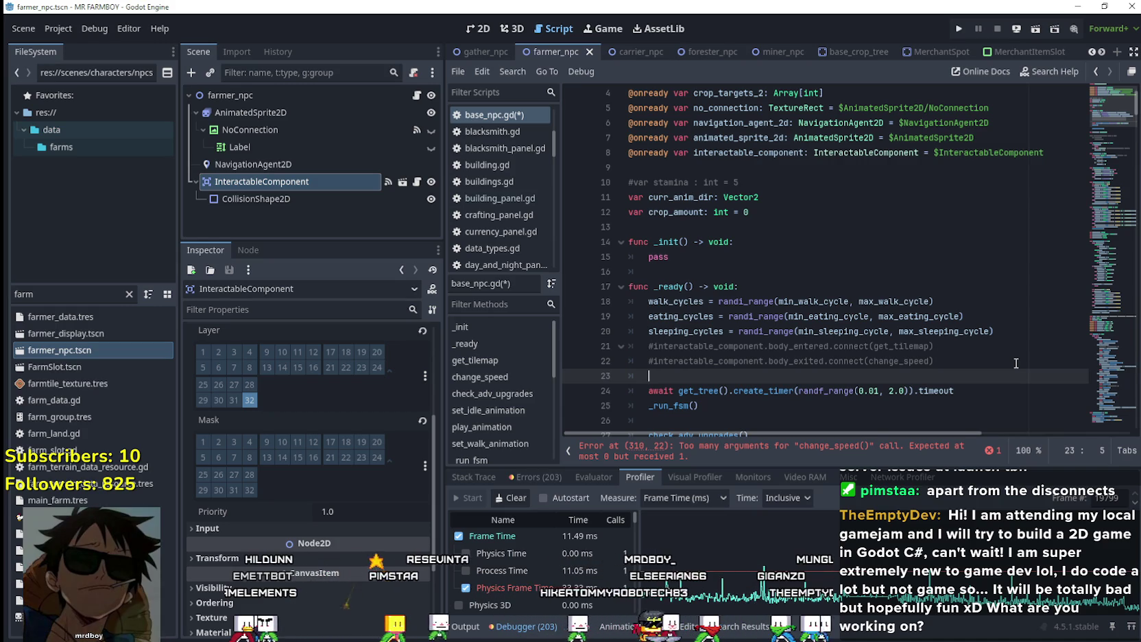
Write SignalManager.check_tile.connect(change_speed) using autocomplete
type("sSugba")
key("BackSpace")
key("BackSpace")
key("BackSpace")
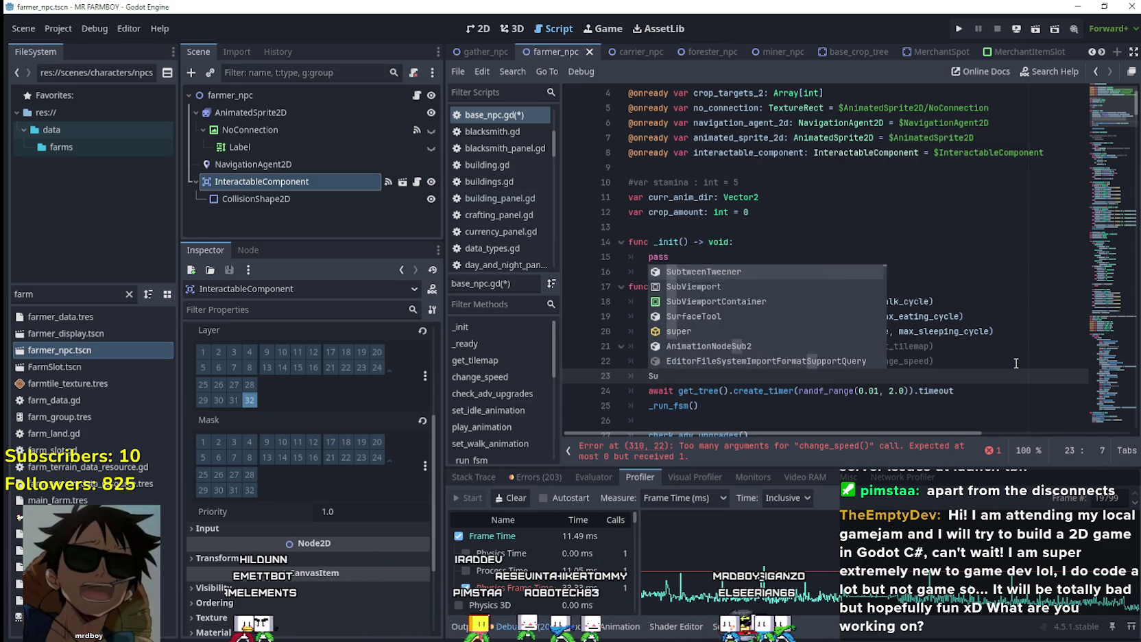
type("ignal")
key("Down")
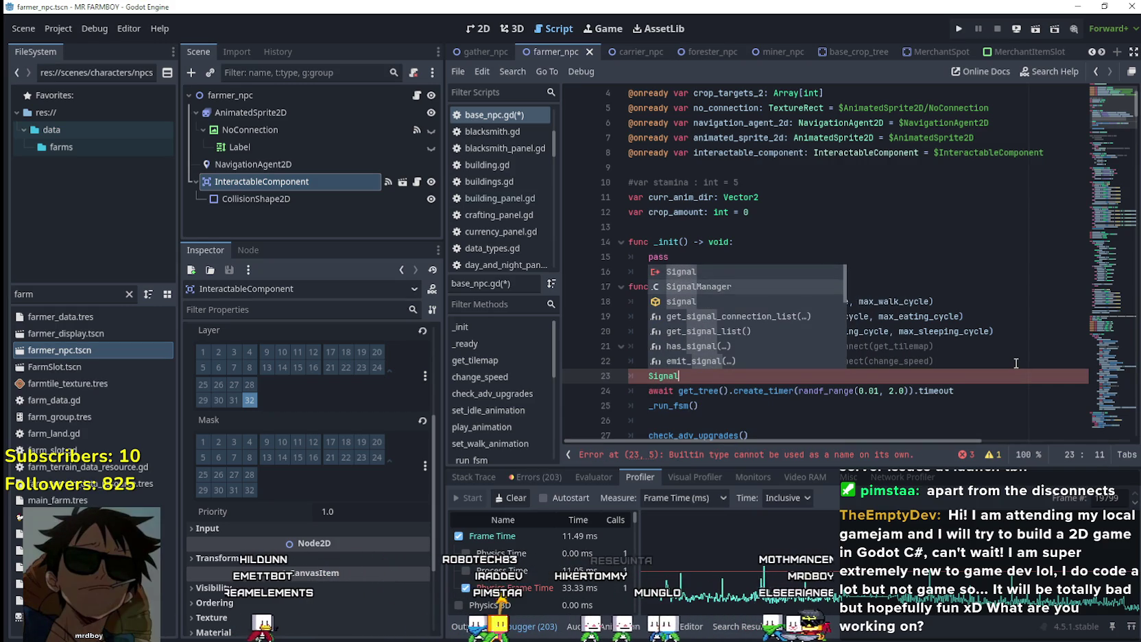
key("Return")
type("ch")
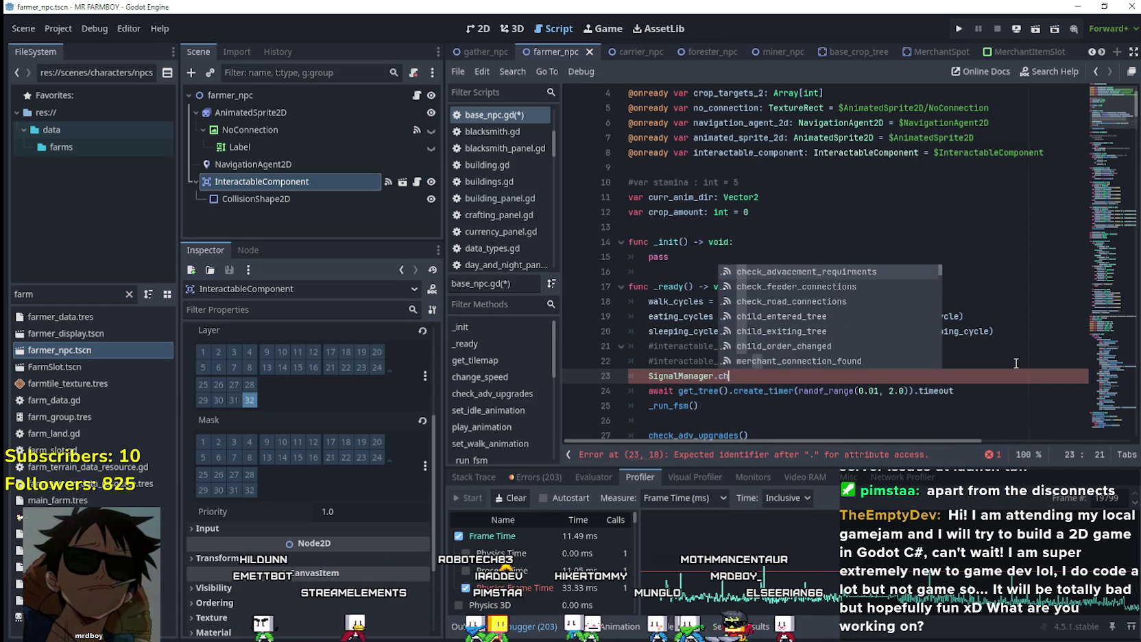
type("eck_")
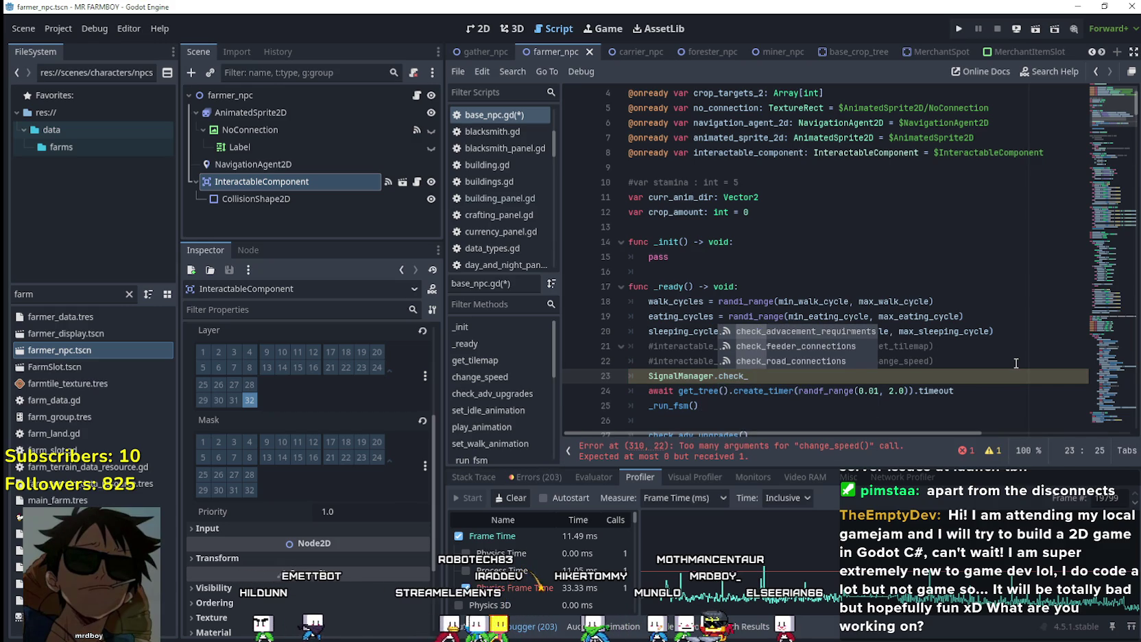
type("tile")
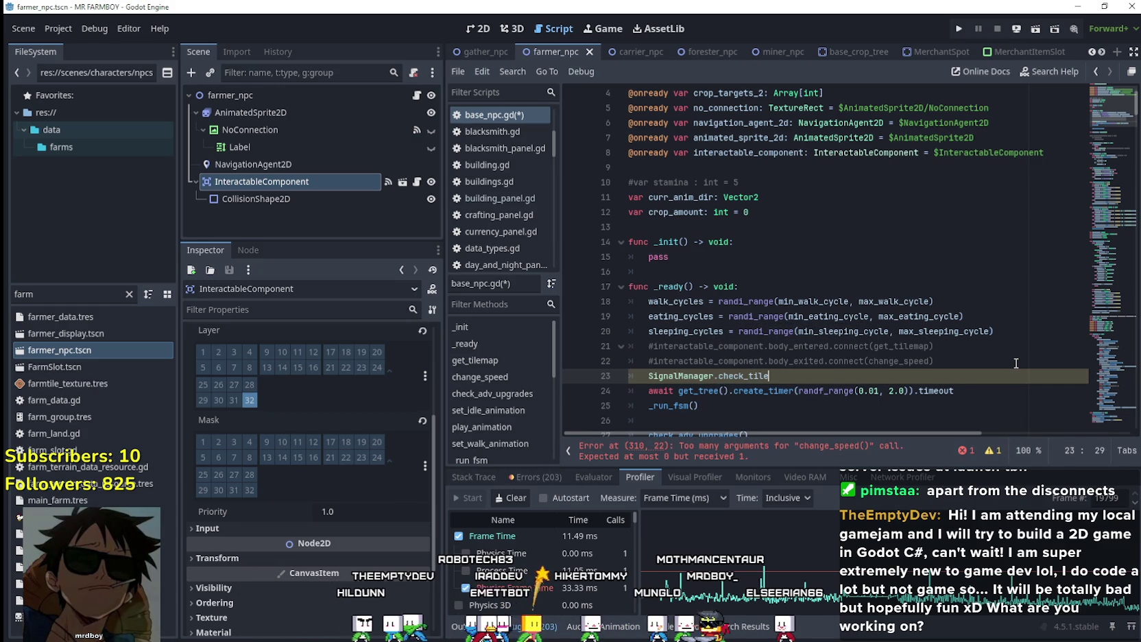
type(".co")
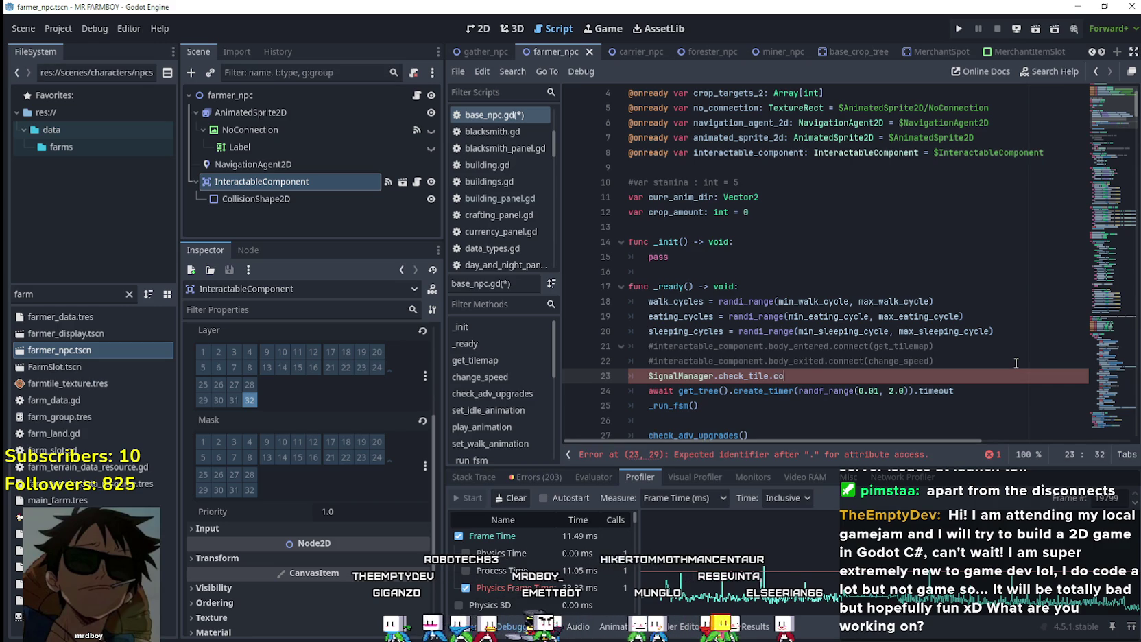
type("nnect(change")
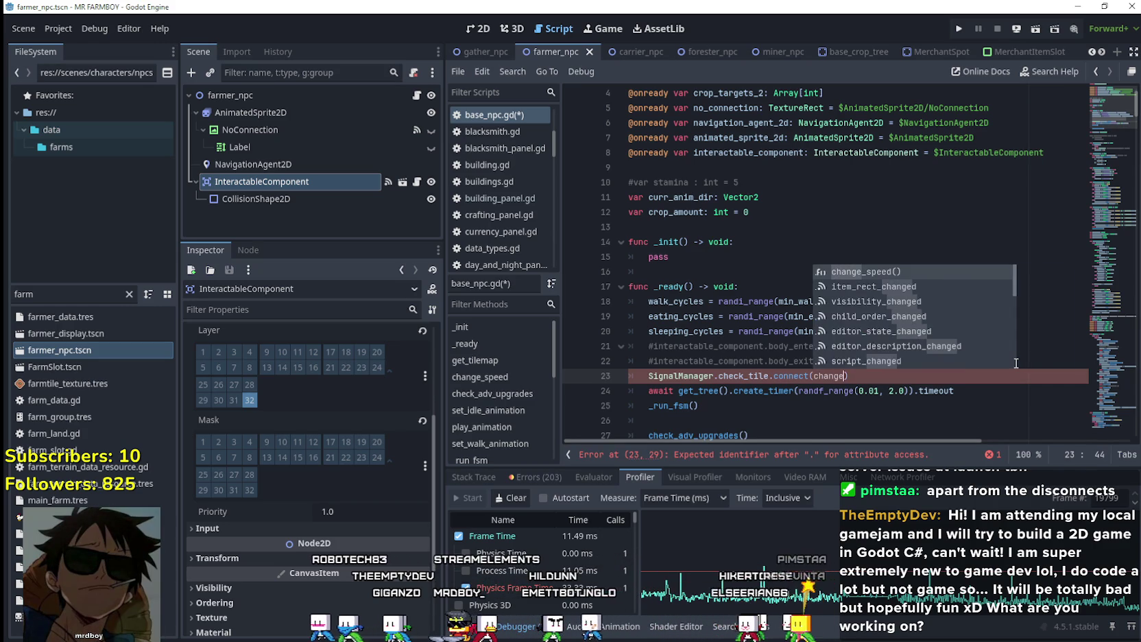
key("Return")
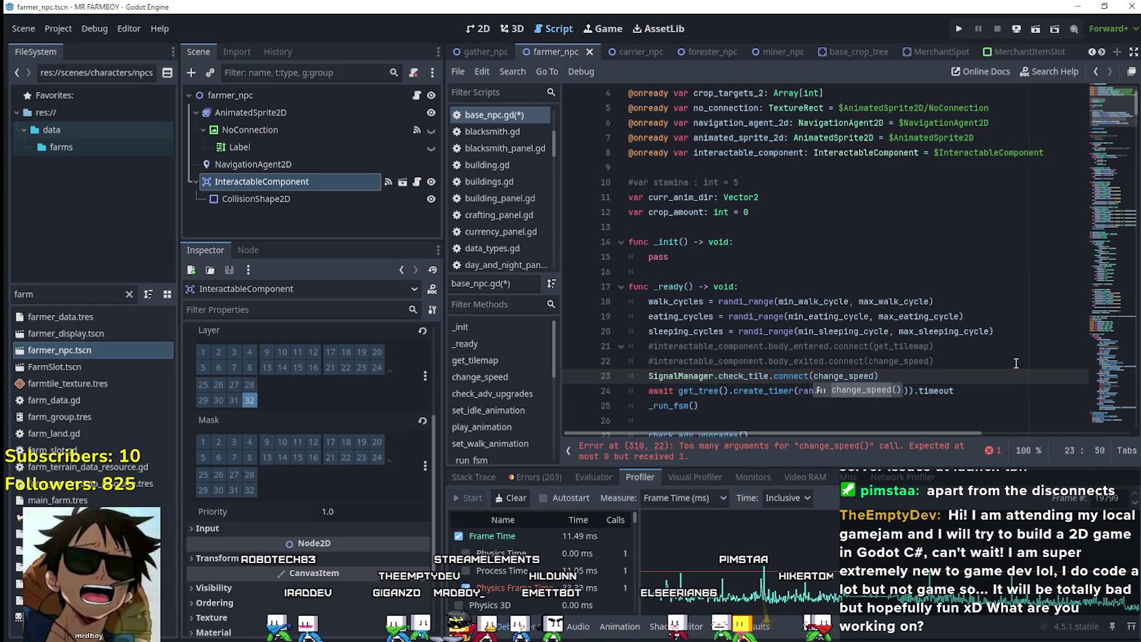
Check the new check_tile connection and scroll down toward func change_speed
left_click(768, 360)
scroll(749, 289, "down", 2)
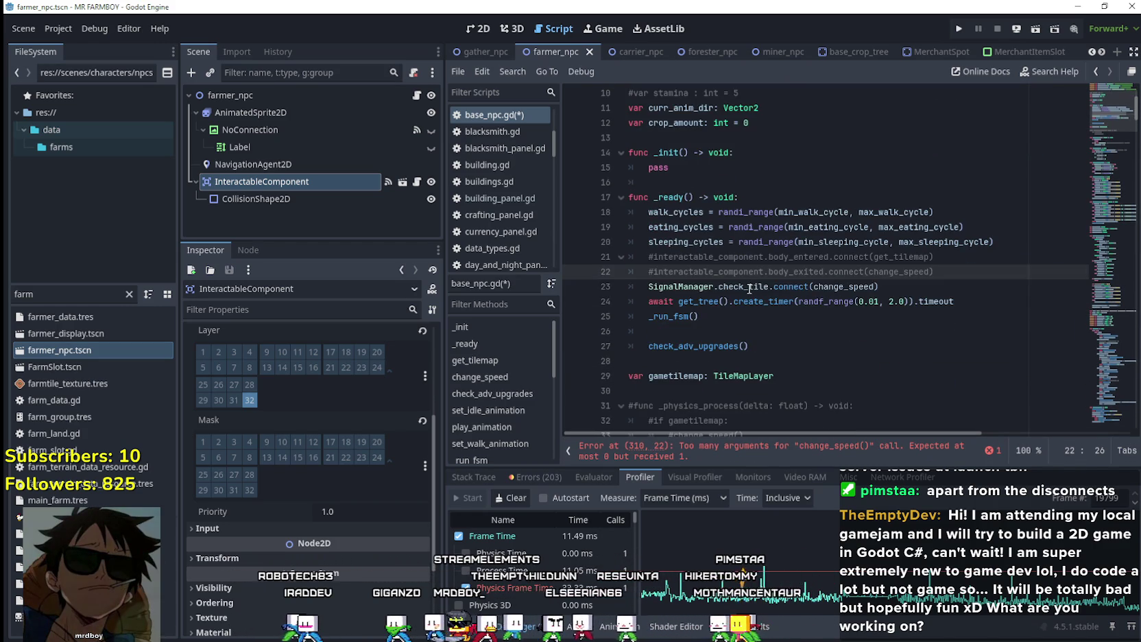
left_click_drag(769, 287, 649, 287)
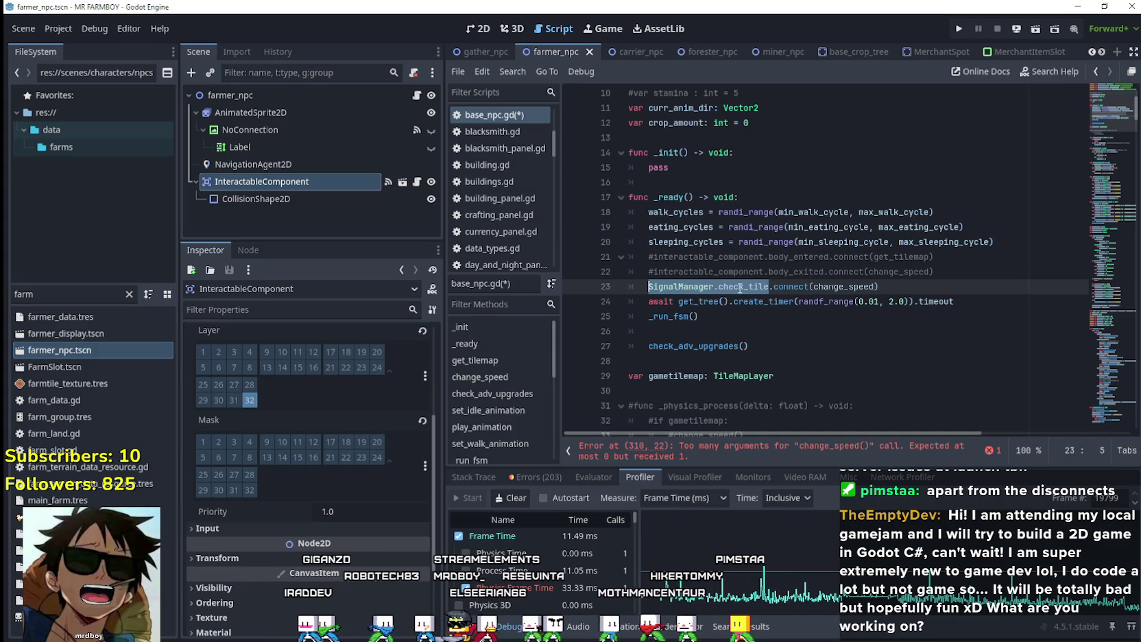
double_click(861, 286)
scroll(749, 281, "down", 6)
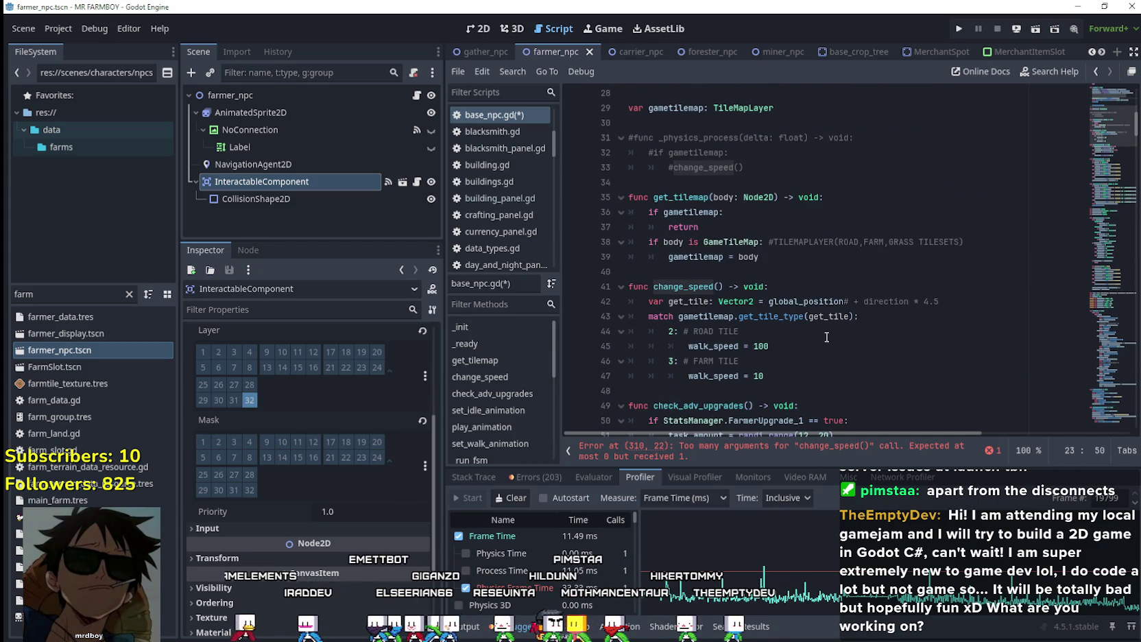
Give change_speed a tile: int parameter, match on tile, and delete the unused get_tile line
left_click(719, 287)
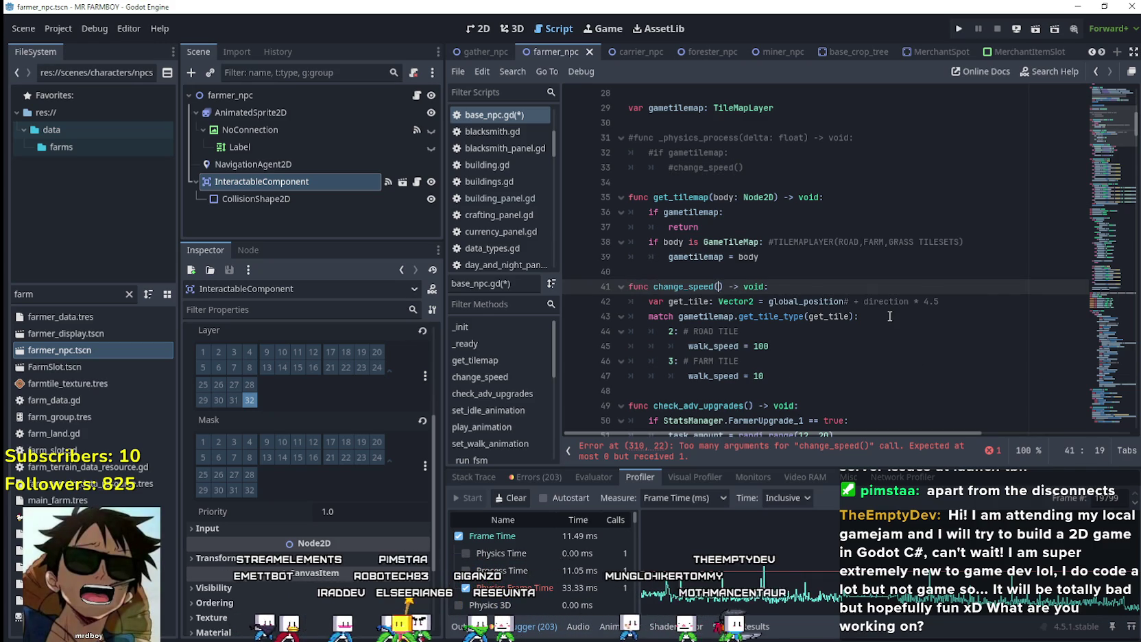
type("tile:")
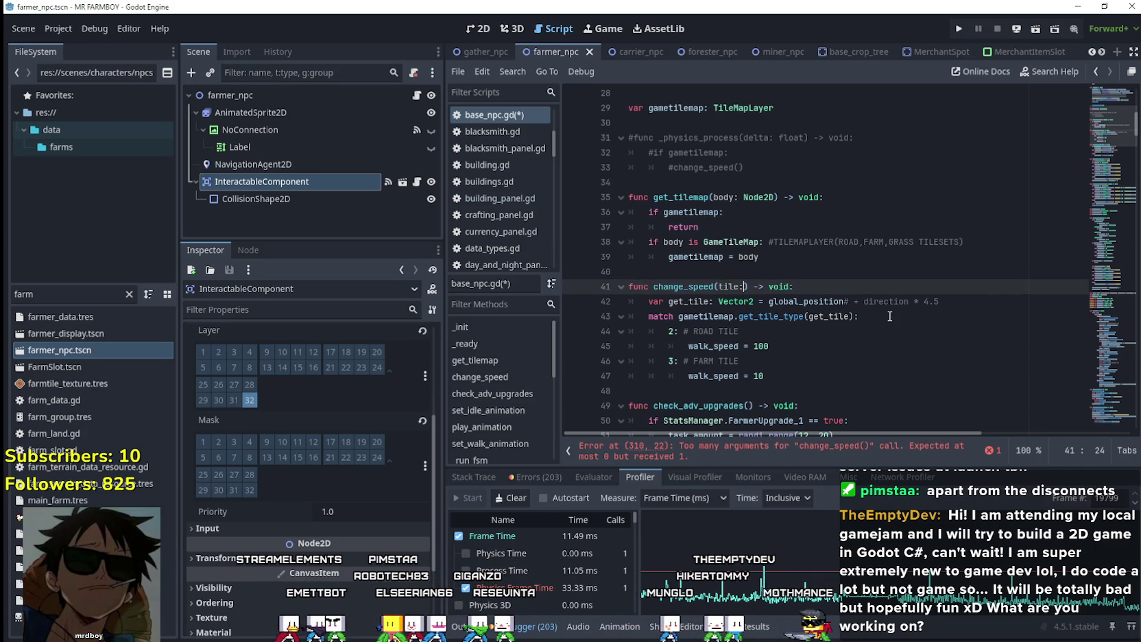
type(" int")
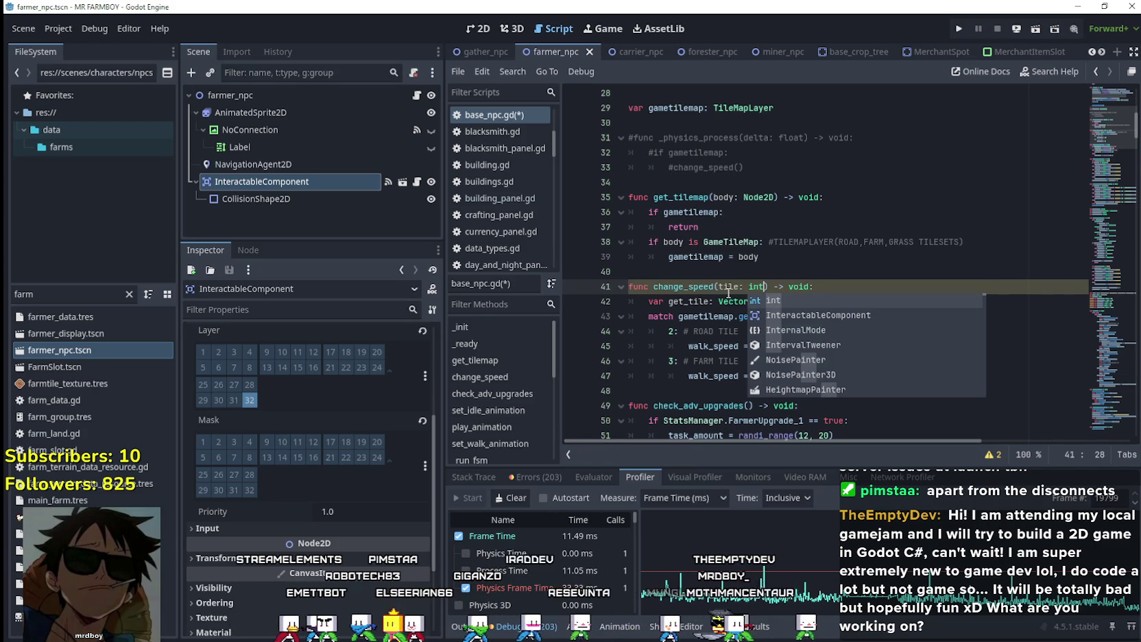
key("Escape")
left_click_drag(679, 316, 855, 316)
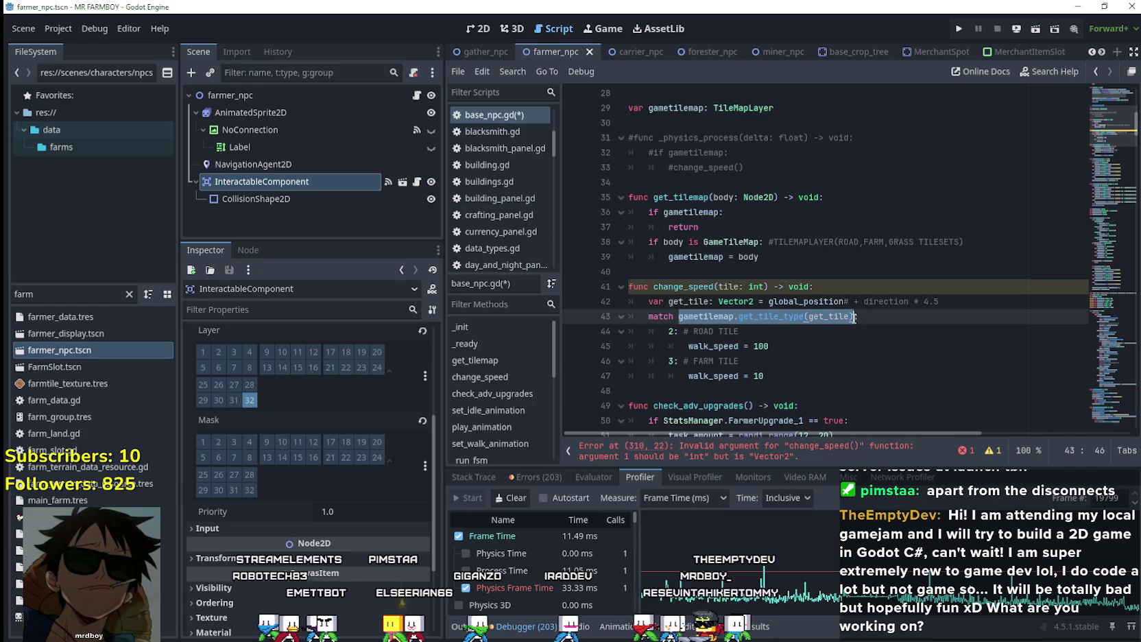
type("tile:")
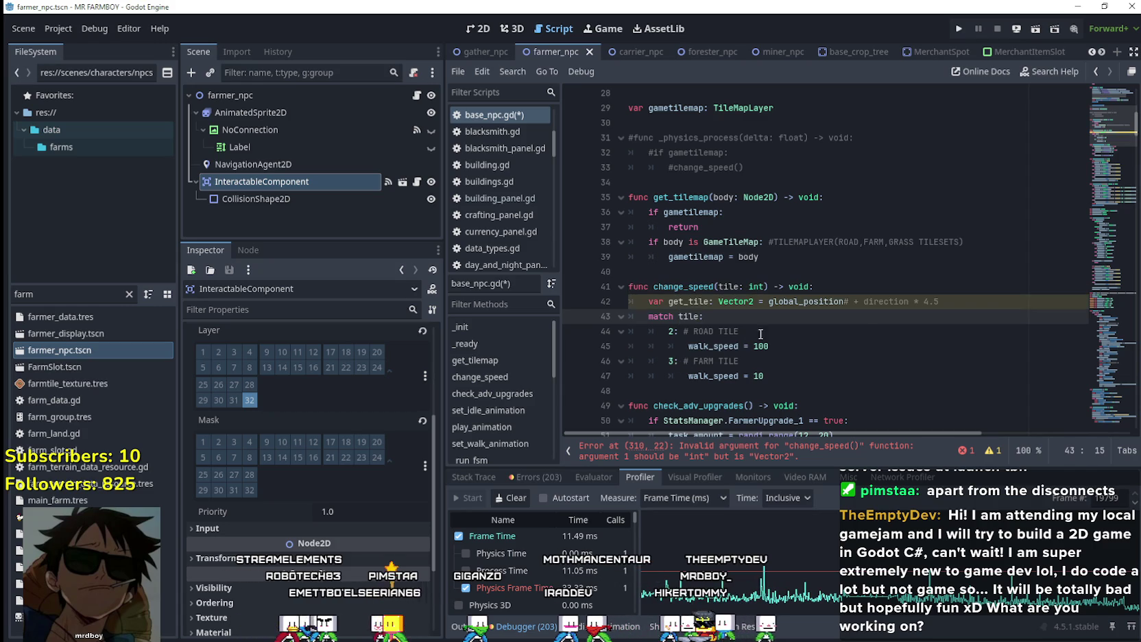
left_click(760, 334)
left_click_drag(772, 375, 603, 326)
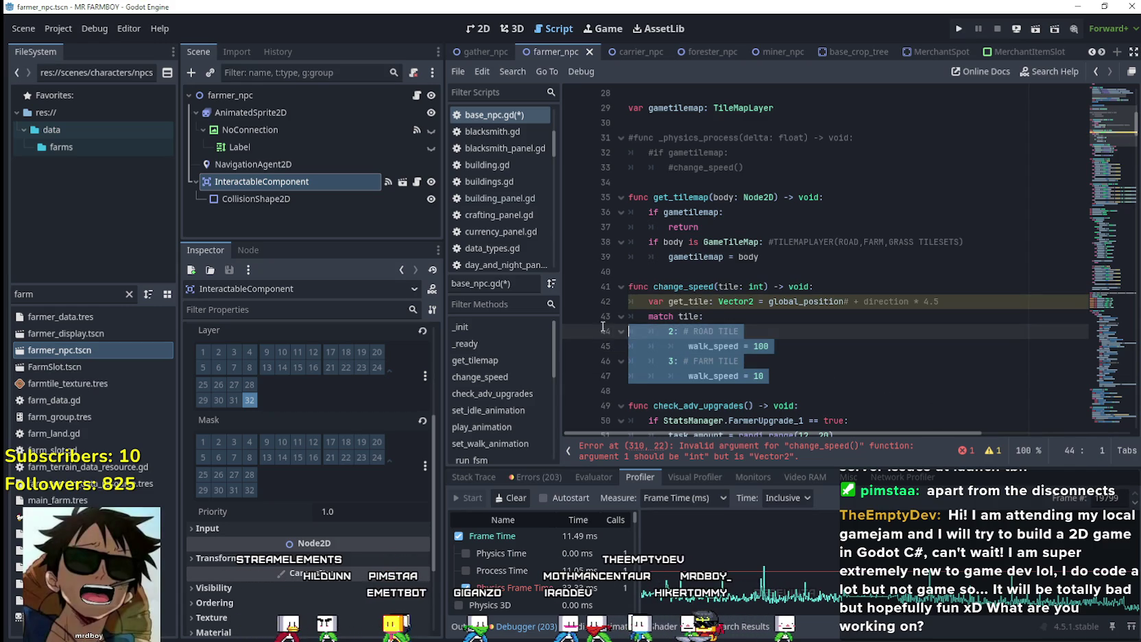
left_click_drag(1002, 306, 816, 286)
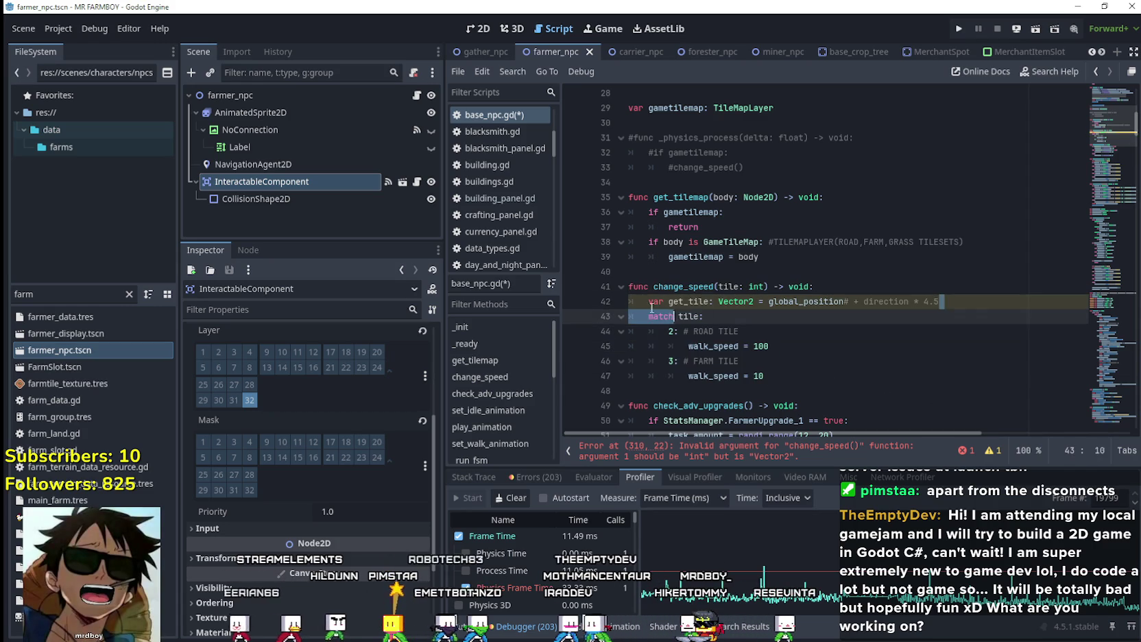
key("BackSpace")
Drag the minimap down from _ready to the walk loop near line 300
left_click(711, 373)
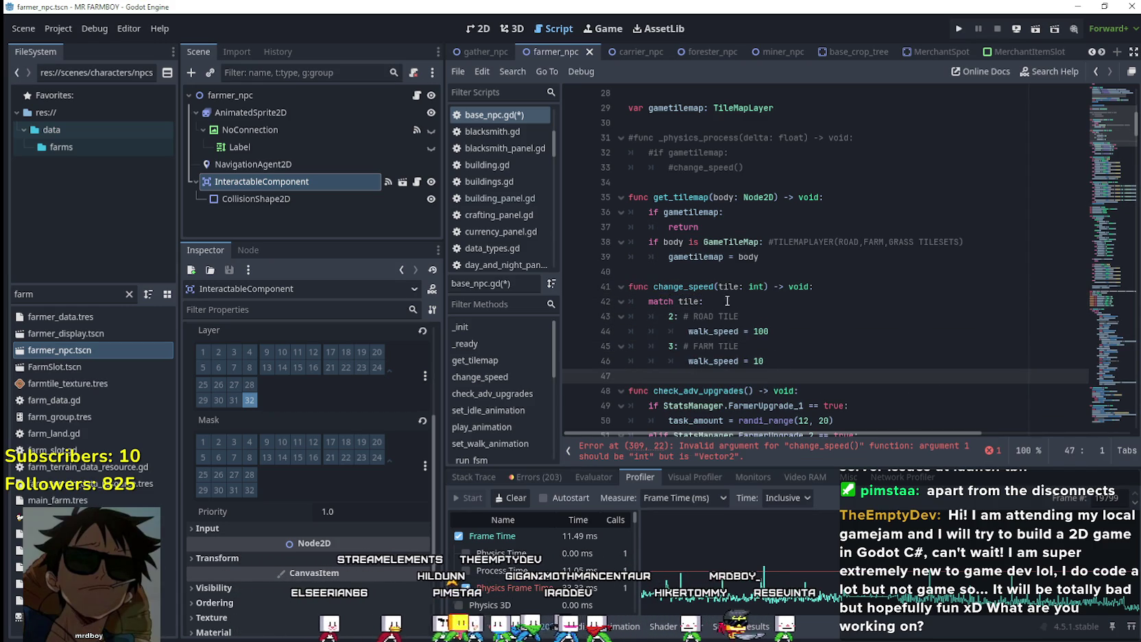
double_click(713, 288)
scroll(825, 293, "up", 5)
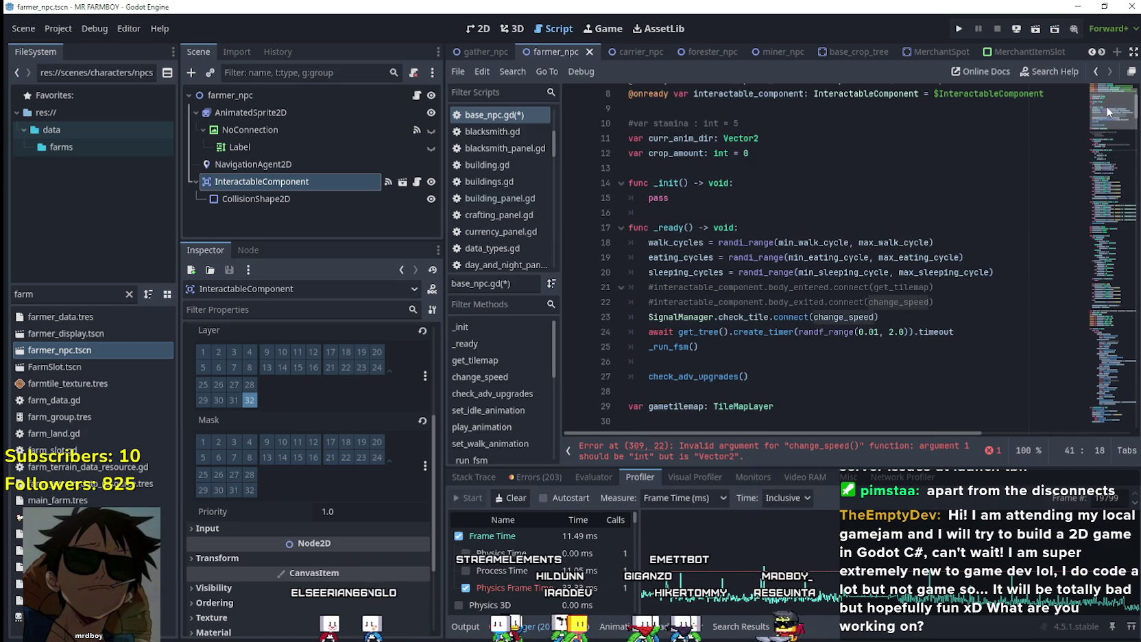
double_click(710, 316)
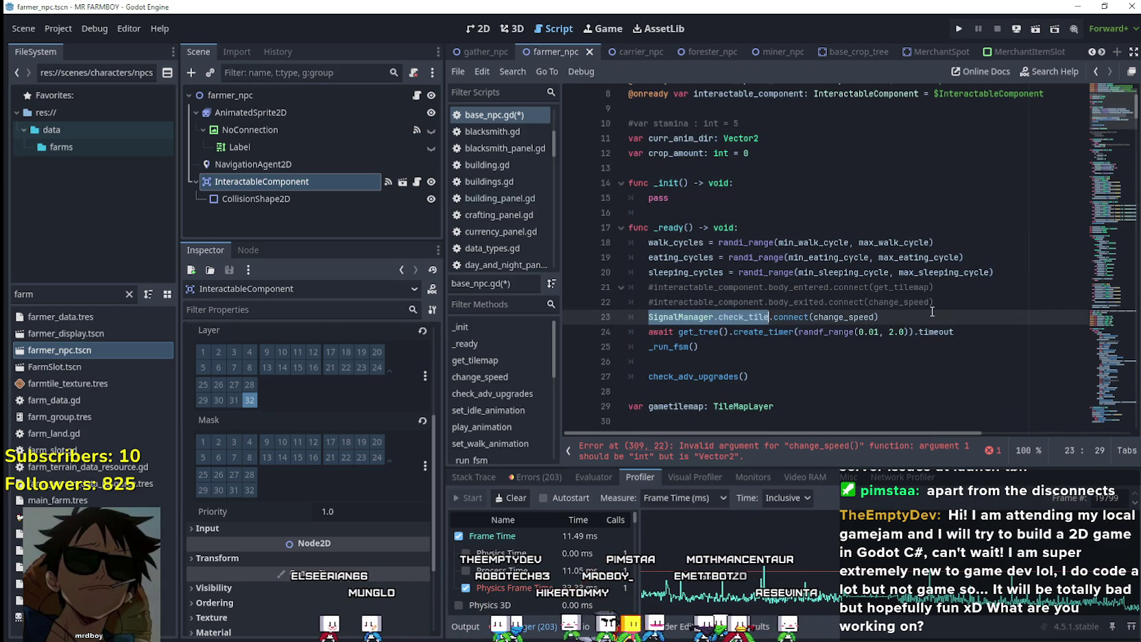
left_click_drag(769, 316, 649, 317)
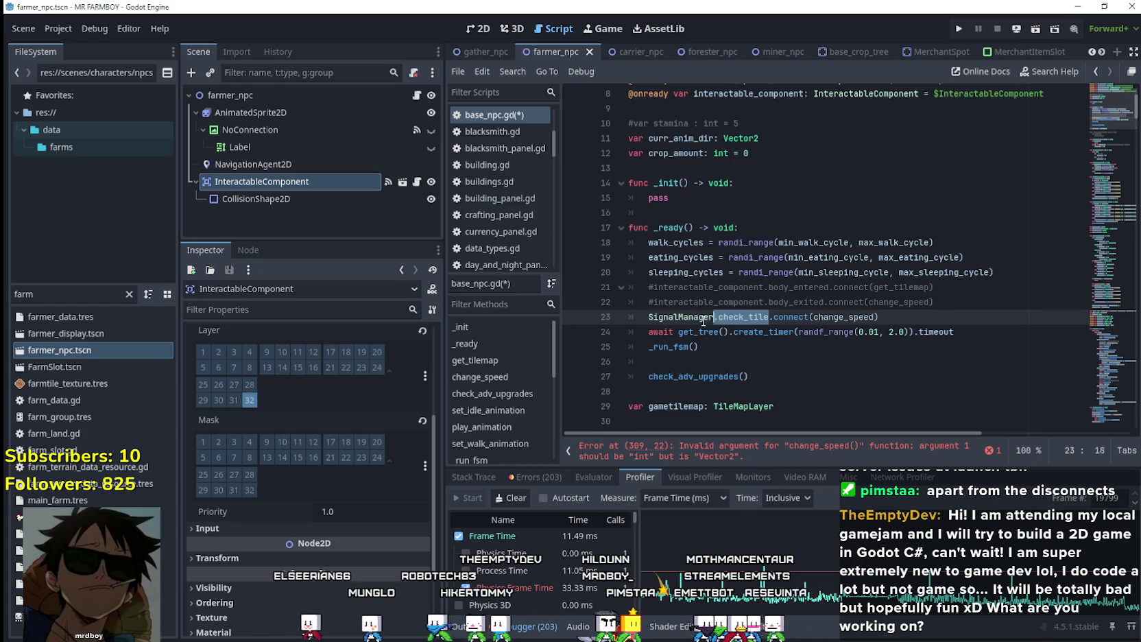
mouse_move(1098, 109)
left_mouse_down()
mouse_move(1099, 243)
mouse_move(1092, 274)
mouse_move(1090, 240)
mouse_move(1082, 265)
mouse_move(1094, 315)
mouse_move(1087, 367)
left_mouse_up()
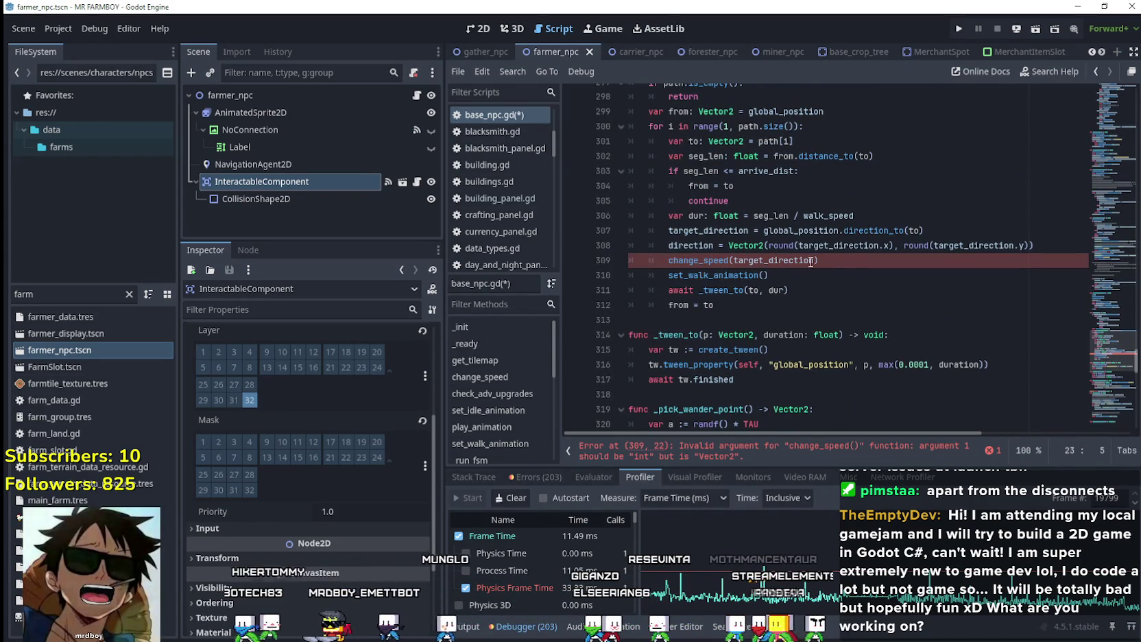
Add SignalManager.check_tile.emit(to) below set_walk_animation() in the walk loop
left_click(959, 263)
key("Return")
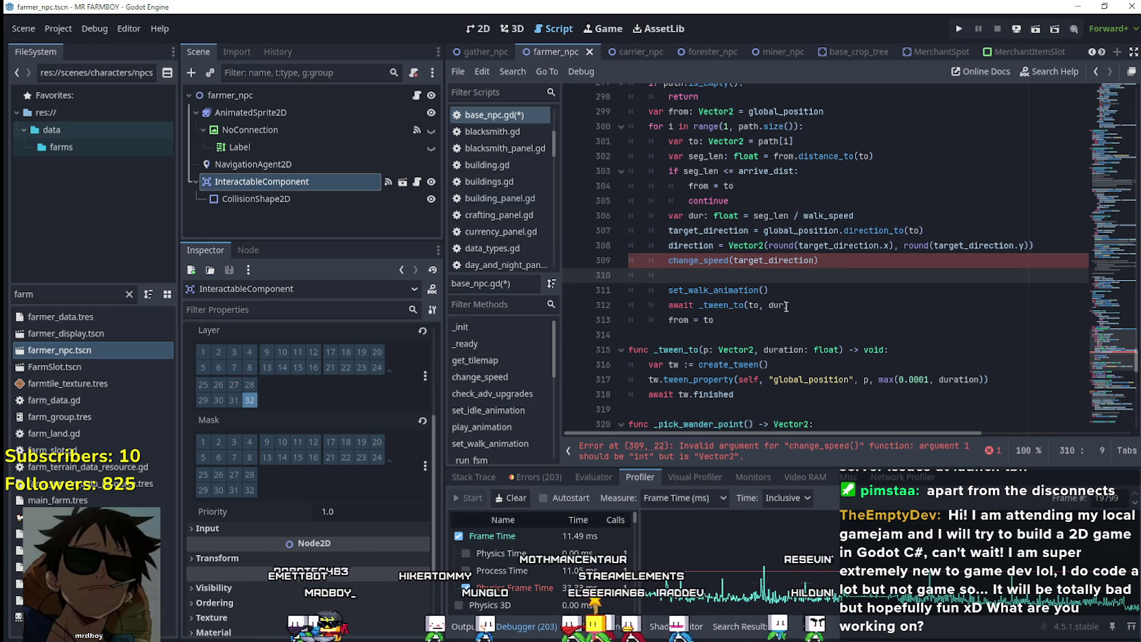
type("SignalManager.check_tile")
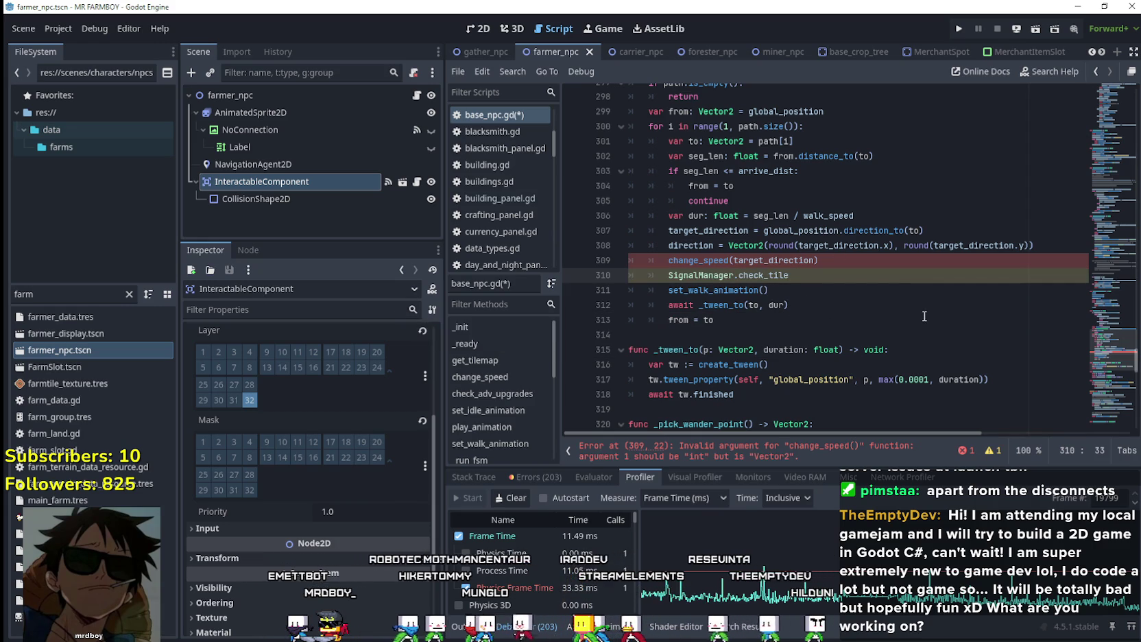
left_click(799, 294)
key("Return")
type("SignalManager.check_tile")
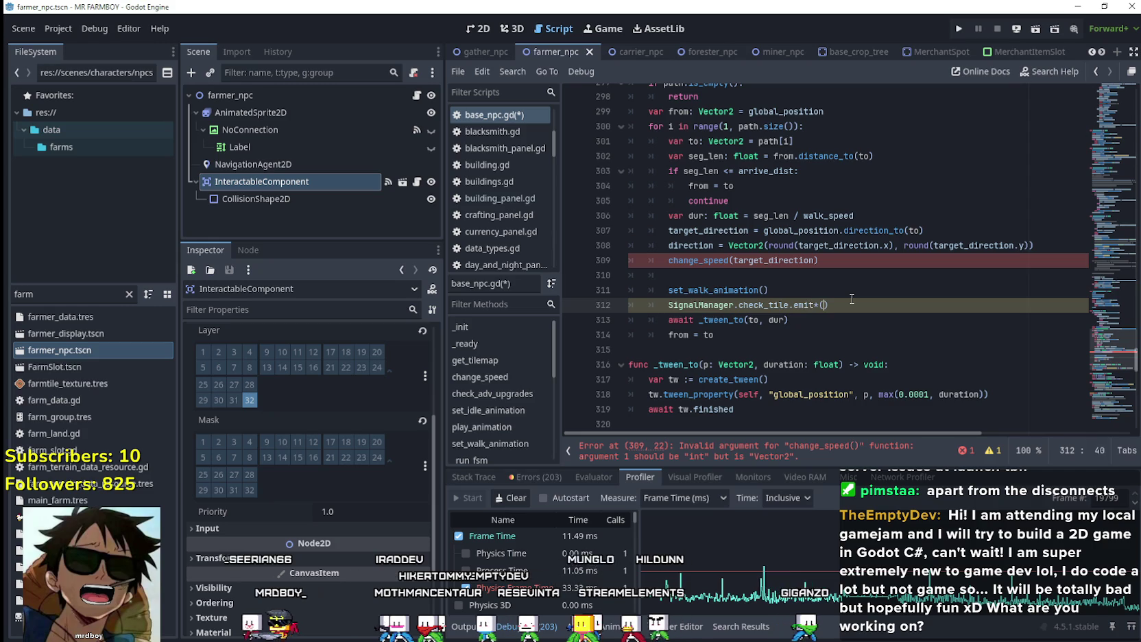
key("BackSpace")
key("BackSpace")
type("(")
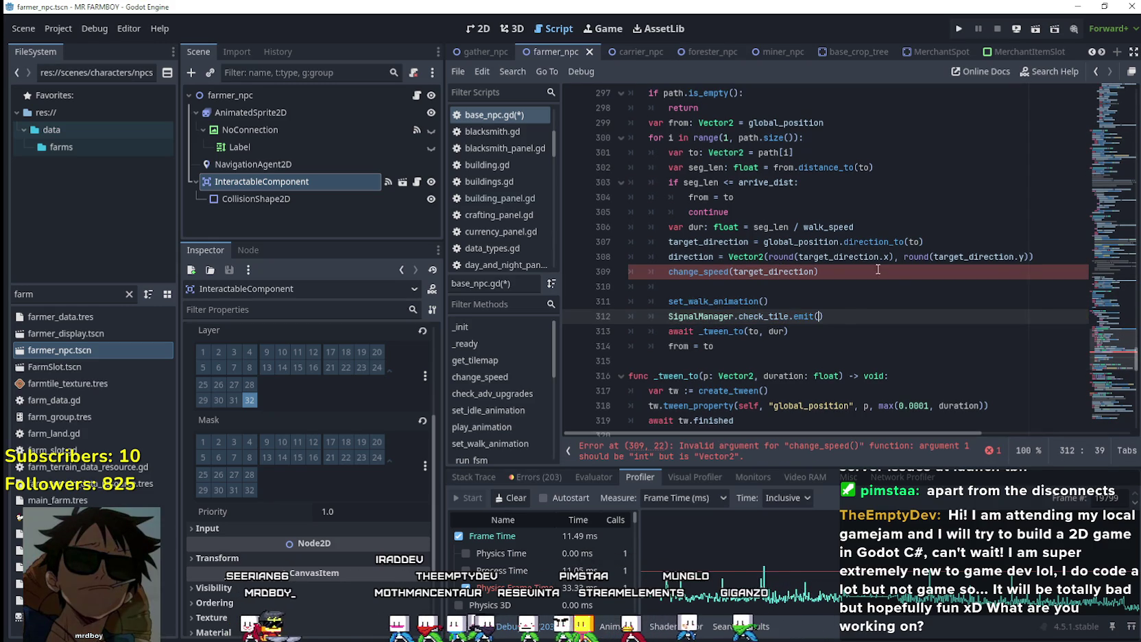
double_click(693, 153)
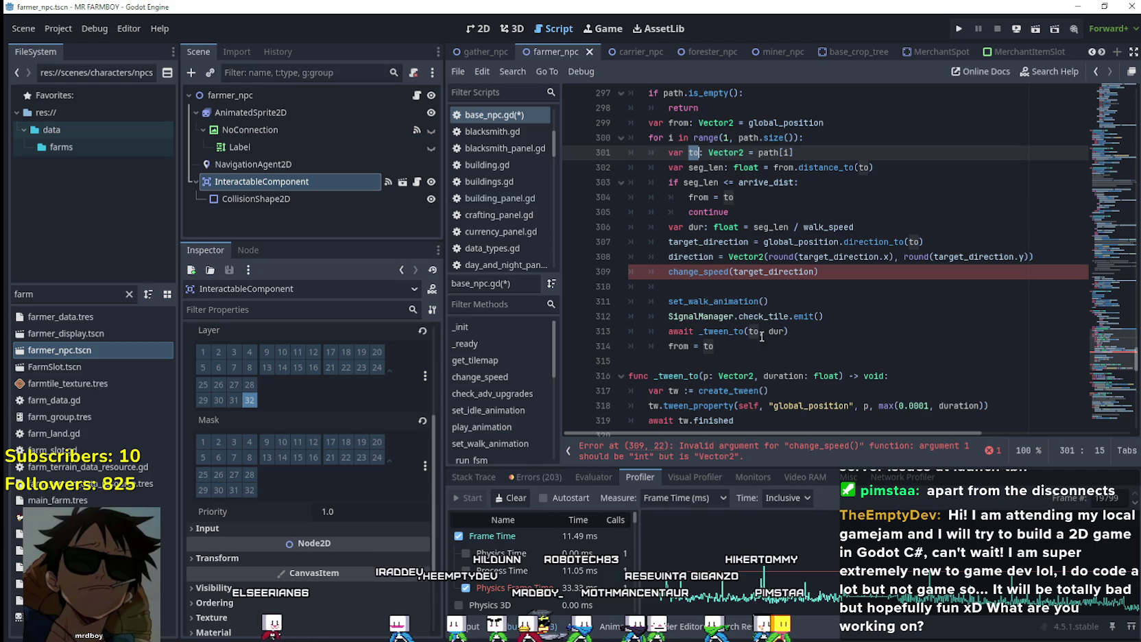
left_click(820, 316)
type("to")
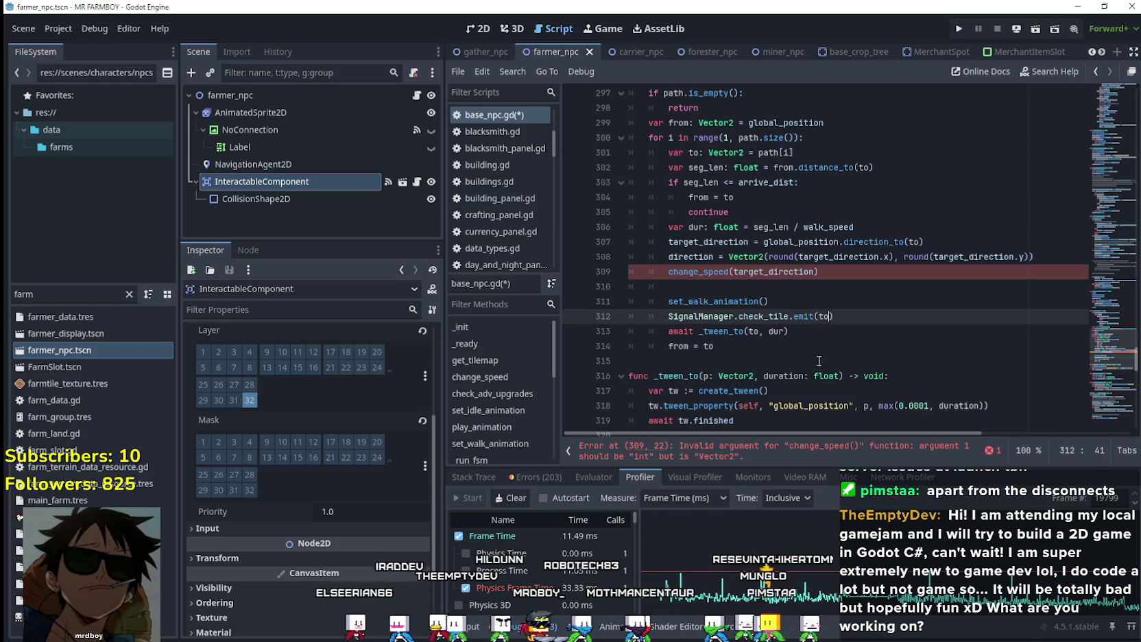
Delete the change_speed(target_direction) line and its leftover blank line
left_click(600, 287)
key("BackSpace")
key("shift+Home")
key("BackSpace")
key("BackSpace")
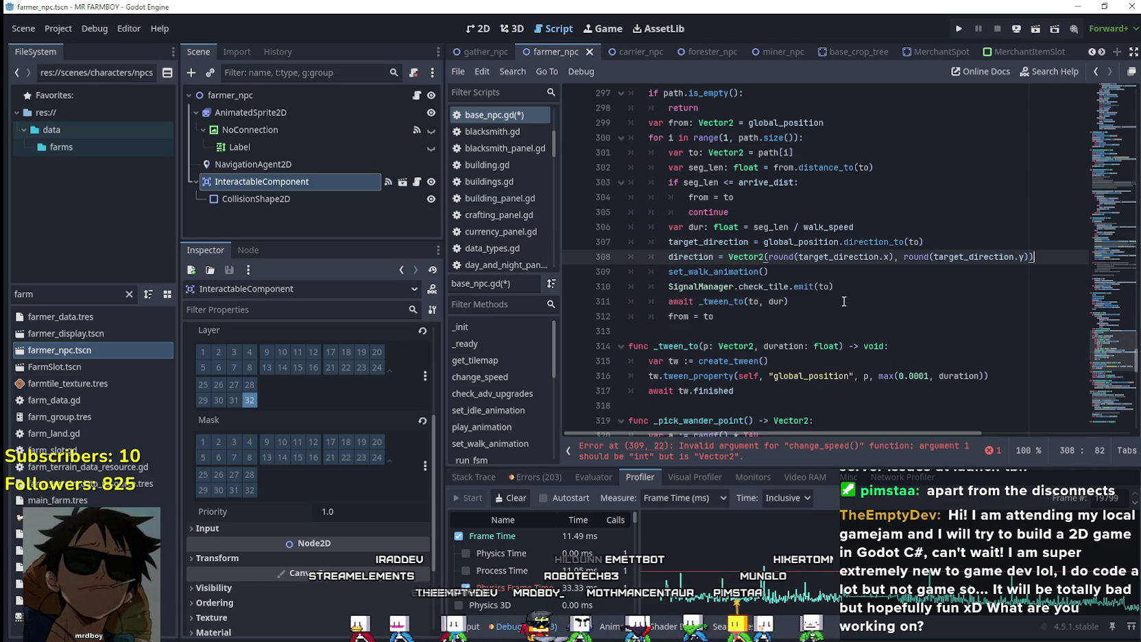
key("Down")
key("Down")
Confirm that to is a Vector2 point from path by highlighting to and path
left_click_drag(669, 286, 833, 288)
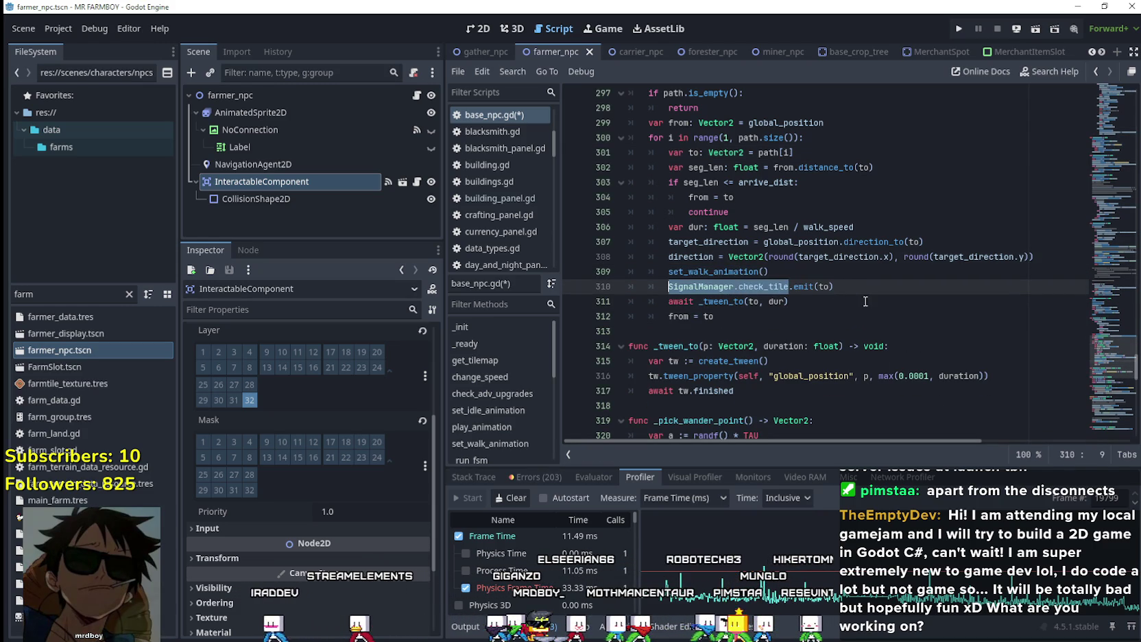
left_click(817, 286)
double_click(711, 152)
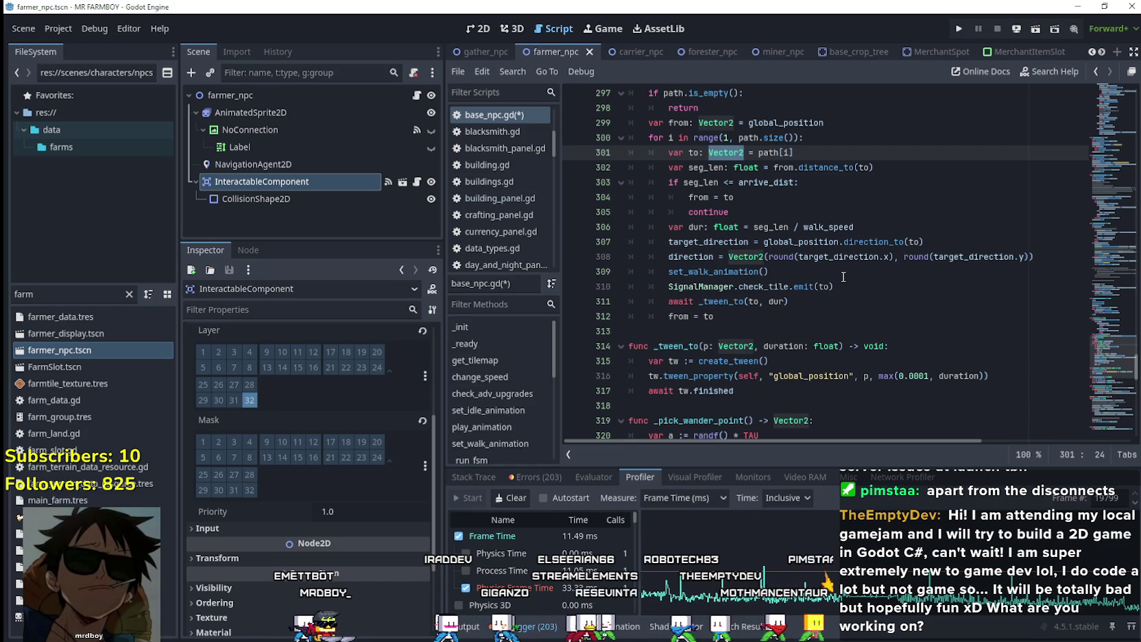
double_click(768, 153)
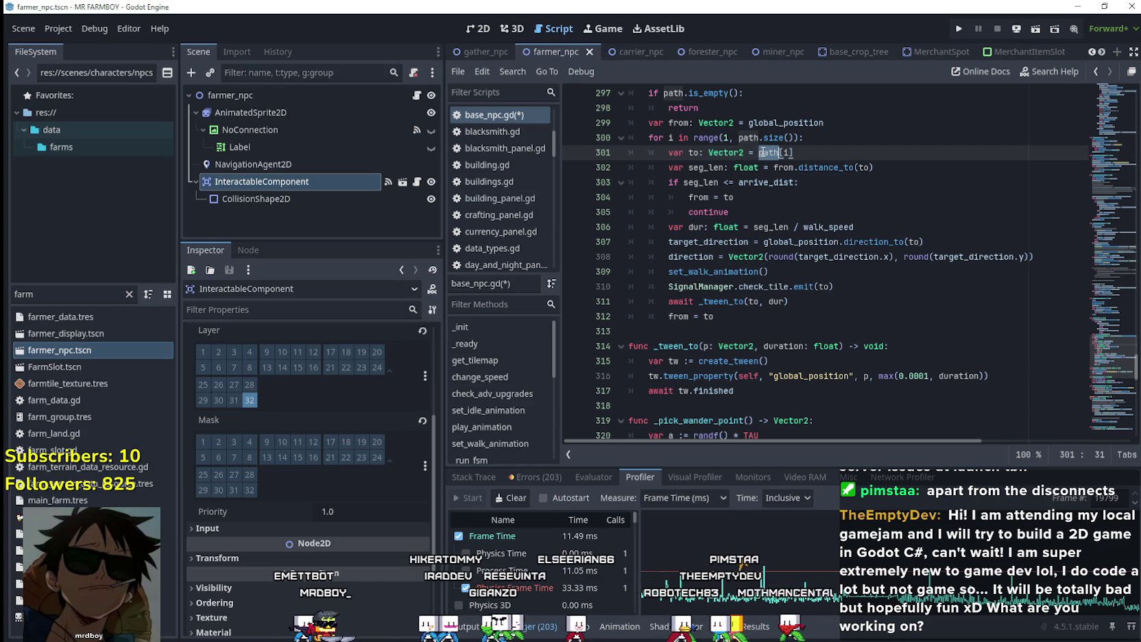
scroll(934, 273, "up", 1)
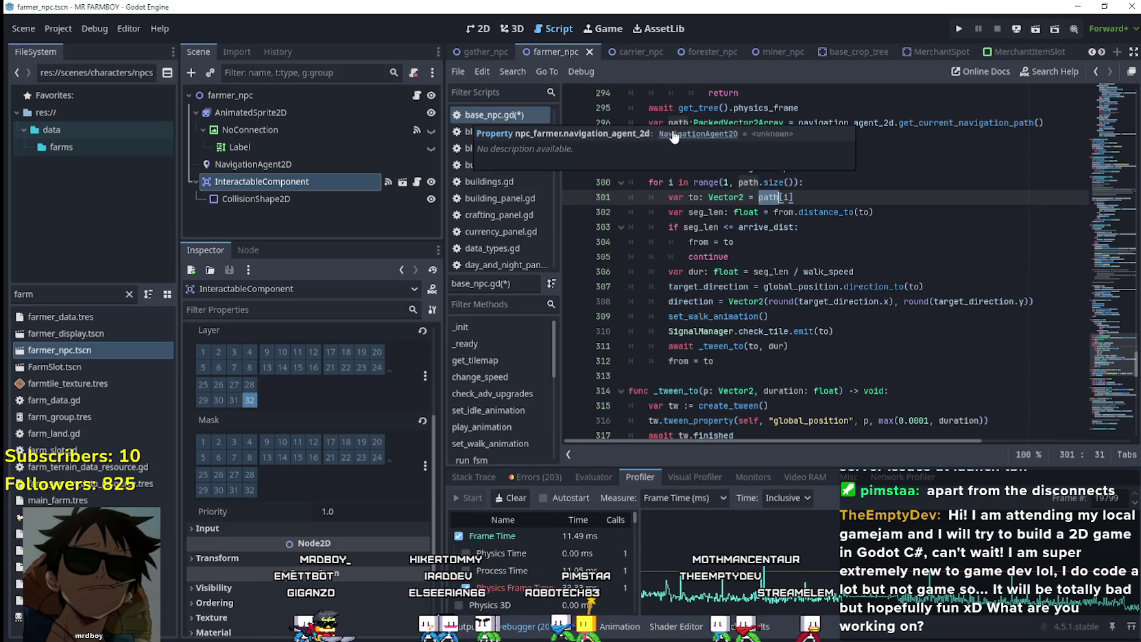
double_click(679, 123)
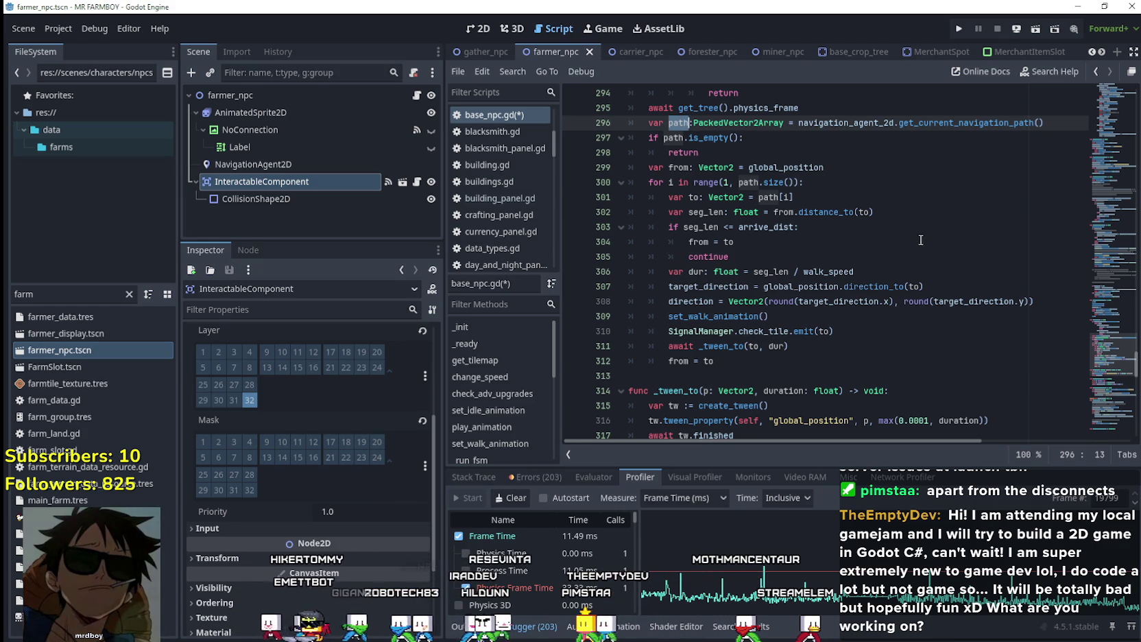
left_click_drag(804, 182, 666, 184)
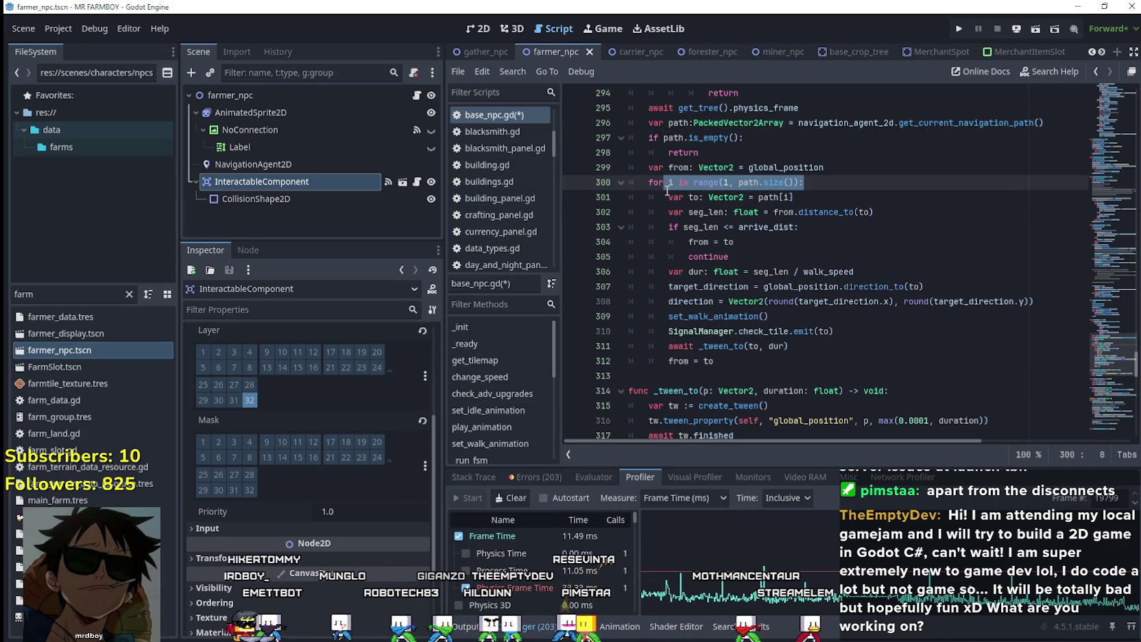
double_click(693, 197)
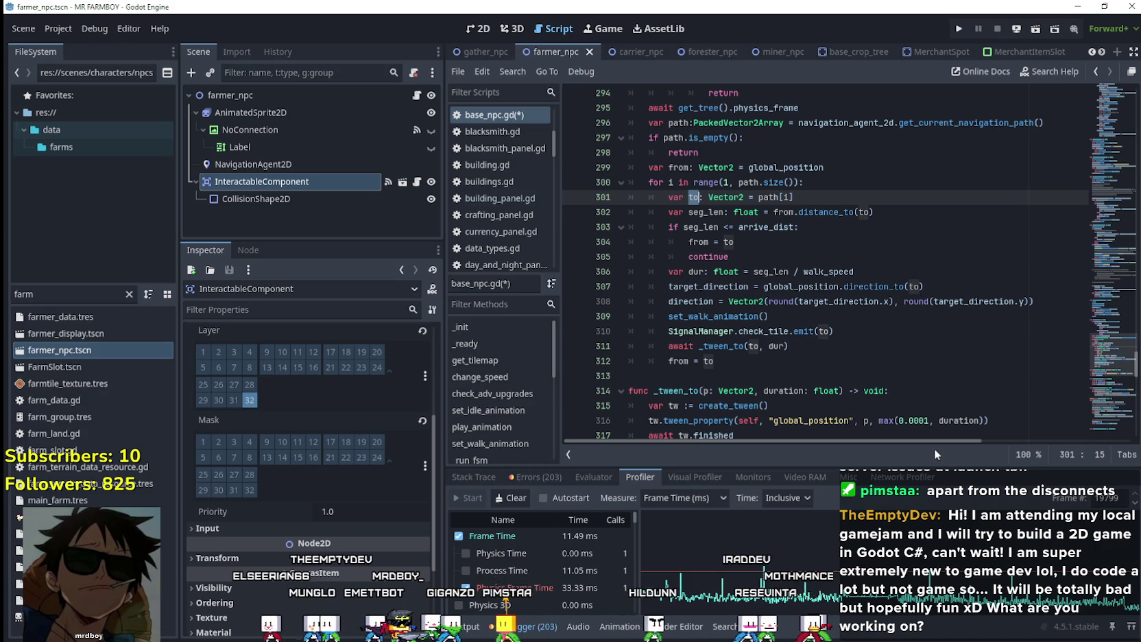
left_click(744, 367)
Use Lookup Symbol on check_tile to open signal_manager.gd
double_click(763, 331)
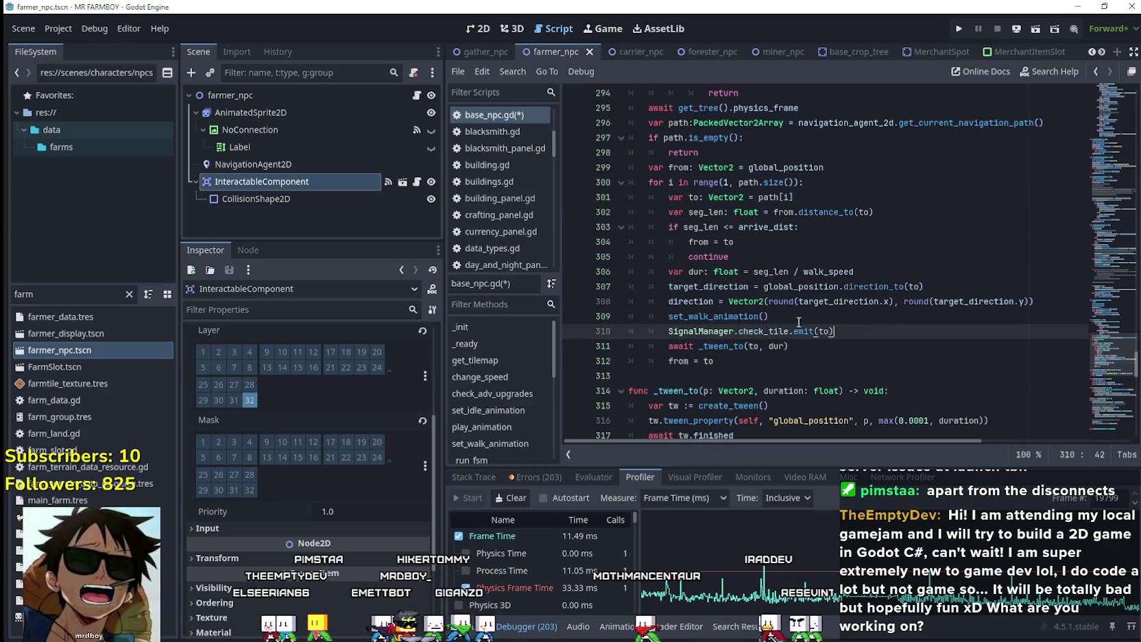
left_click(711, 334)
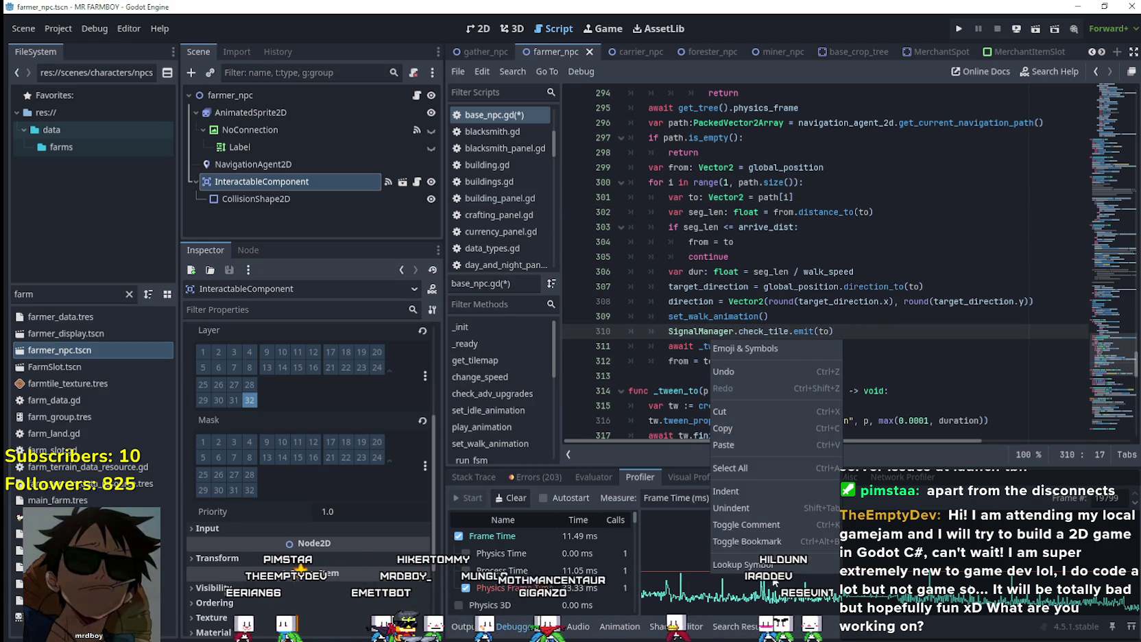
left_click(743, 565)
scroll(1047, 300, "down", 1)
Add signal check_tile(tile_: Vector2) as line 96 at the bottom of signal_manager.gd
scroll(1047, 300, "down", 15)
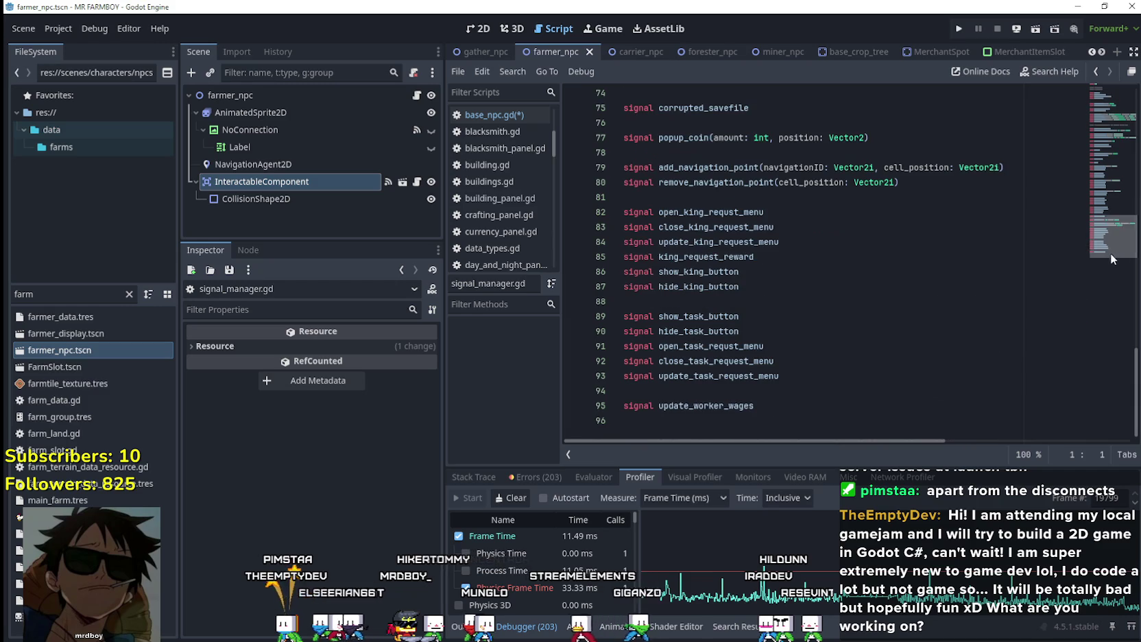
left_click(857, 423)
type("signal check_tile")
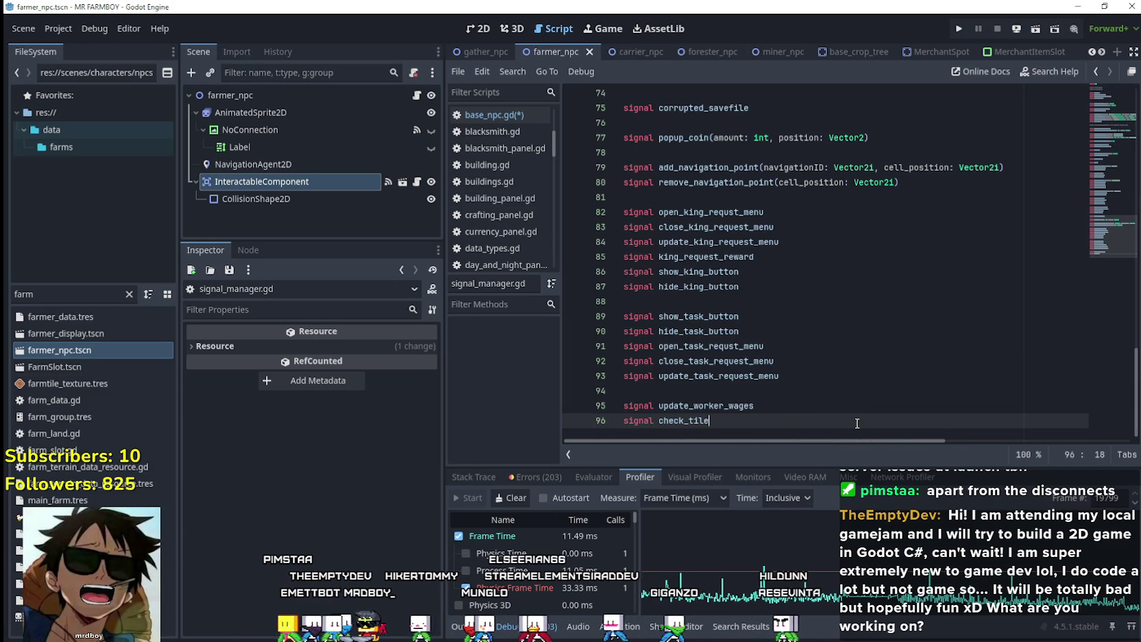
type("(")
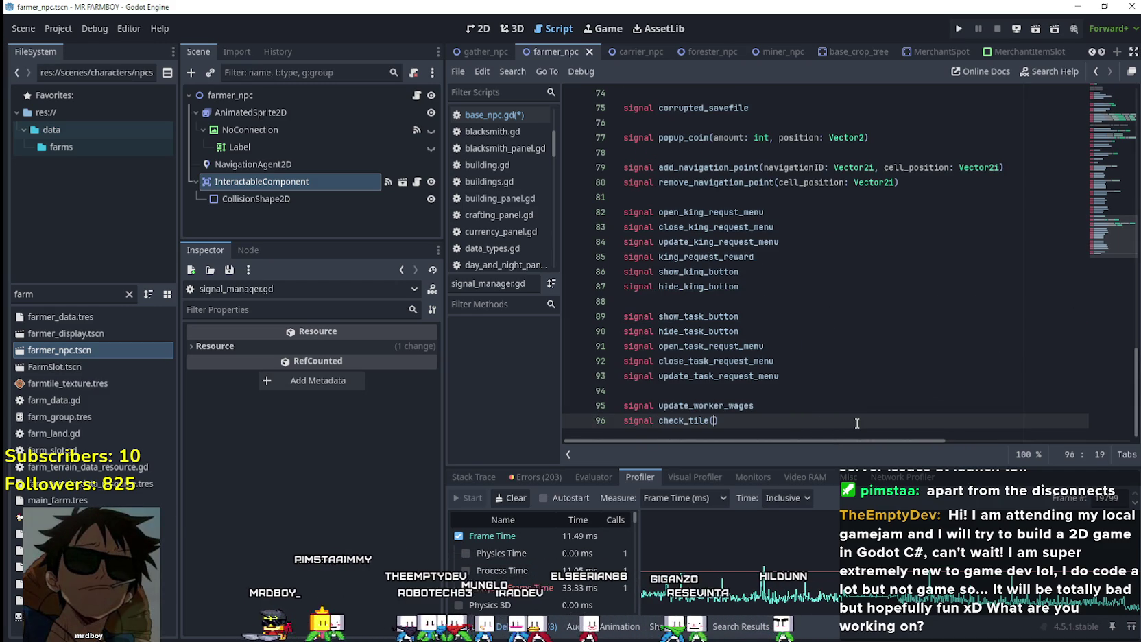
type("tile_")
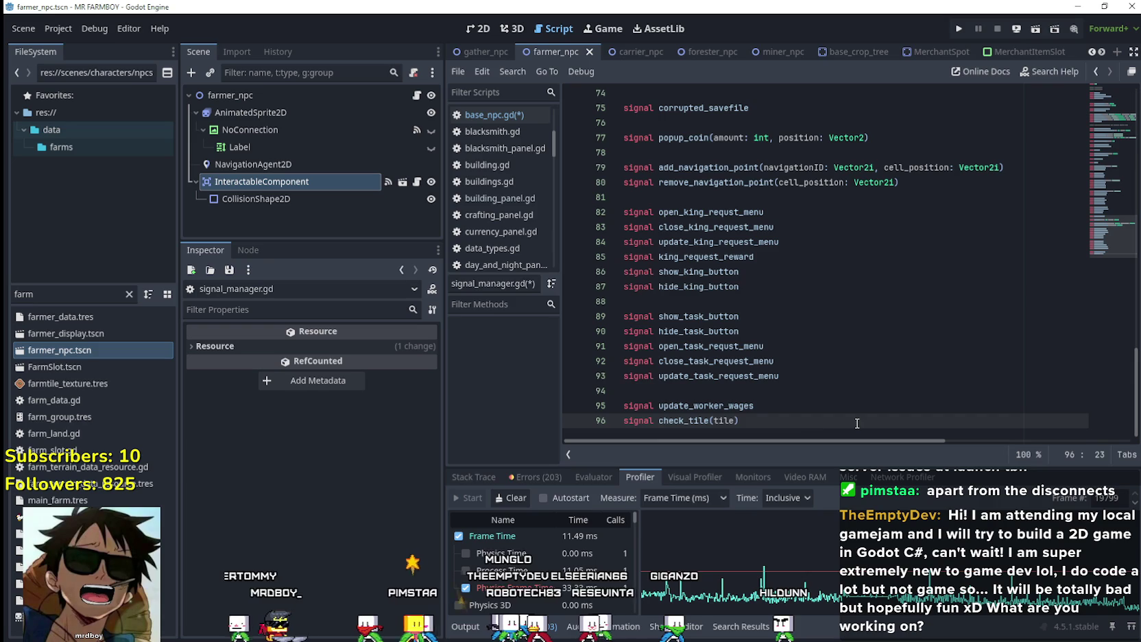
type(": Vector2")
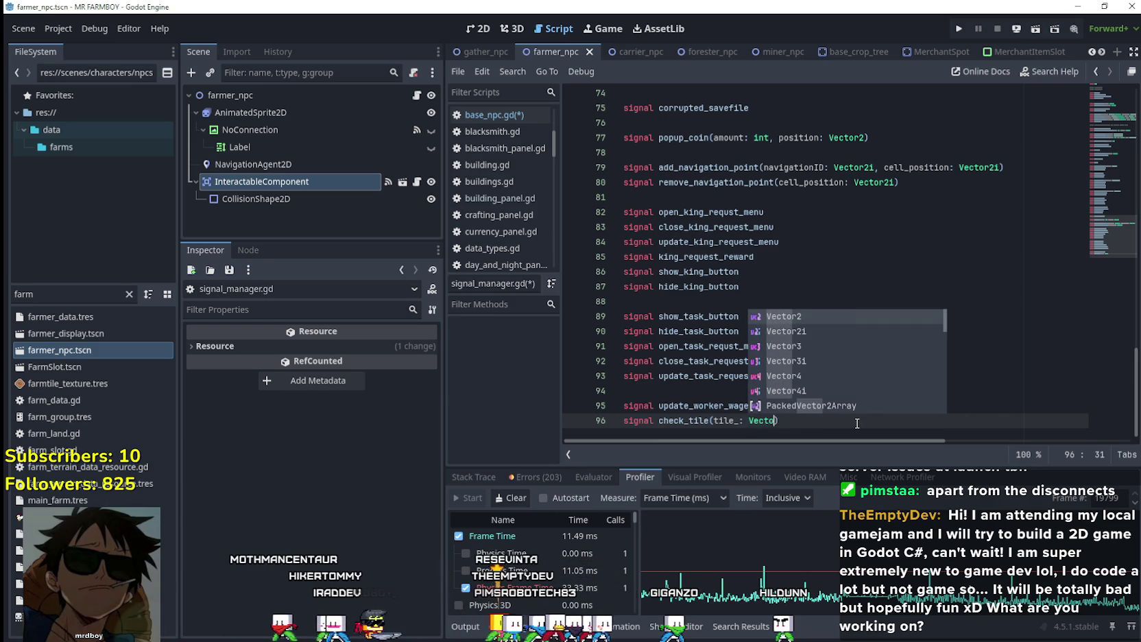
left_click(833, 426)
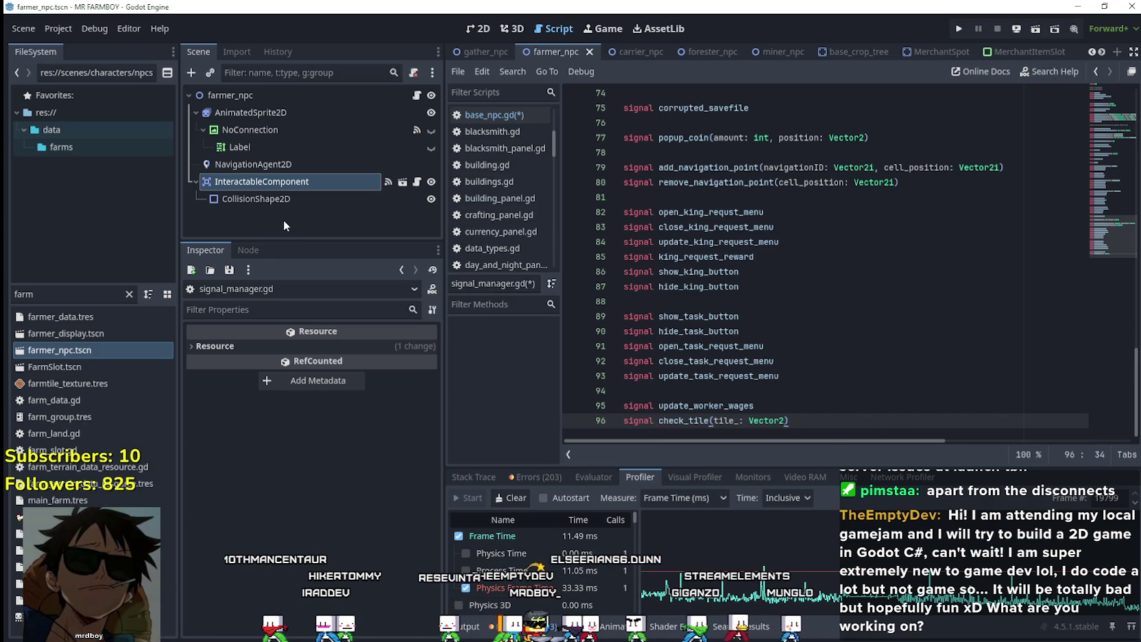
double_click(683, 420)
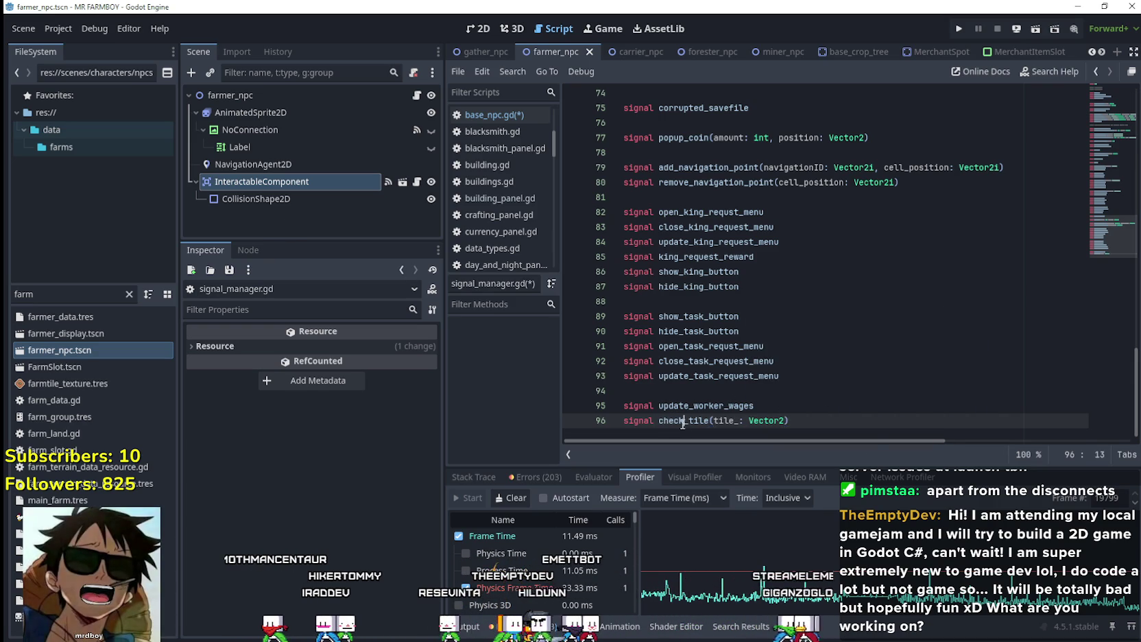
left_click(854, 422)
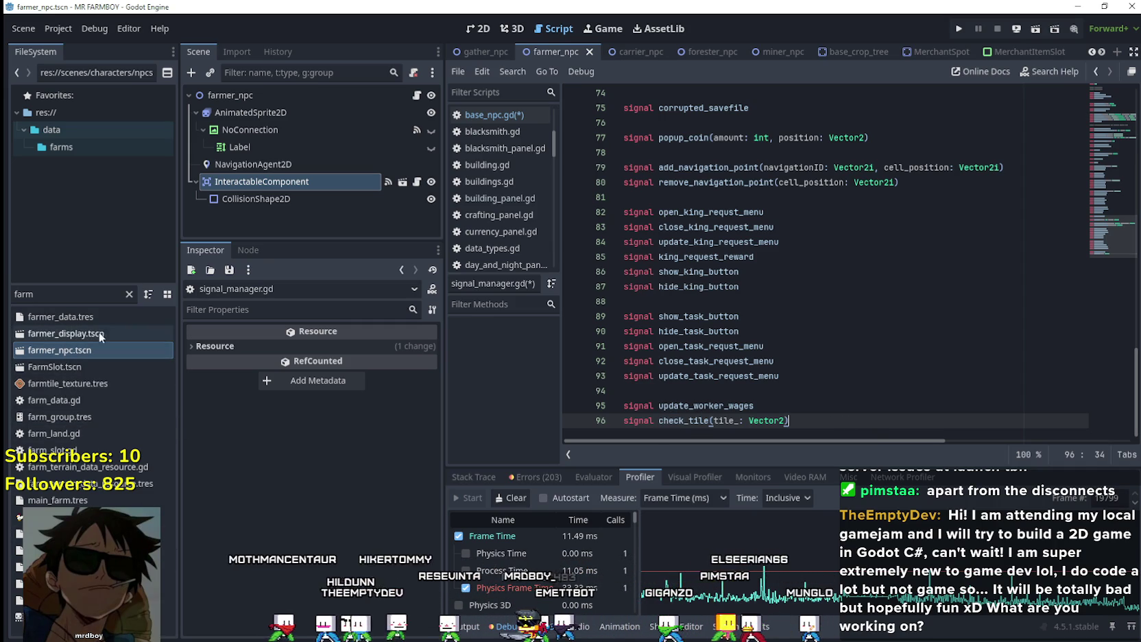
double_click(65, 293)
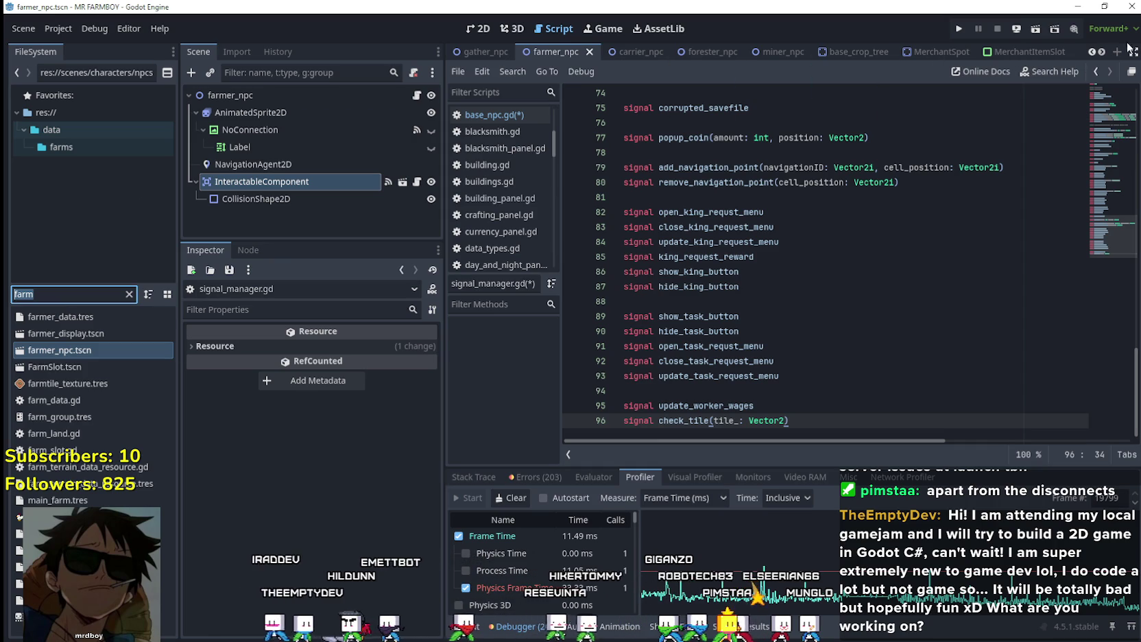
Scroll the scene tabs left and switch to test_scene_everything.tscn
left_click(1095, 52)
left_click(1094, 51)
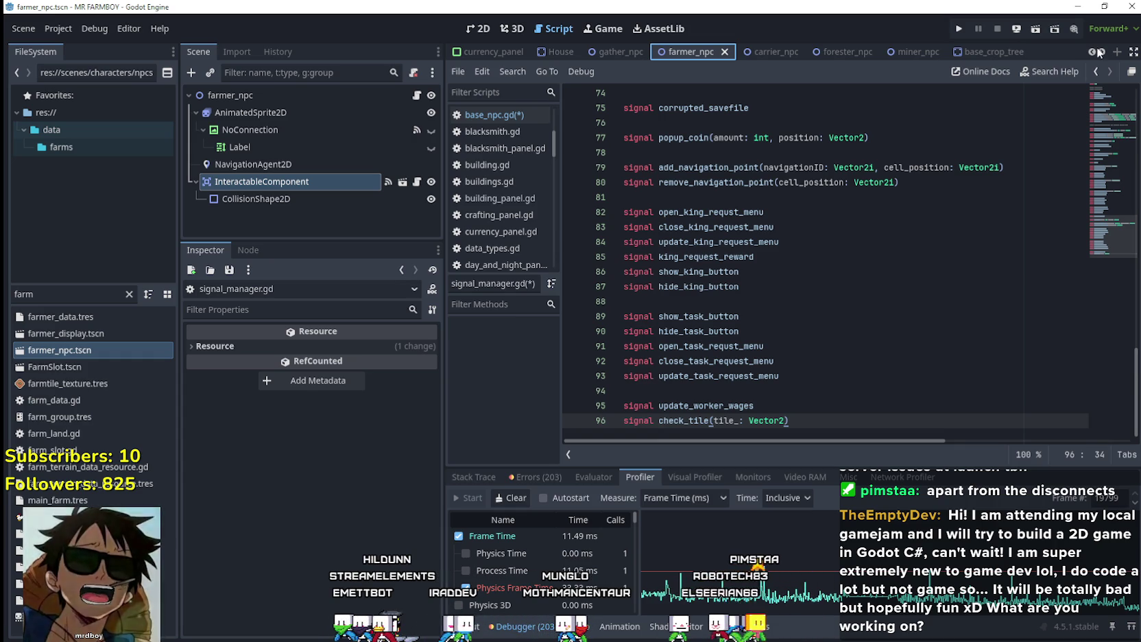
left_click(1094, 51)
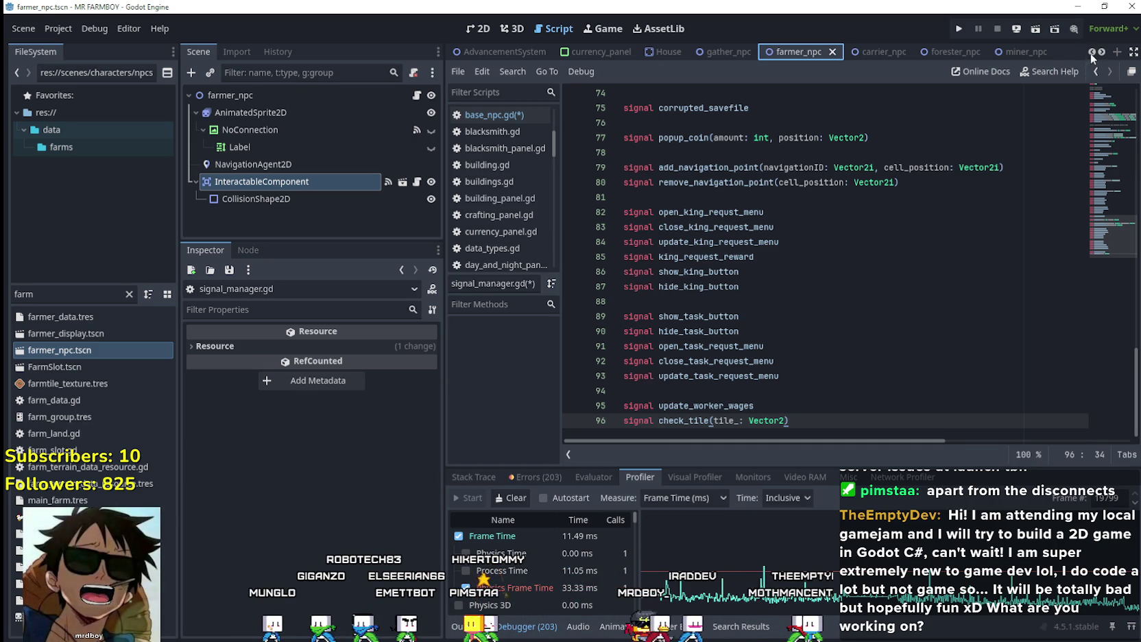
left_click(1091, 51)
left_click(1092, 51)
left_click(1092, 51)
left_click(1092, 52)
left_click(1092, 52)
left_click(1091, 52)
left_click(1092, 51)
left_click(1092, 51)
left_click(1091, 51)
left_click(1091, 52)
left_click(1091, 52)
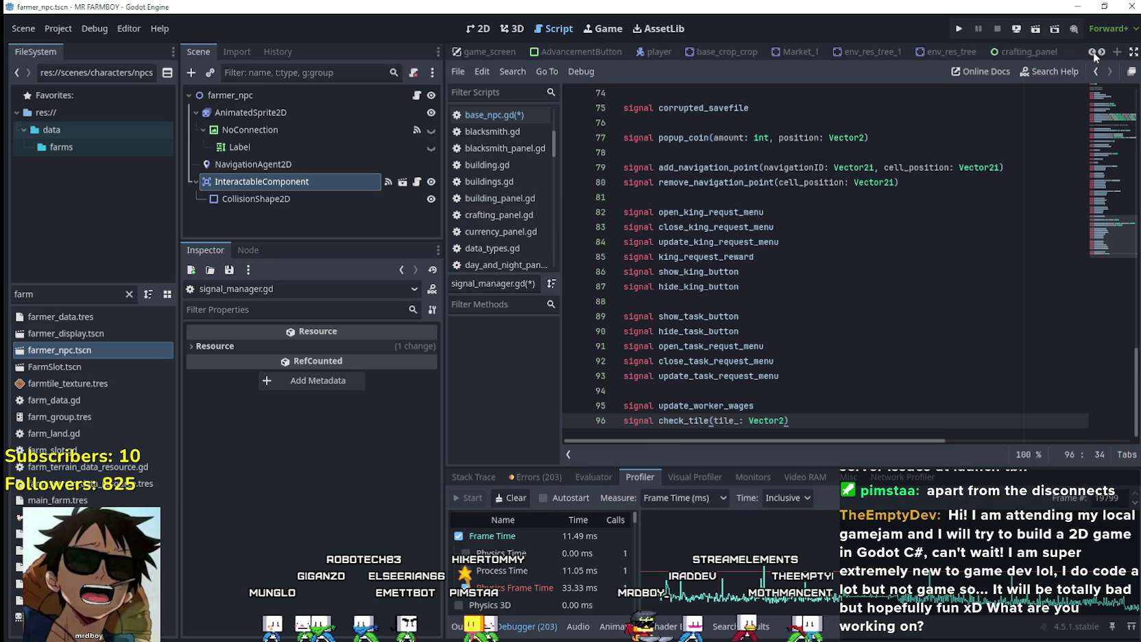
left_click(559, 52)
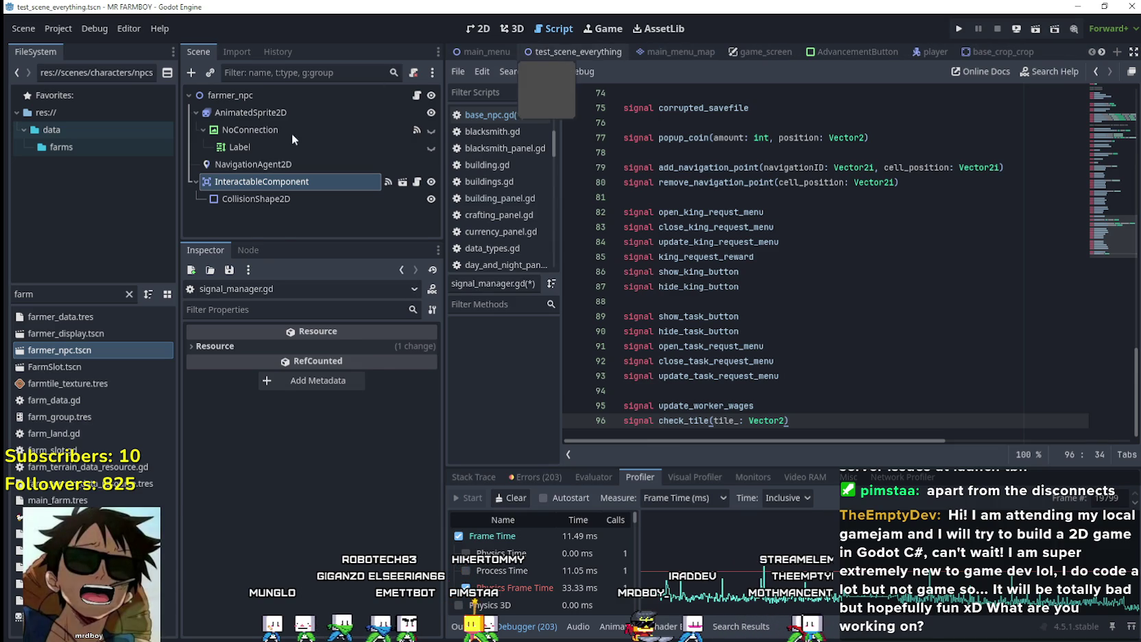
Open game_tile_map.gd and start SignalManager.check_tile.connect on a new line after line 7
left_click(411, 142)
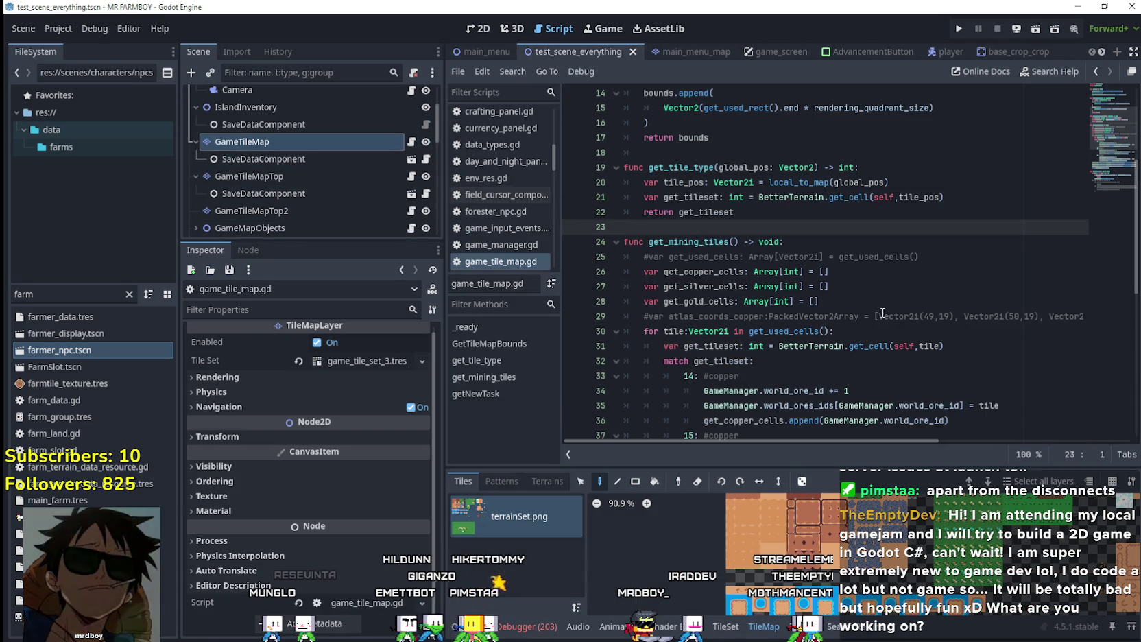
scroll(879, 285, "up", 4)
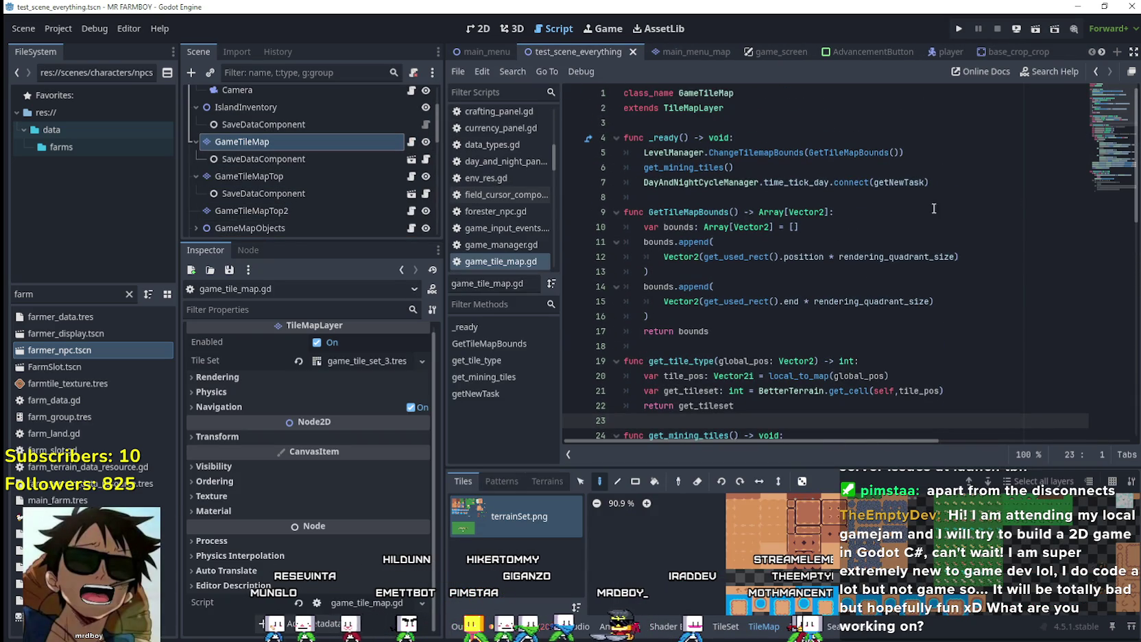
left_click(971, 181)
key("Return")
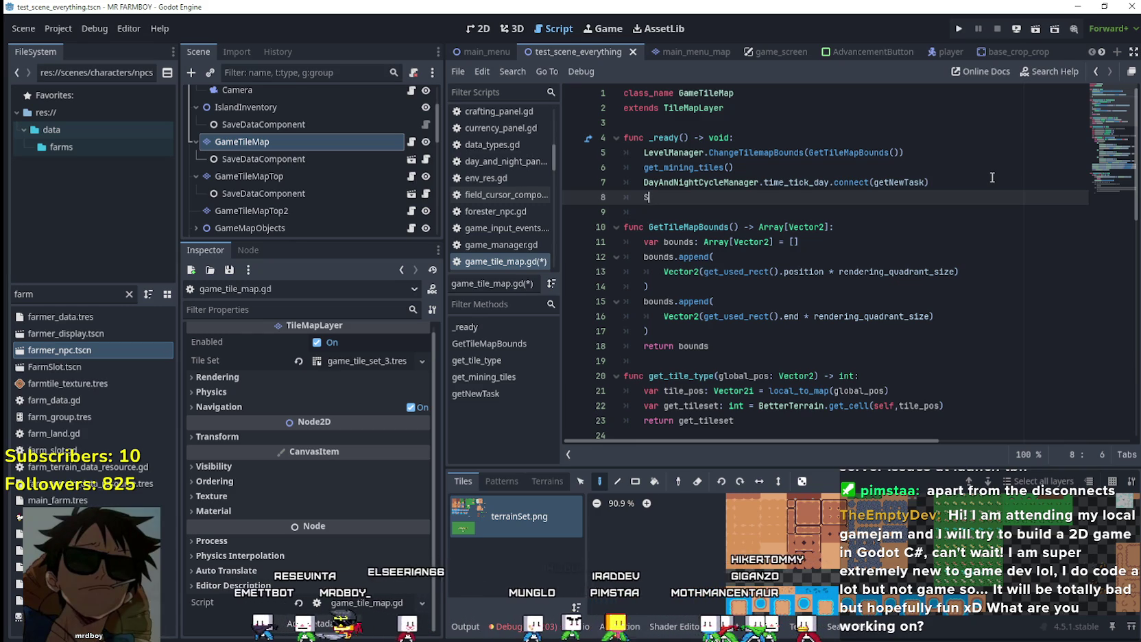
type("Signal")
key("Down")
key("Return")
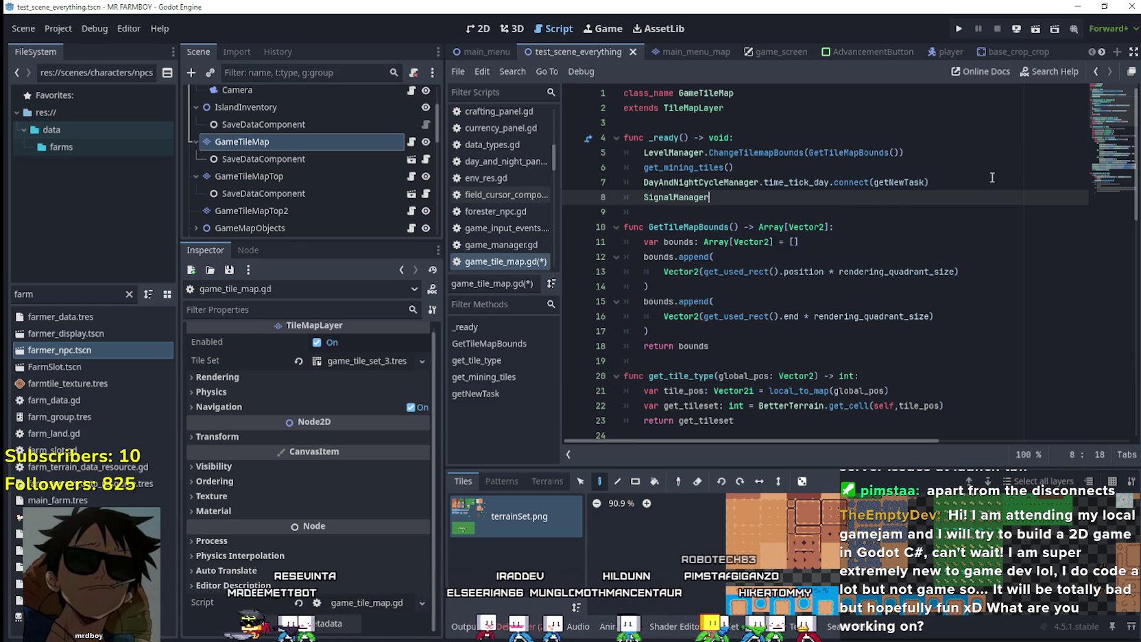
type(".check_tile.connect(")
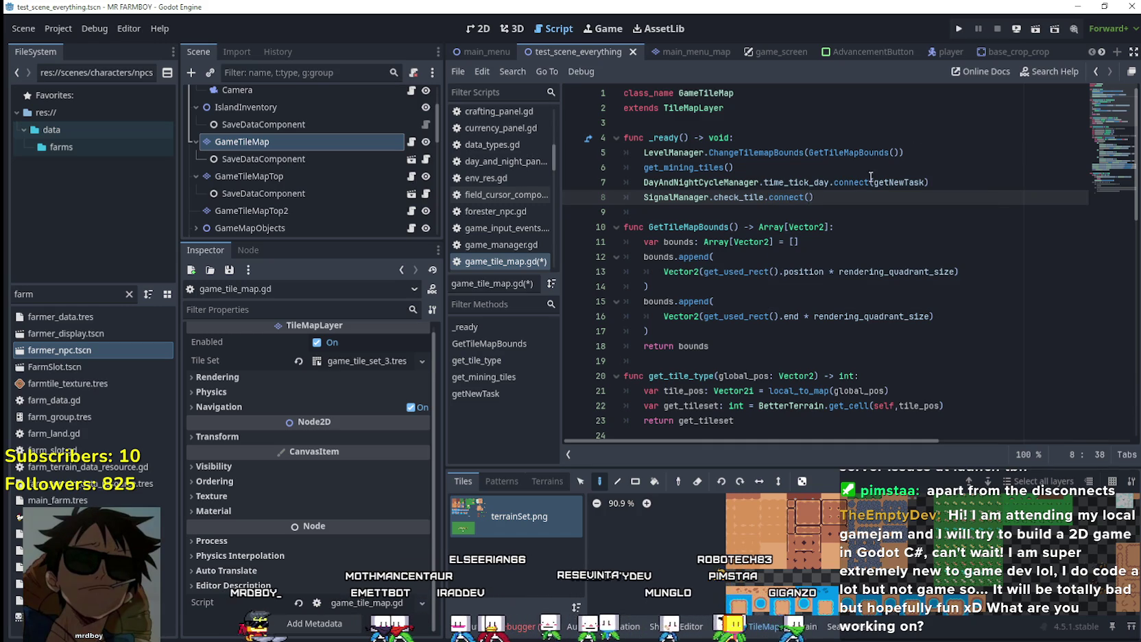
Copy get_tile_type from line 20 and paste it as the connect argument
scroll(871, 177, "down", 3)
double_click(678, 242)
key("ctrl+c")
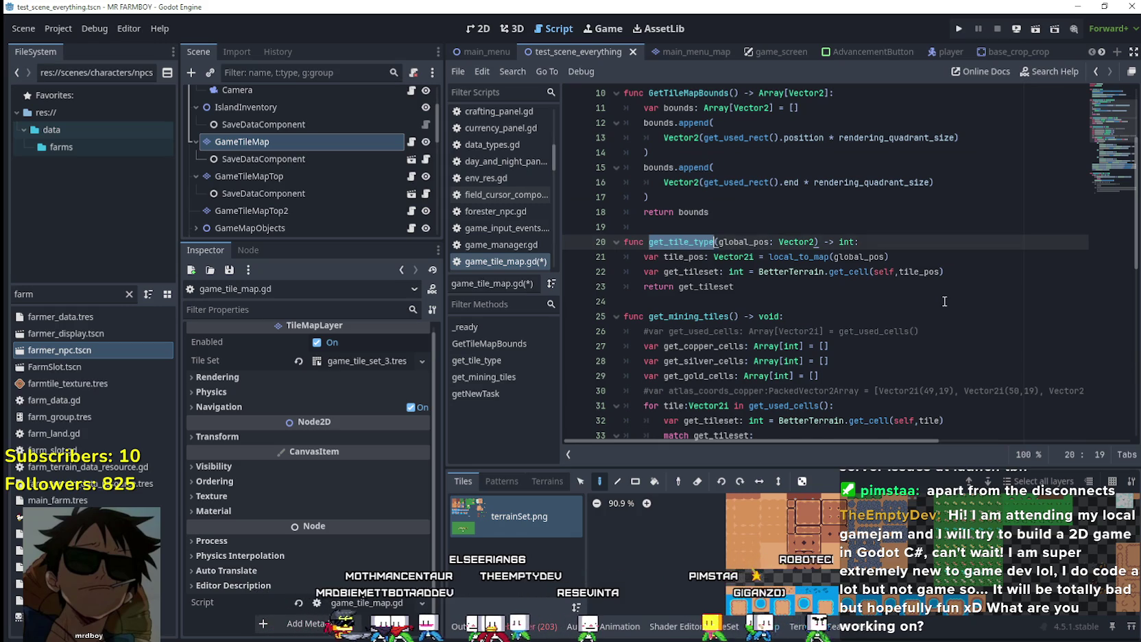
scroll(944, 302, "up", 3)
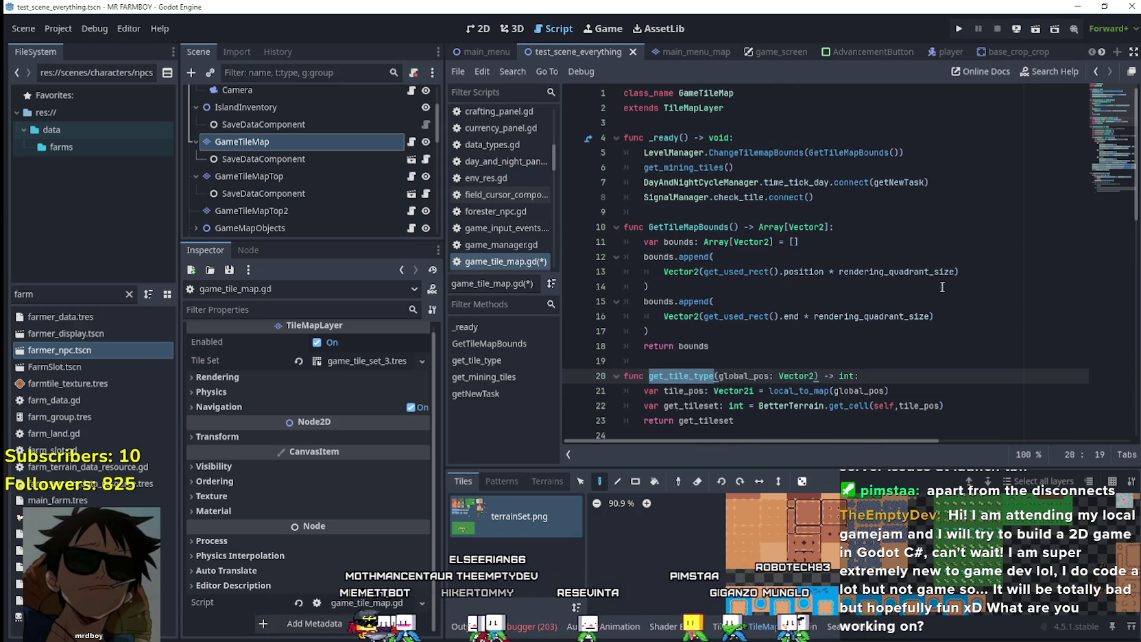
left_click(809, 197)
key("ctrl+v")
Review the script and close the connect documentation popup
left_click(840, 218)
scroll(925, 361, "down", 2)
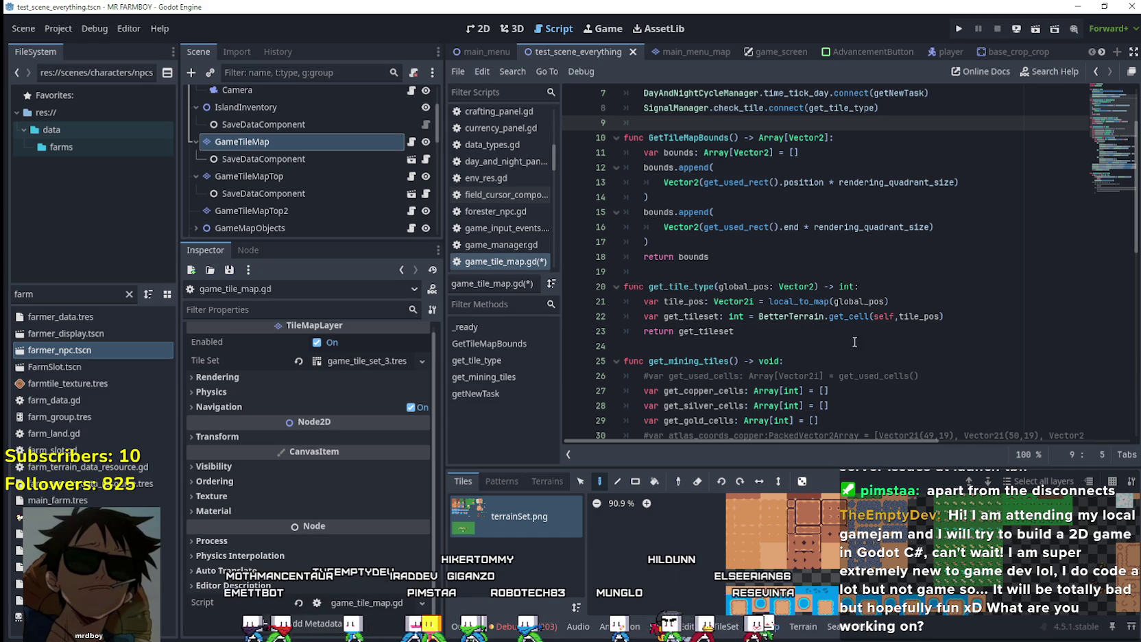
scroll(798, 364, "down", 1)
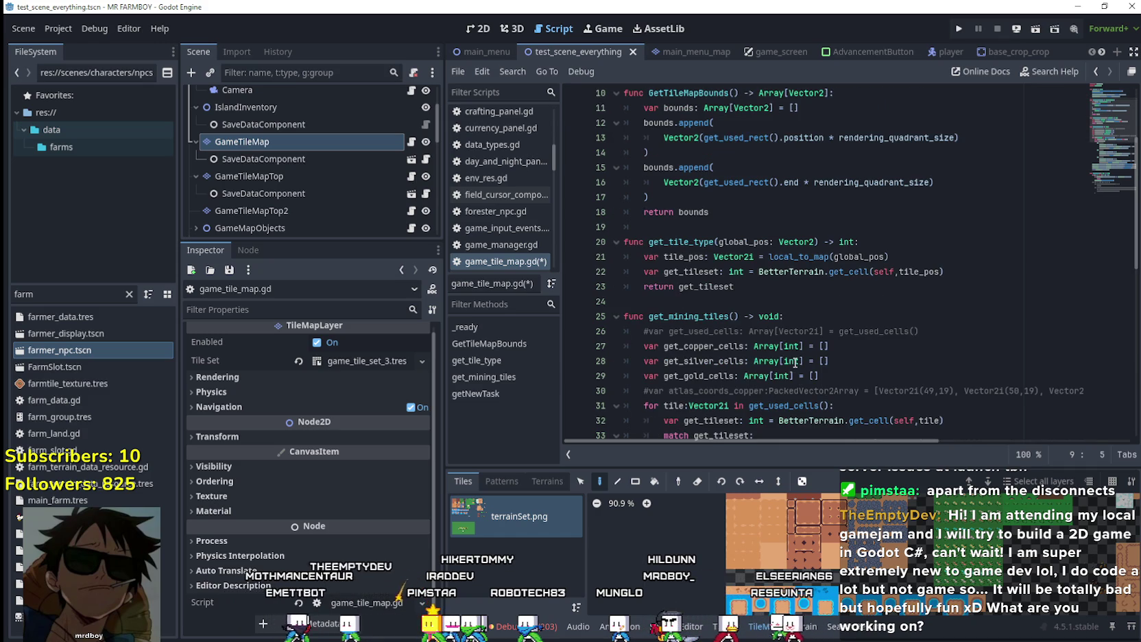
scroll(689, 257, "up", 1)
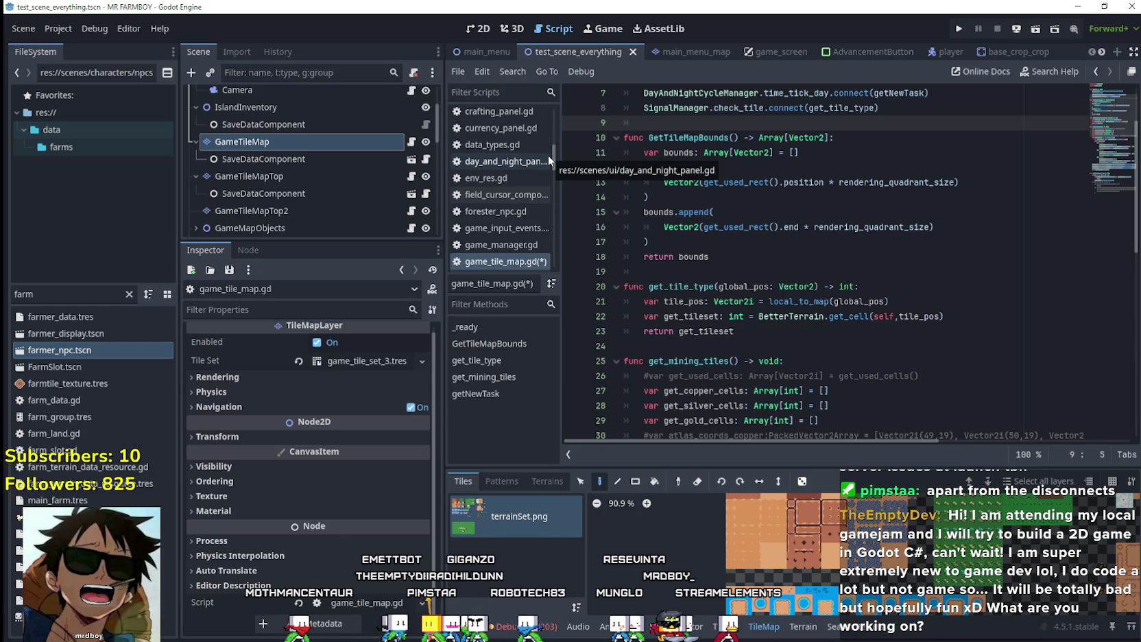
mouse_move(862, 89)
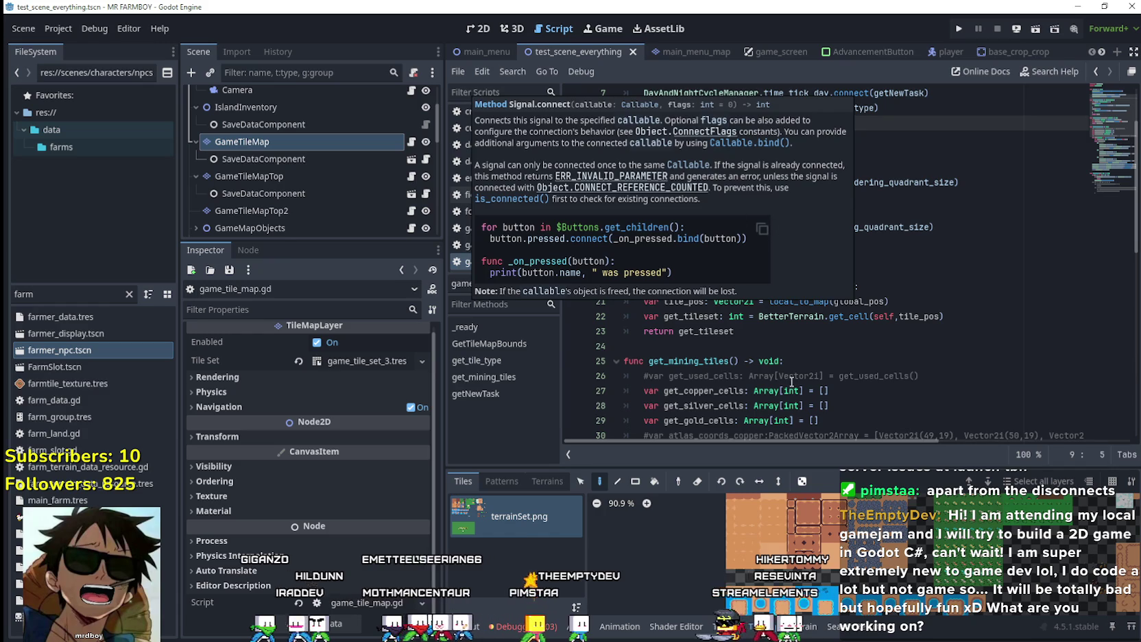
left_click(781, 331)
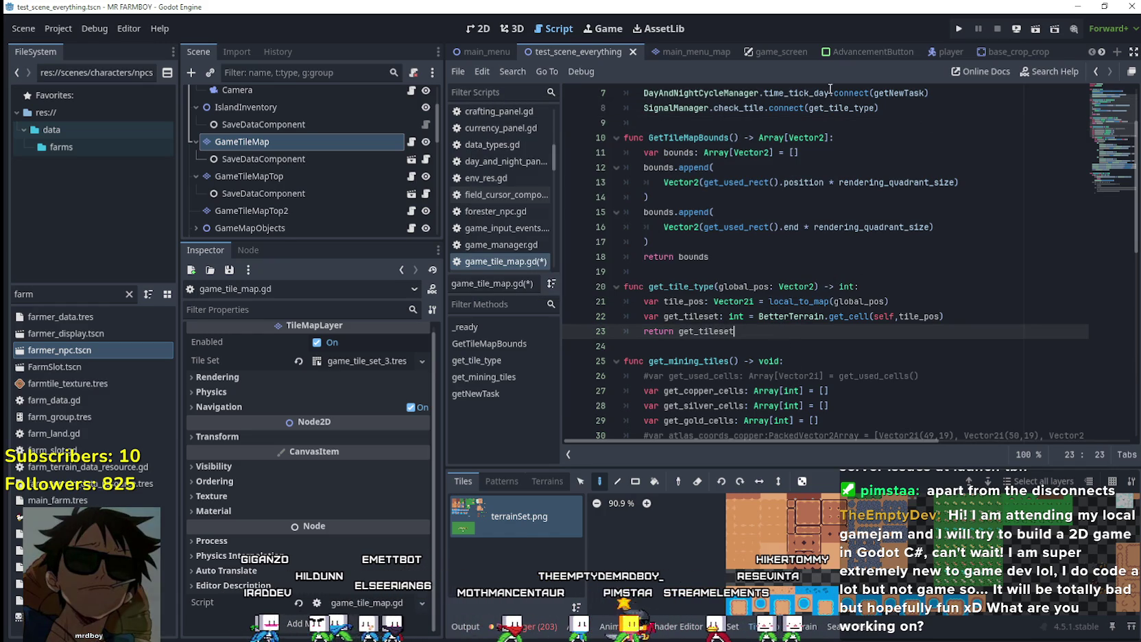
Rename the global_pos parameter to a cell position and delete the tile_pos conversion line
double_click(841, 107)
double_click(745, 286)
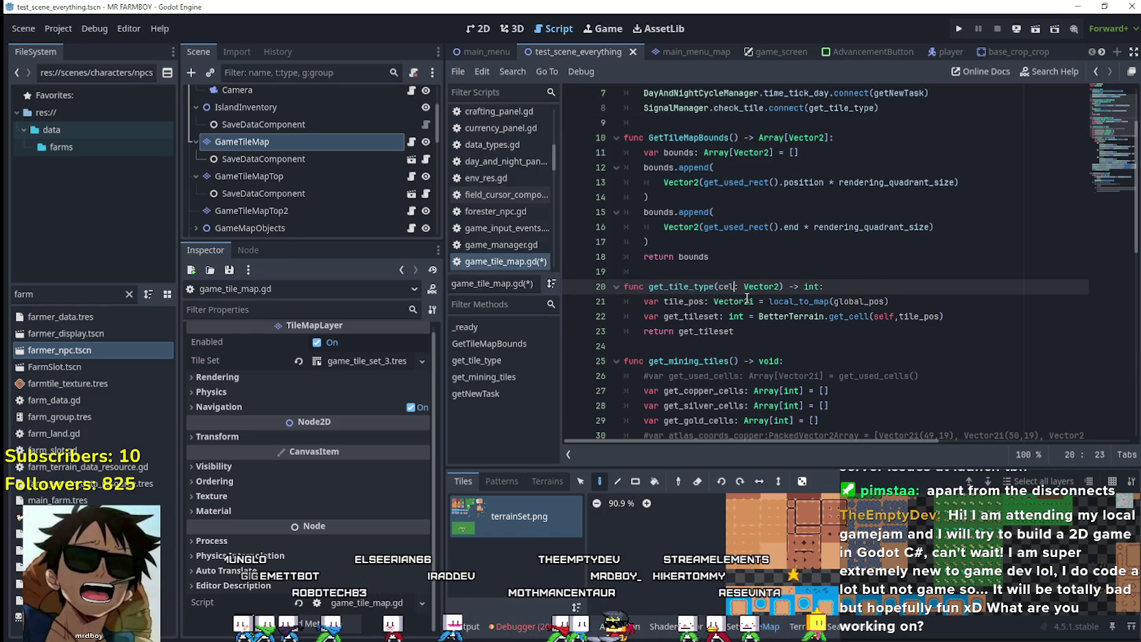
type("cell_pos")
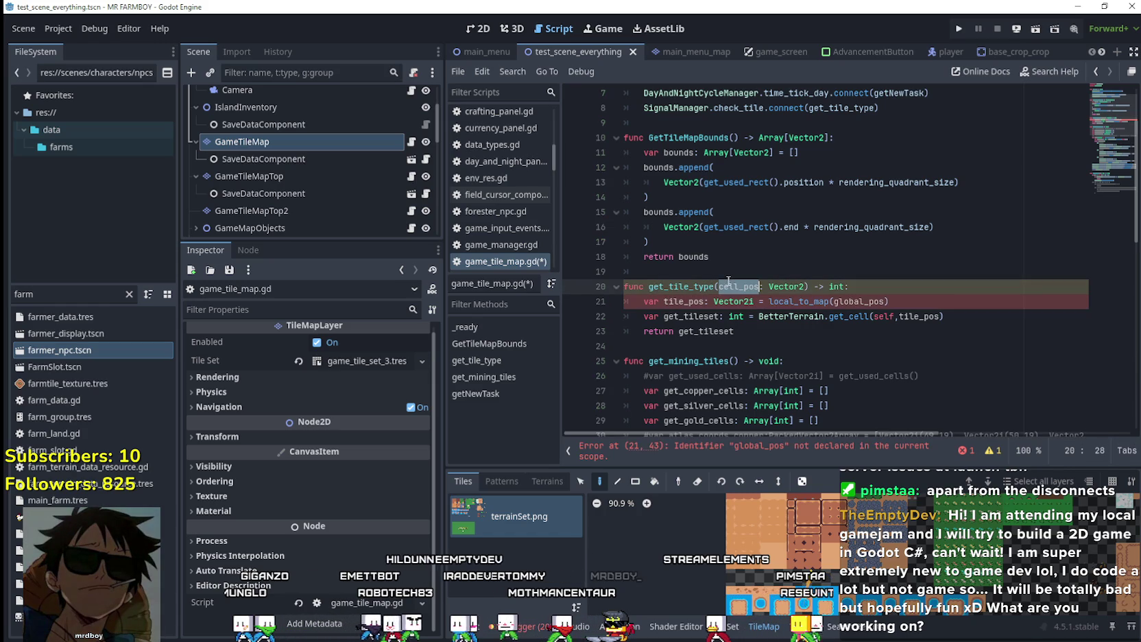
left_click_drag(644, 302, 915, 303)
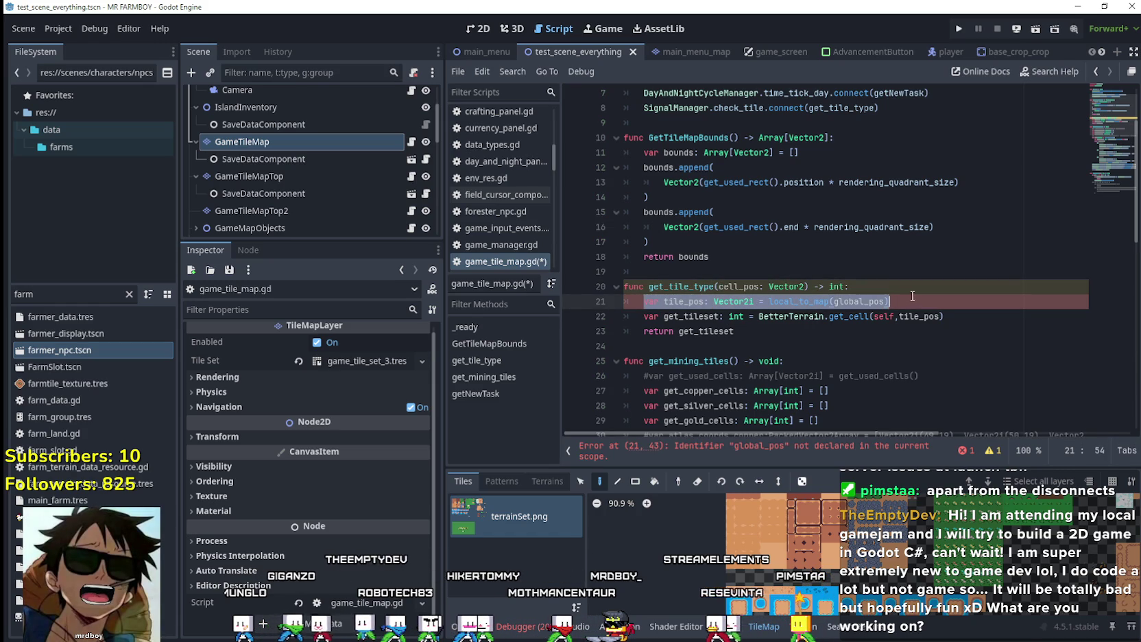
double_click(933, 316)
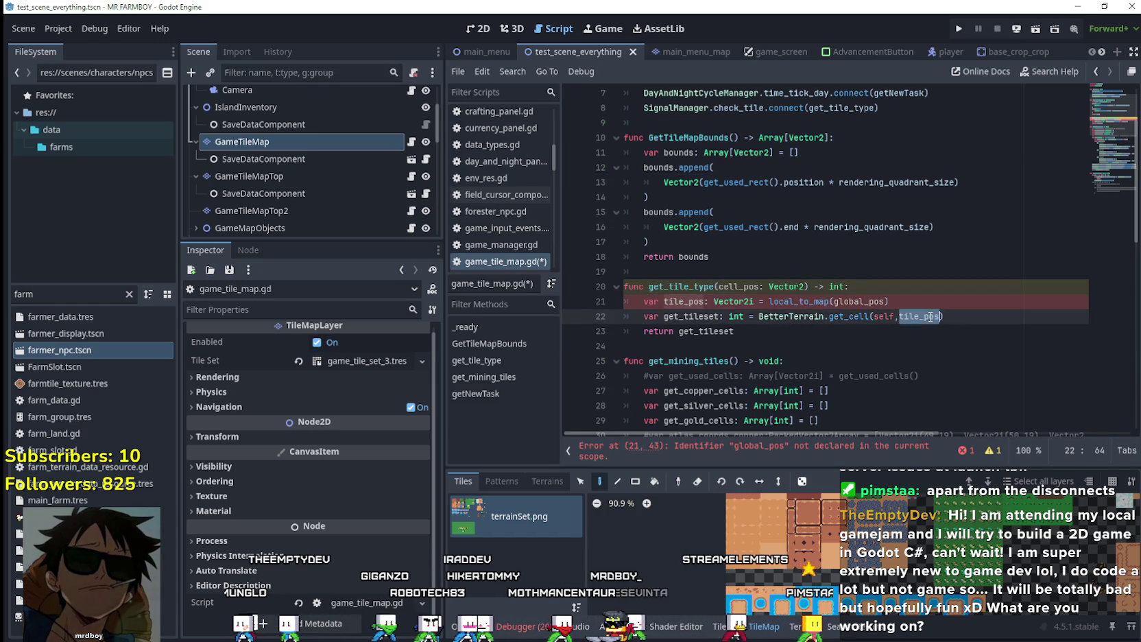
left_click_drag(892, 302, 583, 299)
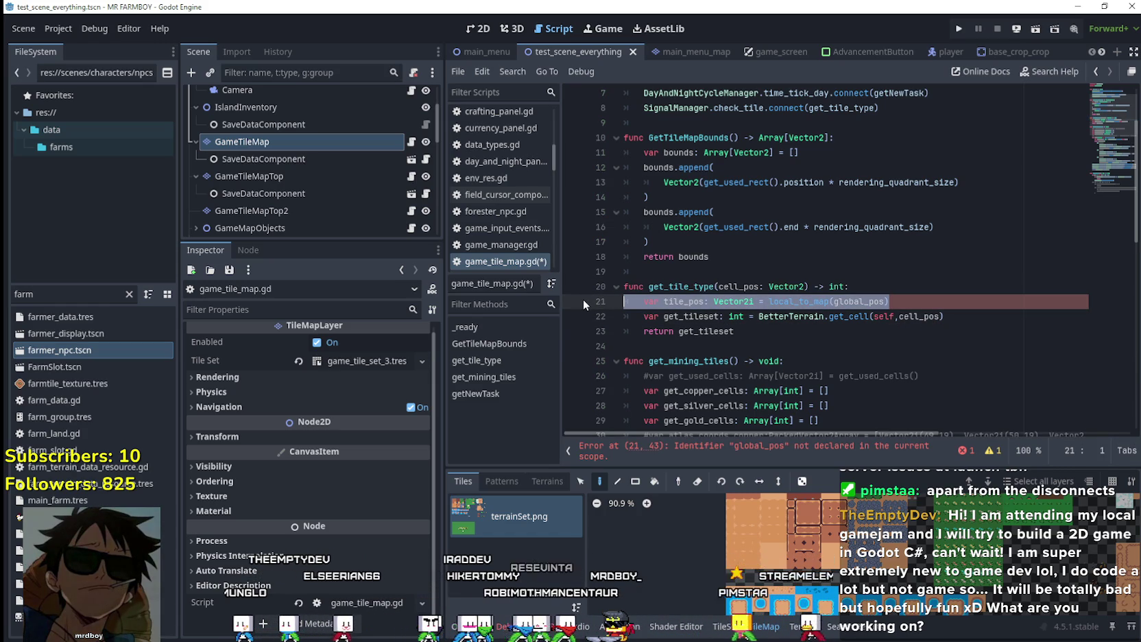
key("BackSpace")
key("BackSpace")
Insert a SignalManager.response_tile.emit() line above the return in get_tile_type
double_click(706, 316)
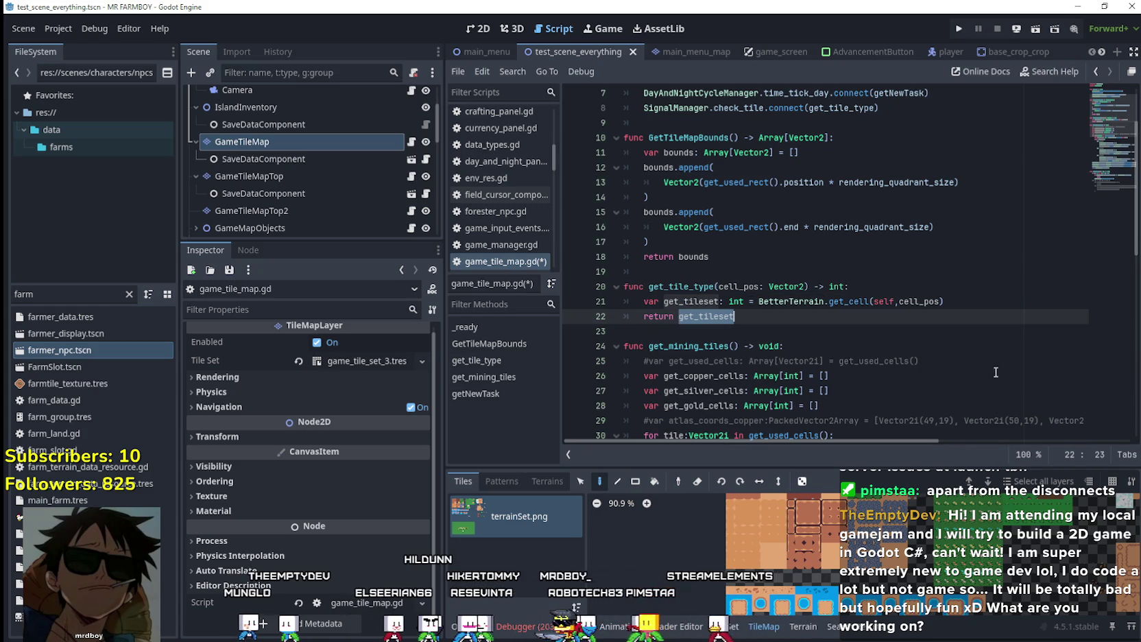
key("Up")
key("End")
key("Return")
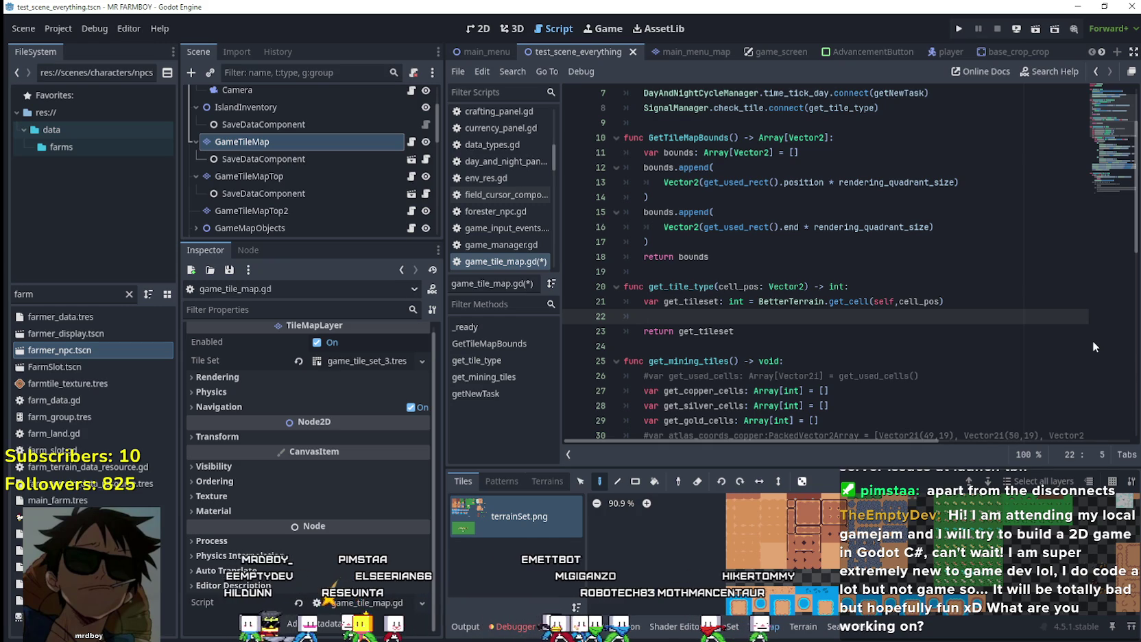
type("Signa")
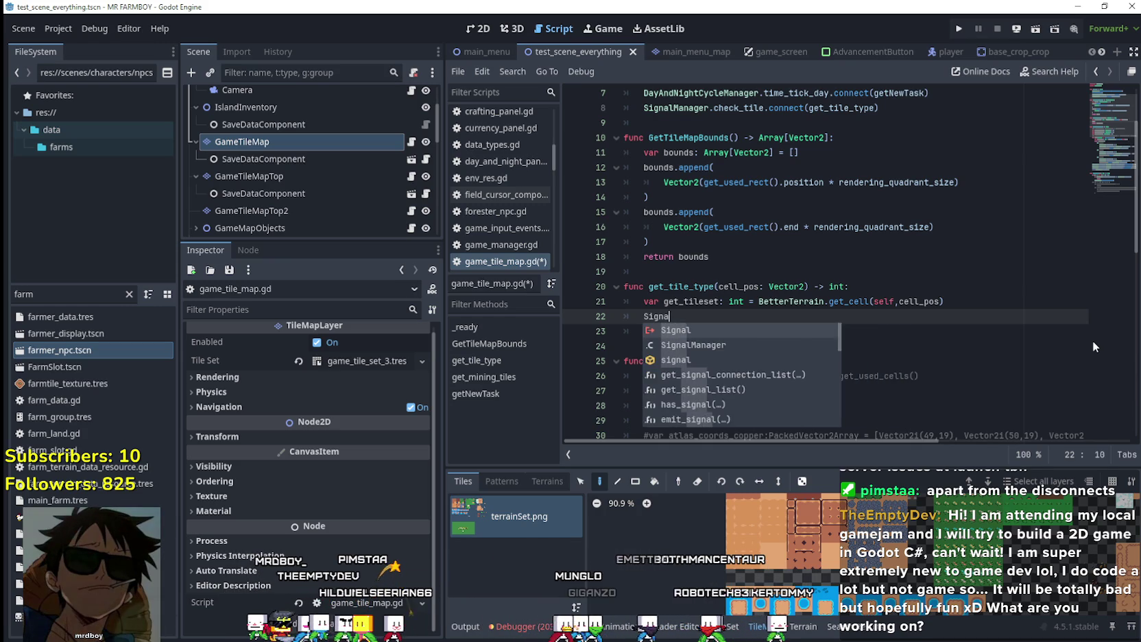
type("l")
key("Down")
key("Return")
type(".")
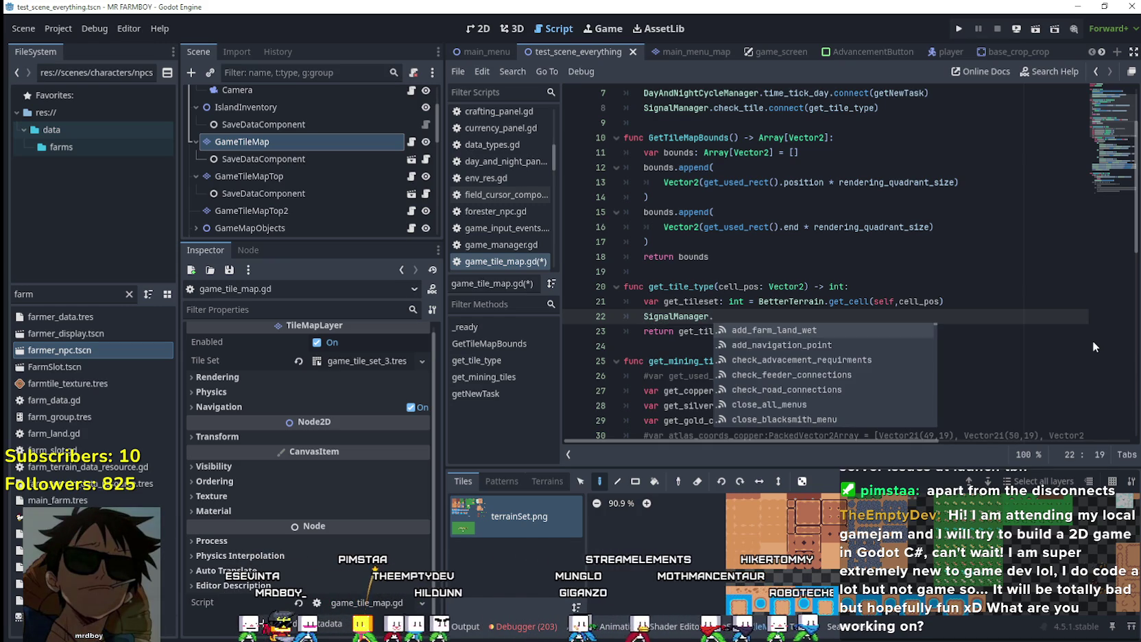
scroll(1083, 329, "up", 3)
scroll(1058, 284, "down", 3)
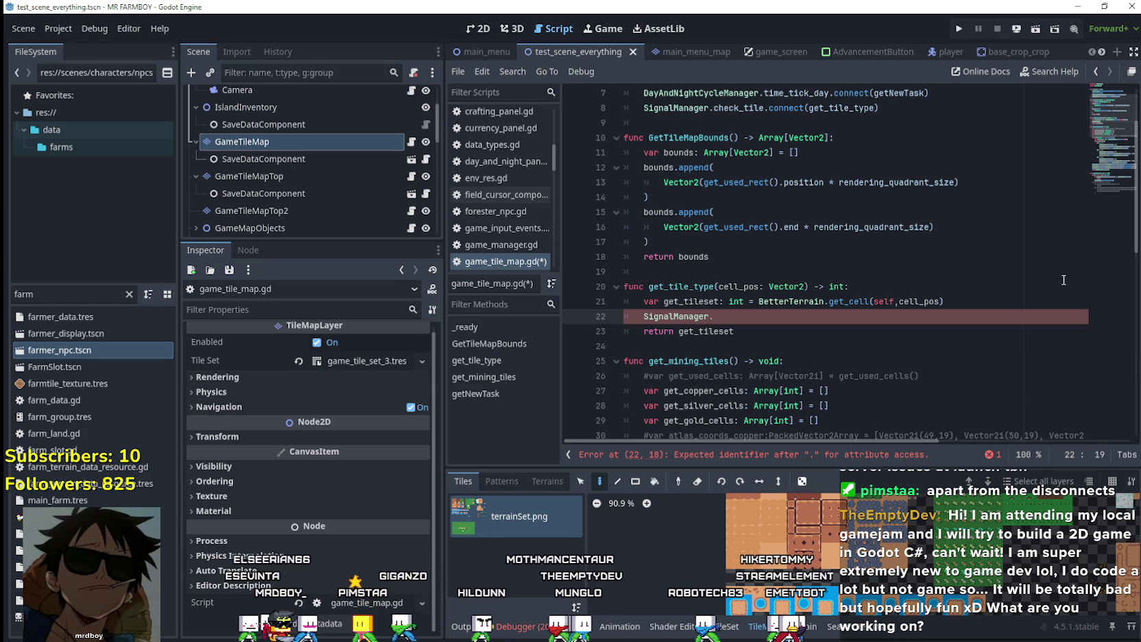
type("tile")
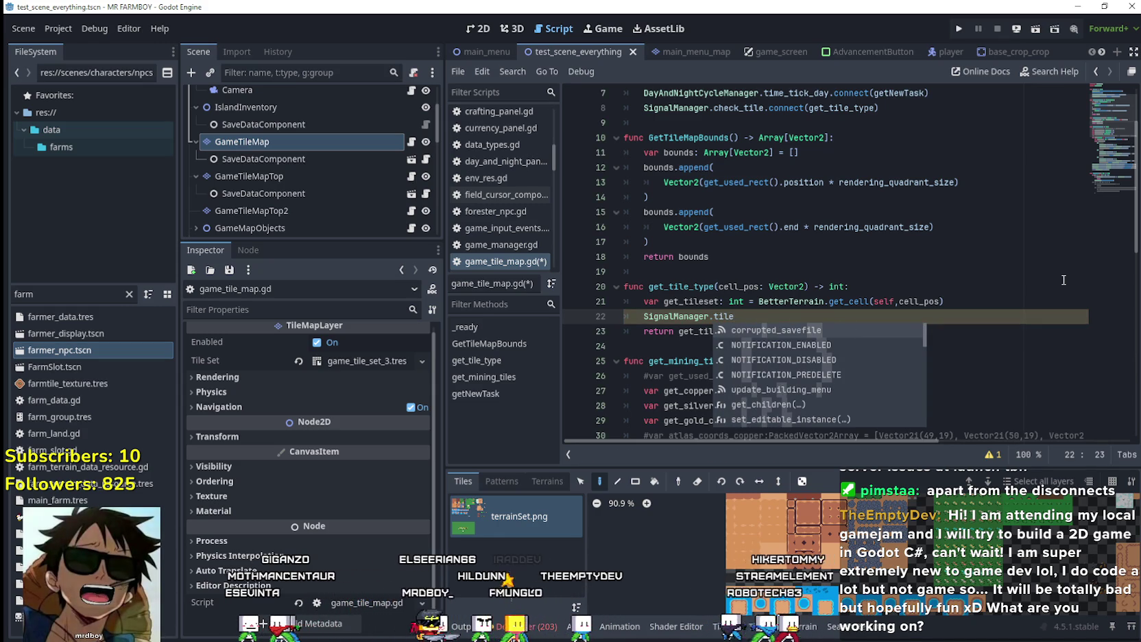
key("BackSpace")
key("BackSpace")
key("BackSpace")
type("res")
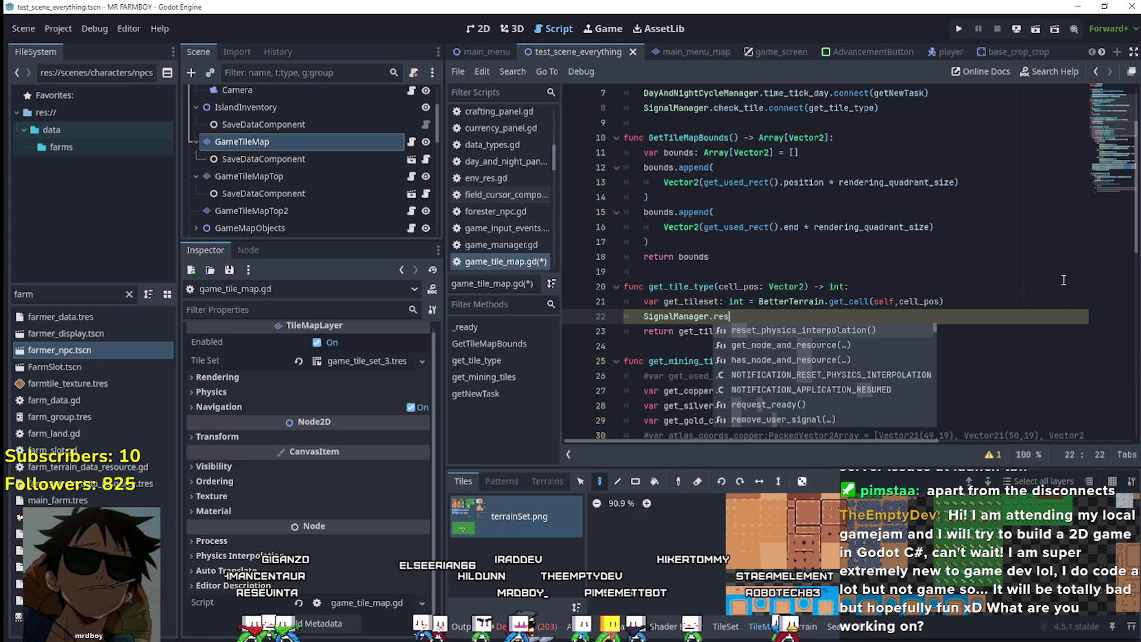
type("ponse")
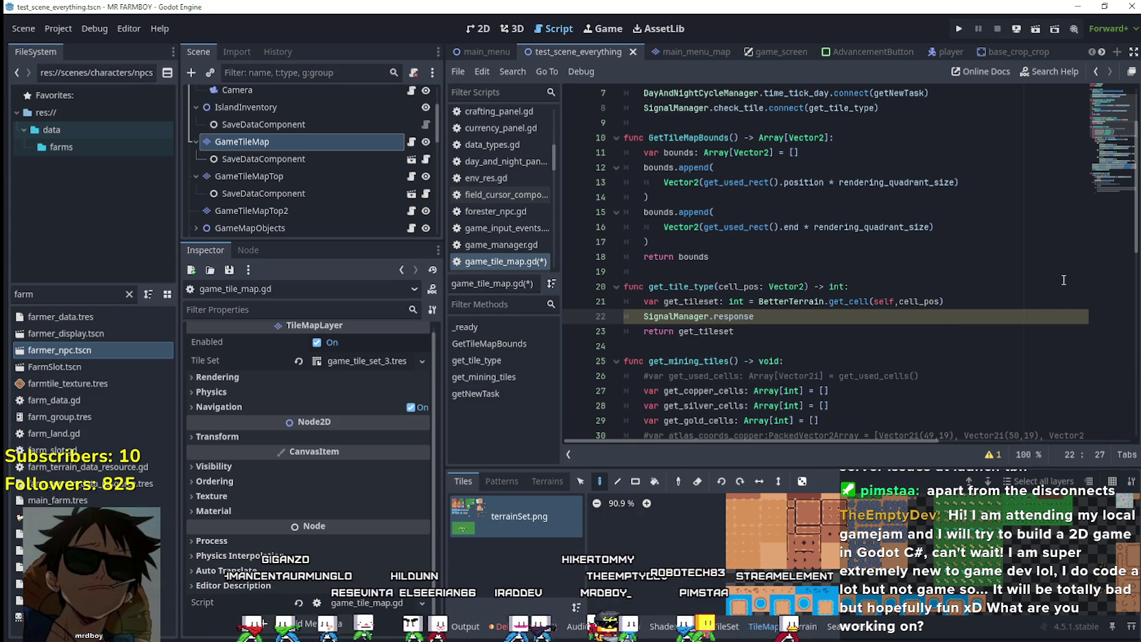
type("_tile.emit(")
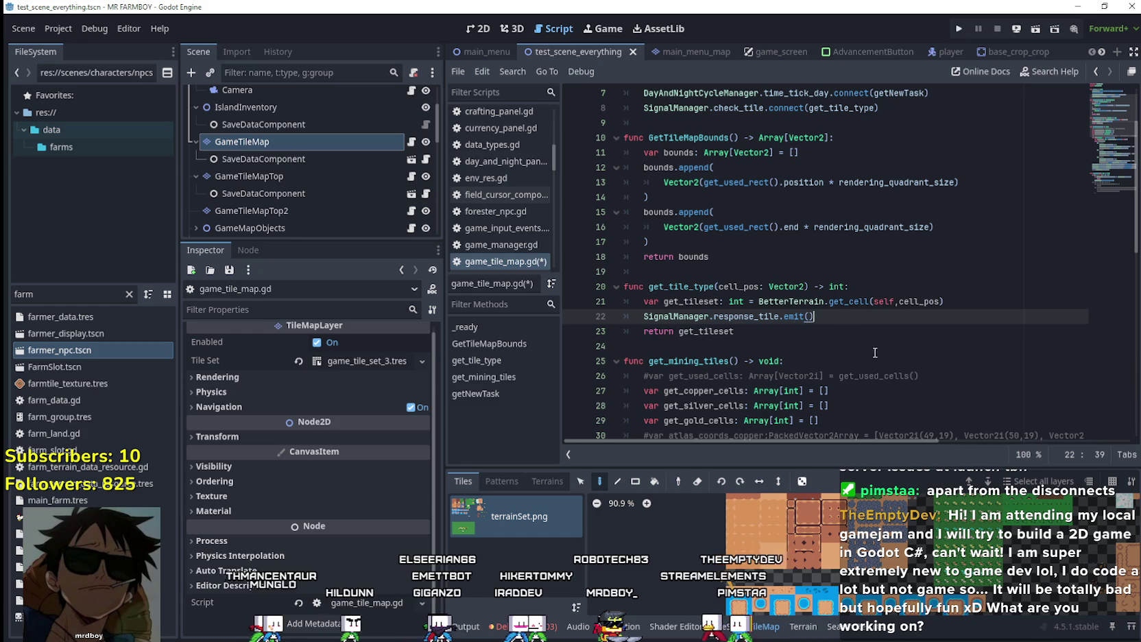
Move get_tileset into the response_tile emit call
left_click(682, 302)
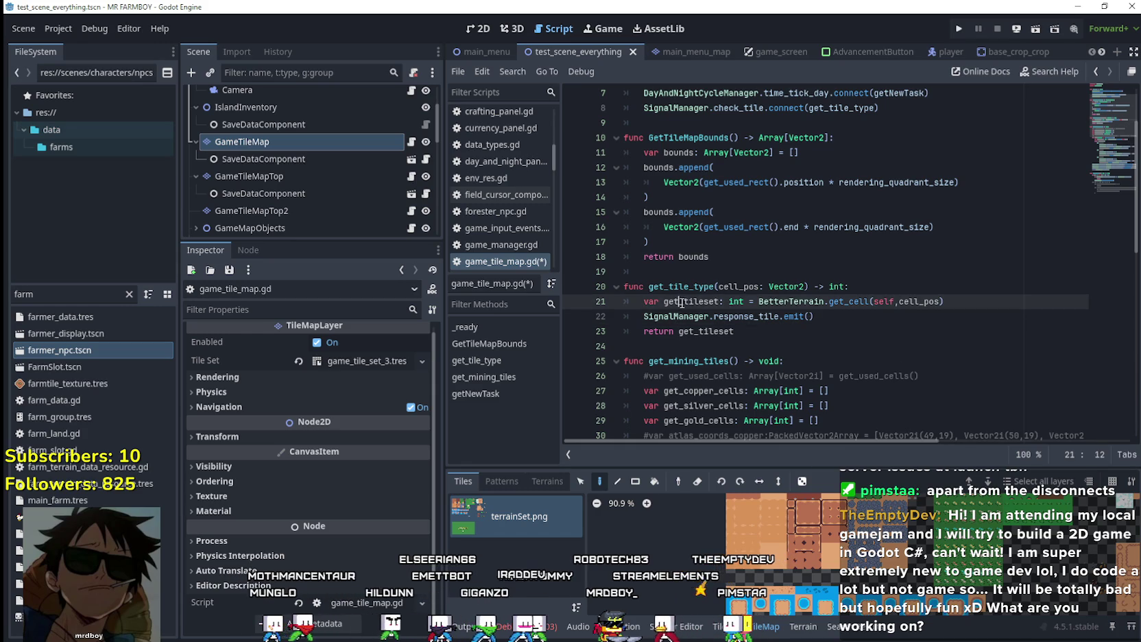
left_click(816, 319)
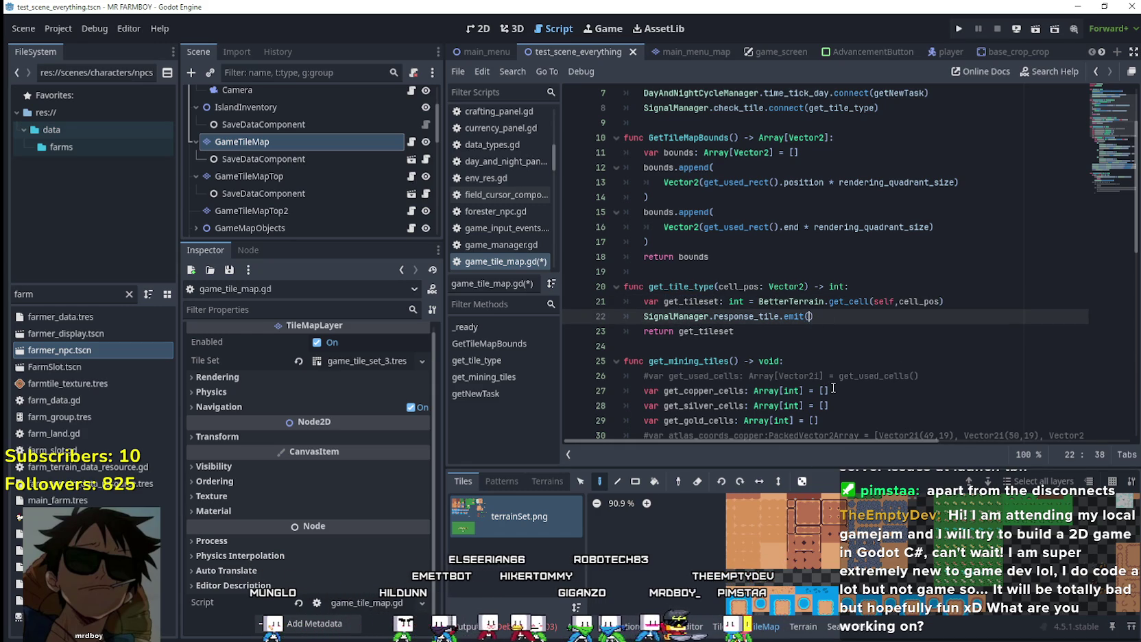
left_click(761, 331)
left_click_drag(761, 331, 625, 329)
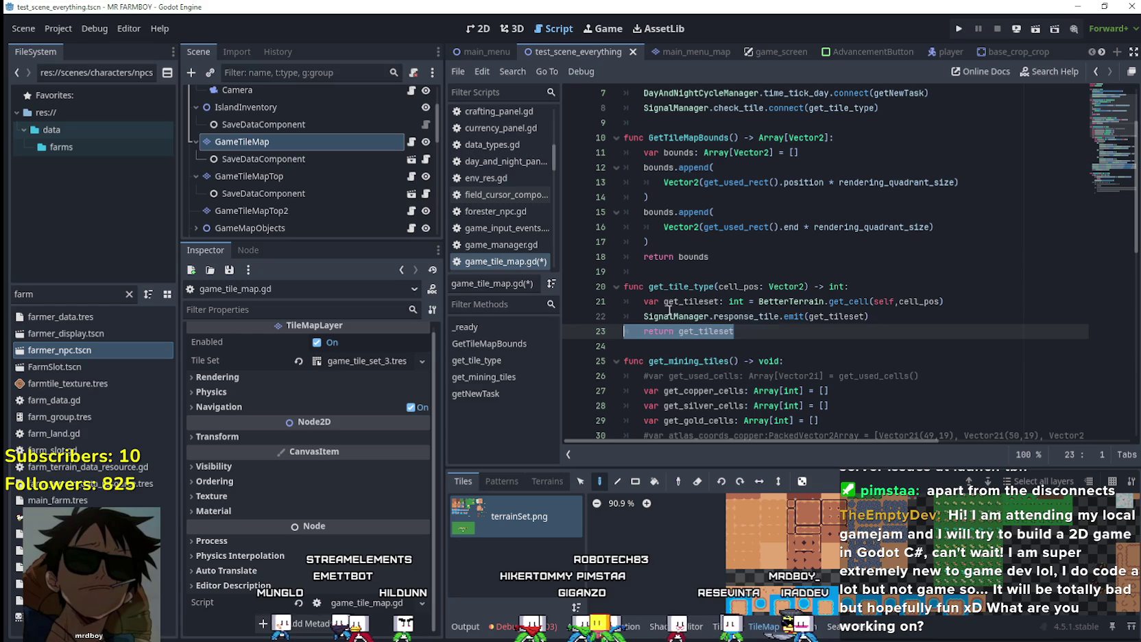
Change get_tile_type's return type from int to void and delete the return get_tileset line
double_click(833, 286)
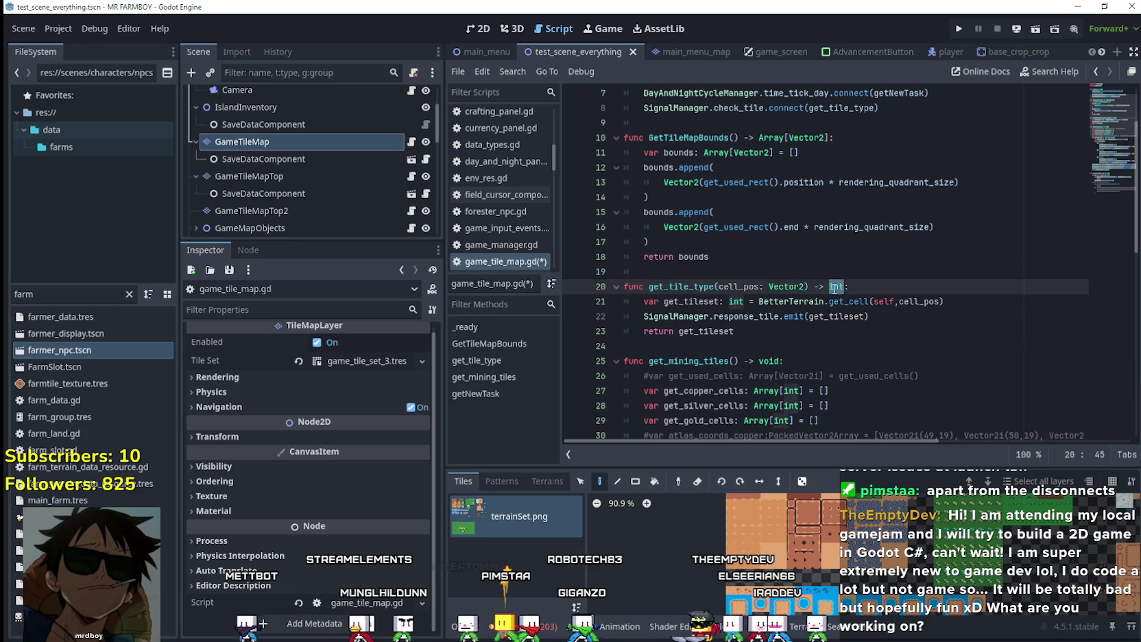
type("vo")
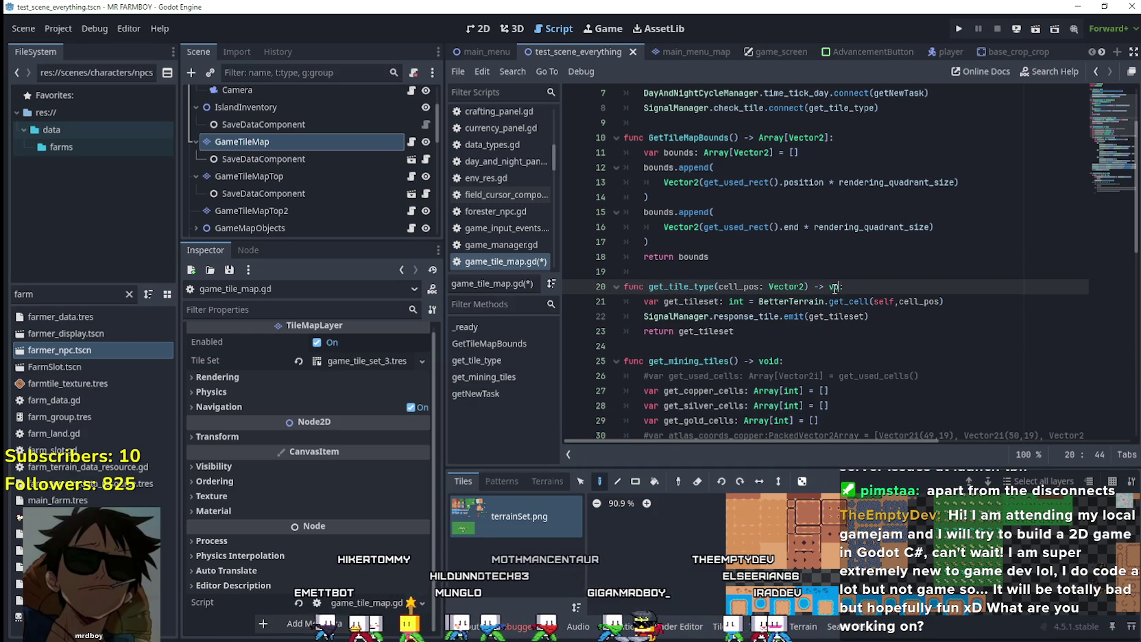
type("id")
key("Escape")
key("Down")
key("Down")
key("Down")
key("shift+Home")
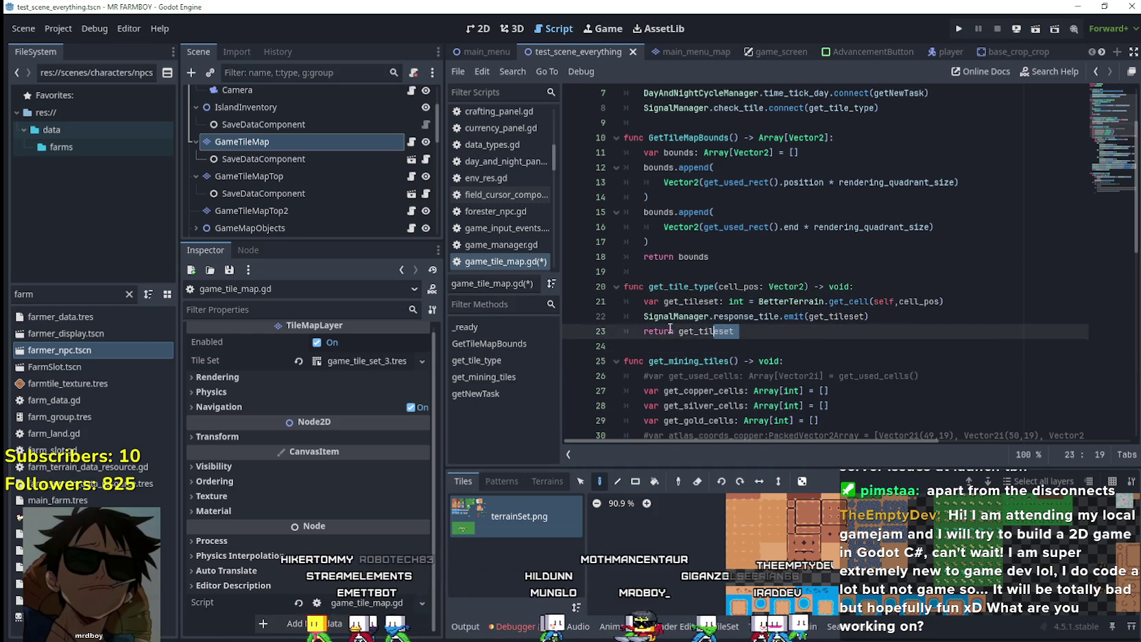
key("BackSpace")
key("BackSpace")
key("Delete")
double_click(687, 288)
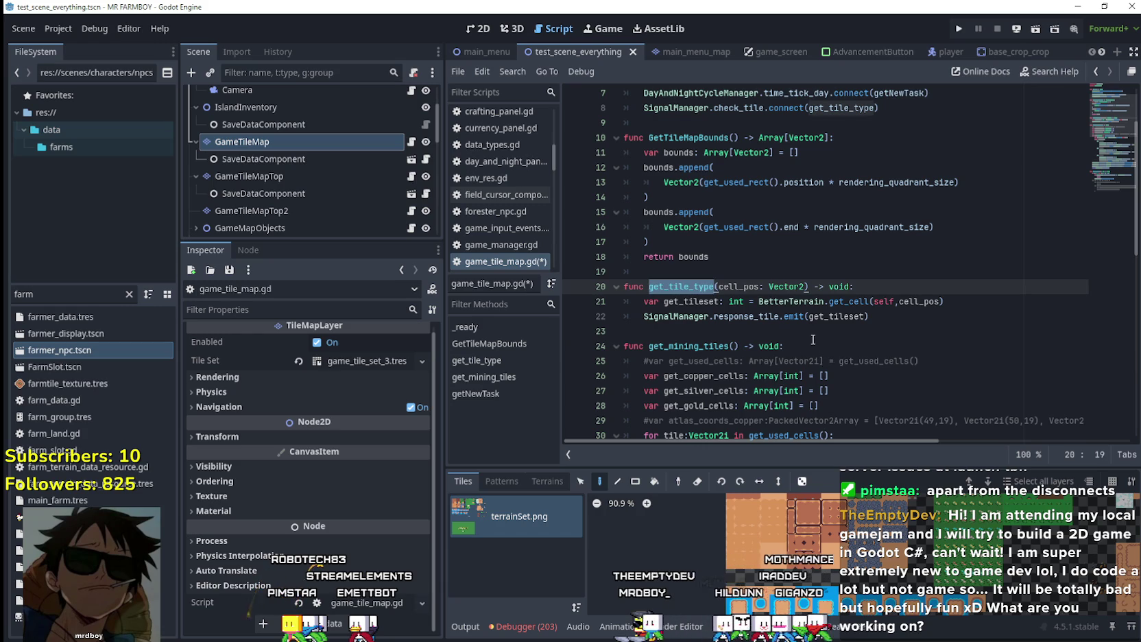
left_click(743, 318)
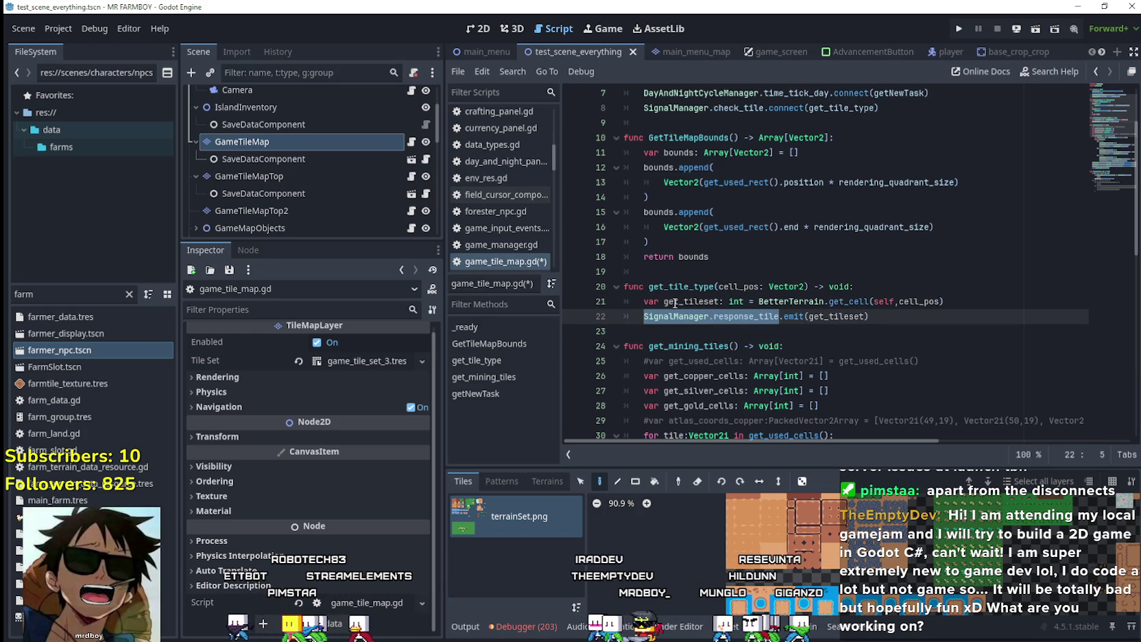
In base_npc.gd's _ready, replace the check_tile connect line with SignalManager.response_tile.connect
double_click(73, 351)
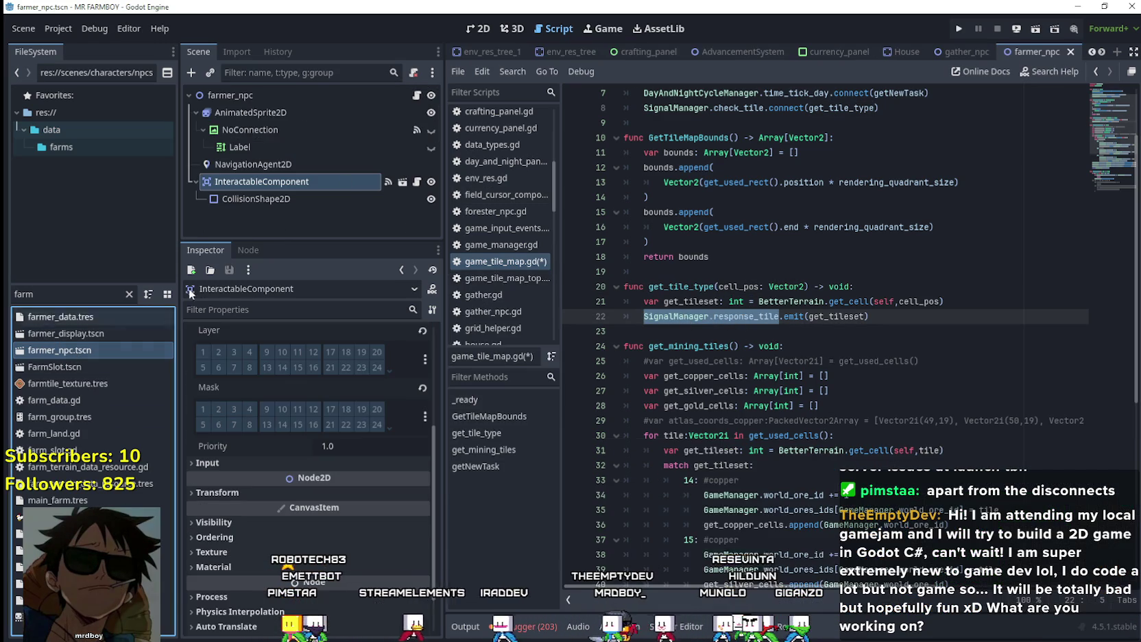
left_click(415, 95)
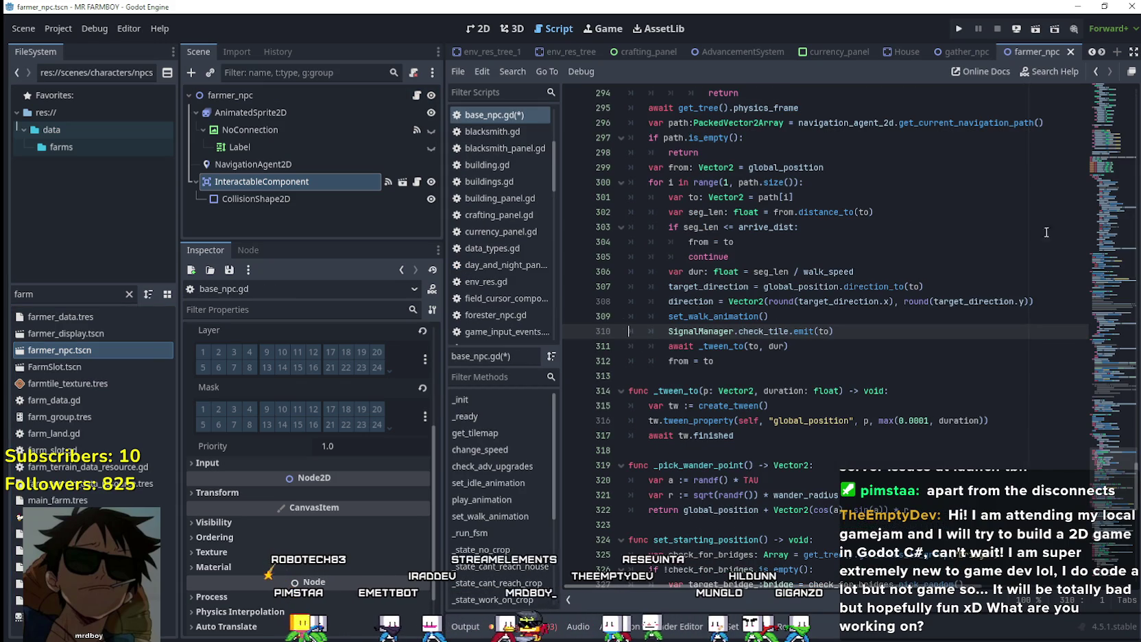
left_click_drag(1116, 430, 1111, 93)
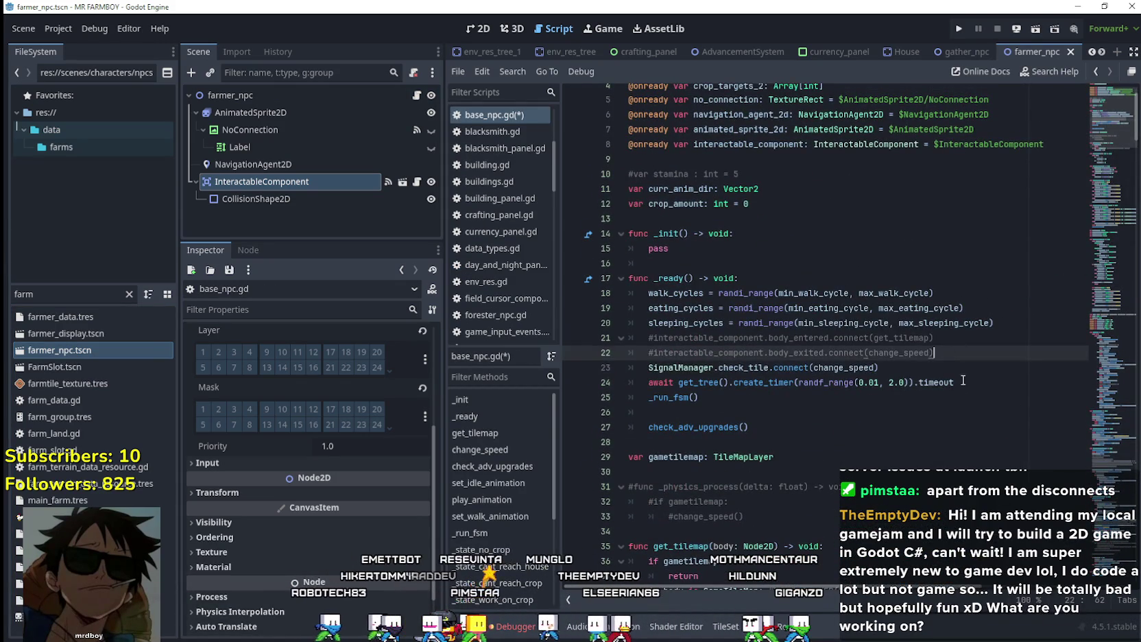
left_click_drag(879, 367, 646, 368)
type("SignalManager.response_tile")
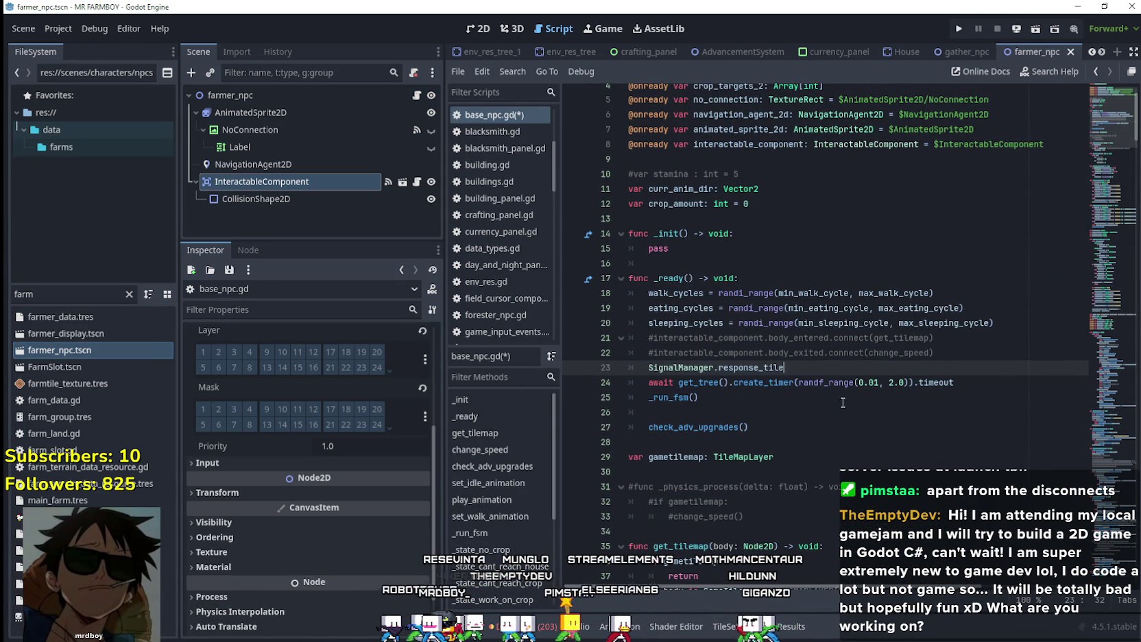
type(".con")
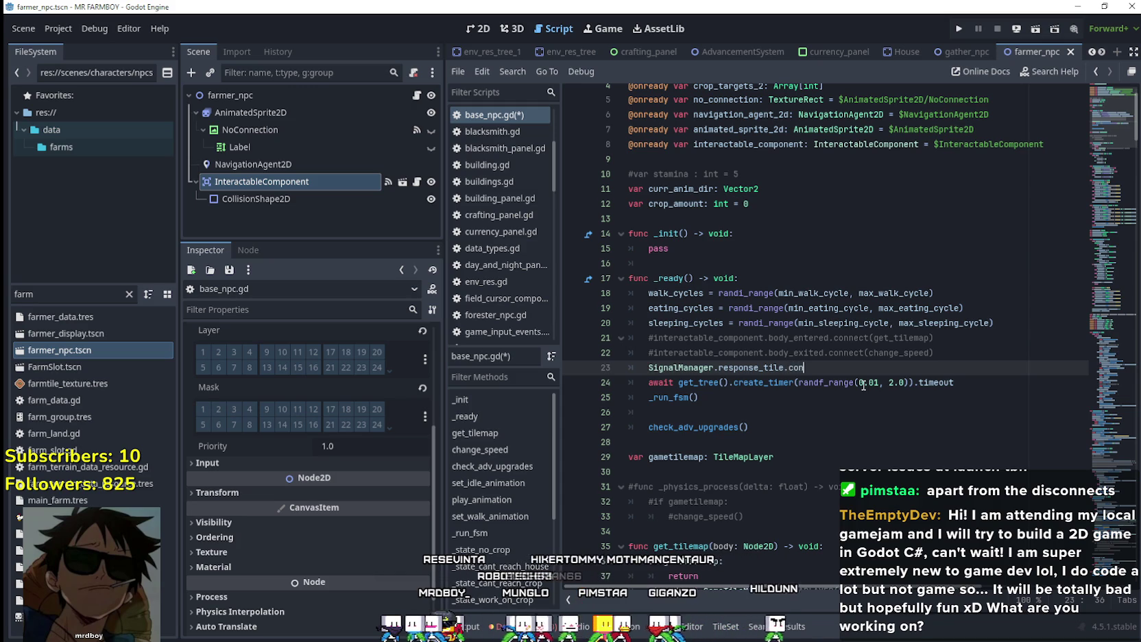
type("nect(check")
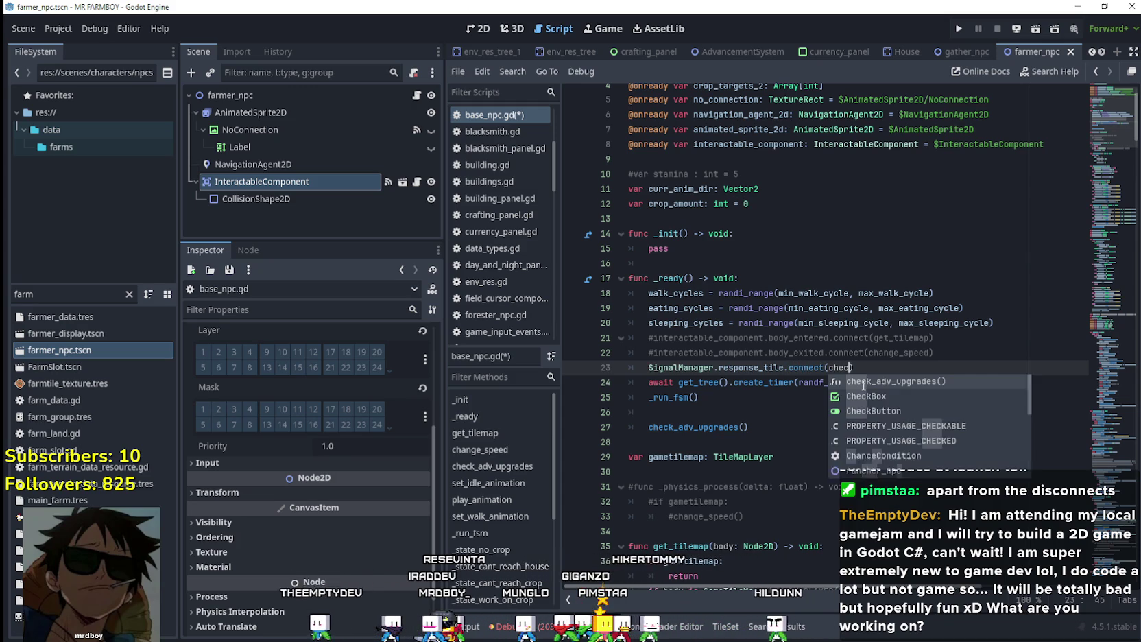
type("sp")
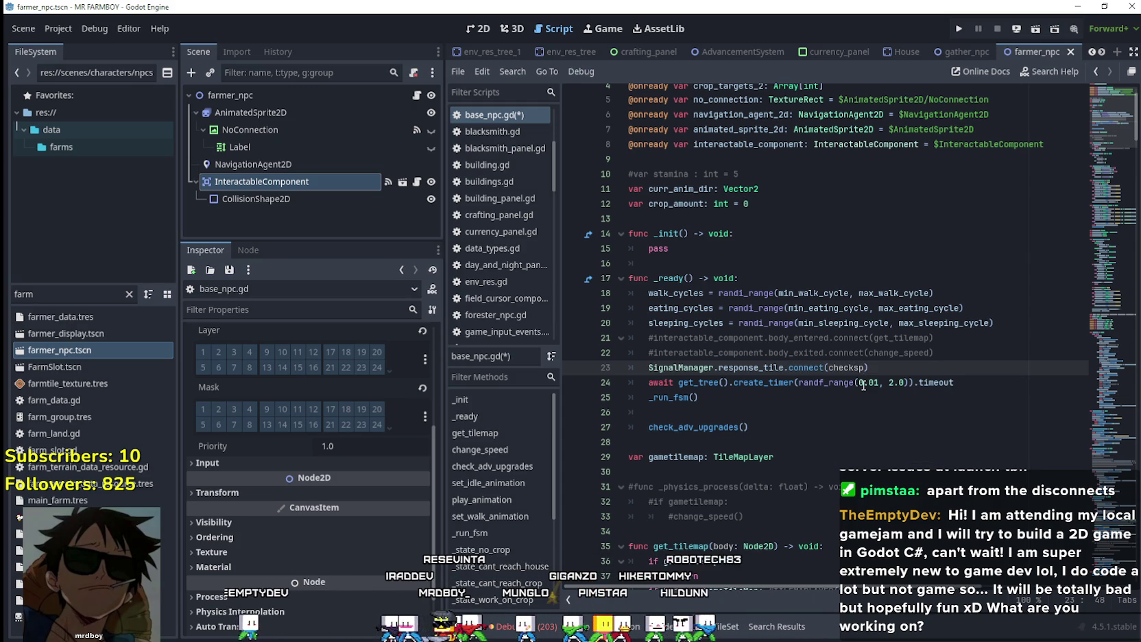
Correct the handler so the response_tile connect call targets change_speed
scroll(852, 384, "down", 5)
double_click(683, 412)
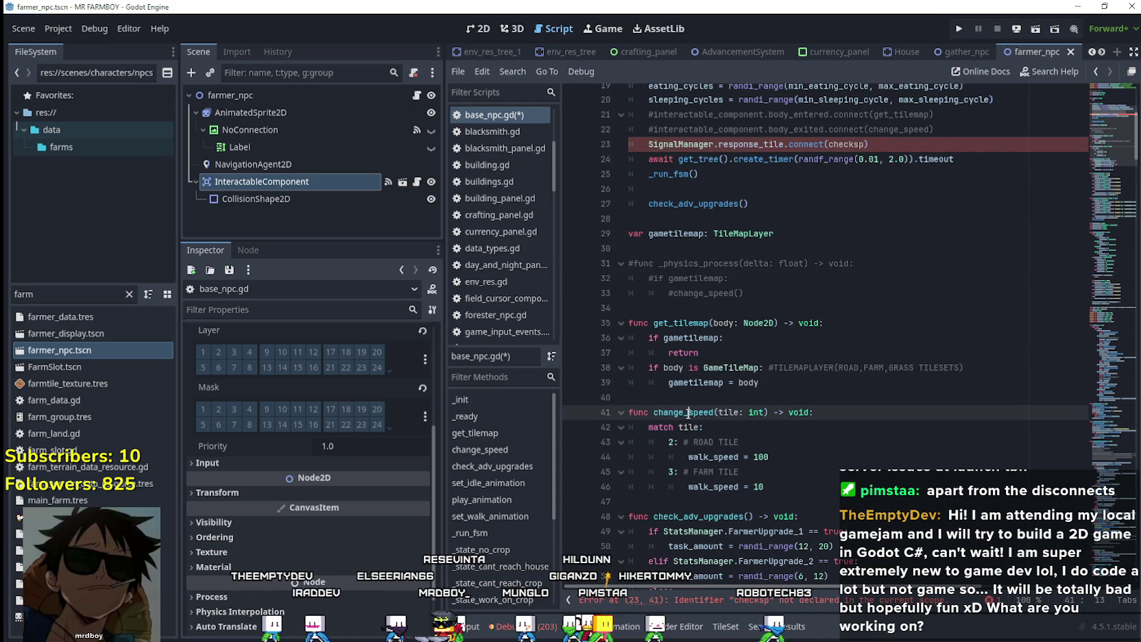
left_click(932, 144)
key("BackSpace")
key("BackSpace")
key("BackSpace")
type("change_speed)")
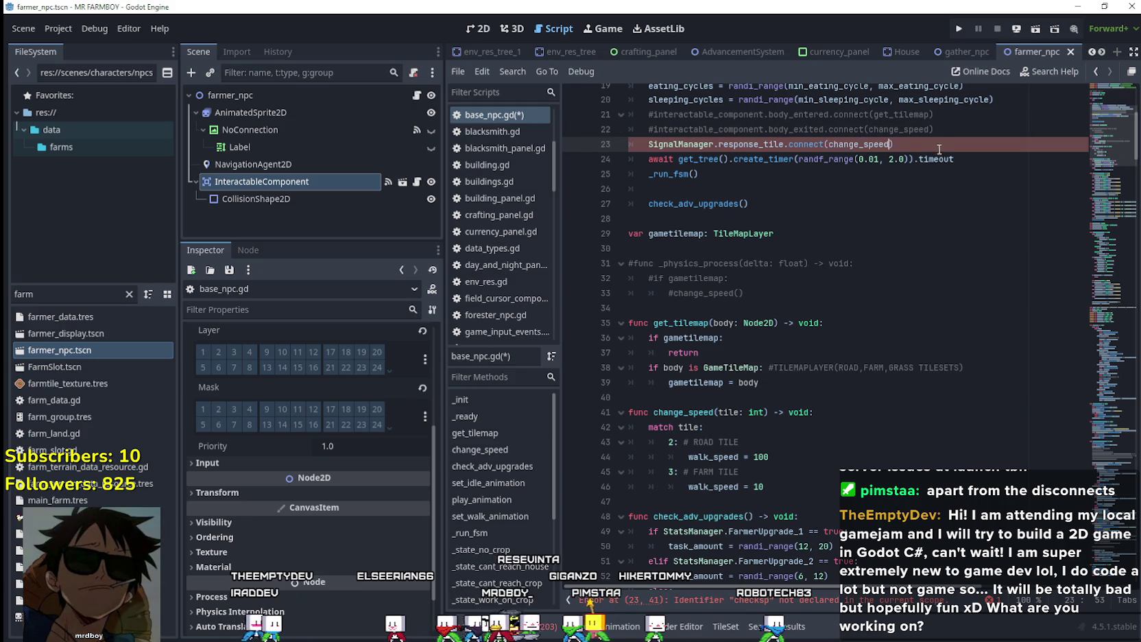
left_click(805, 432)
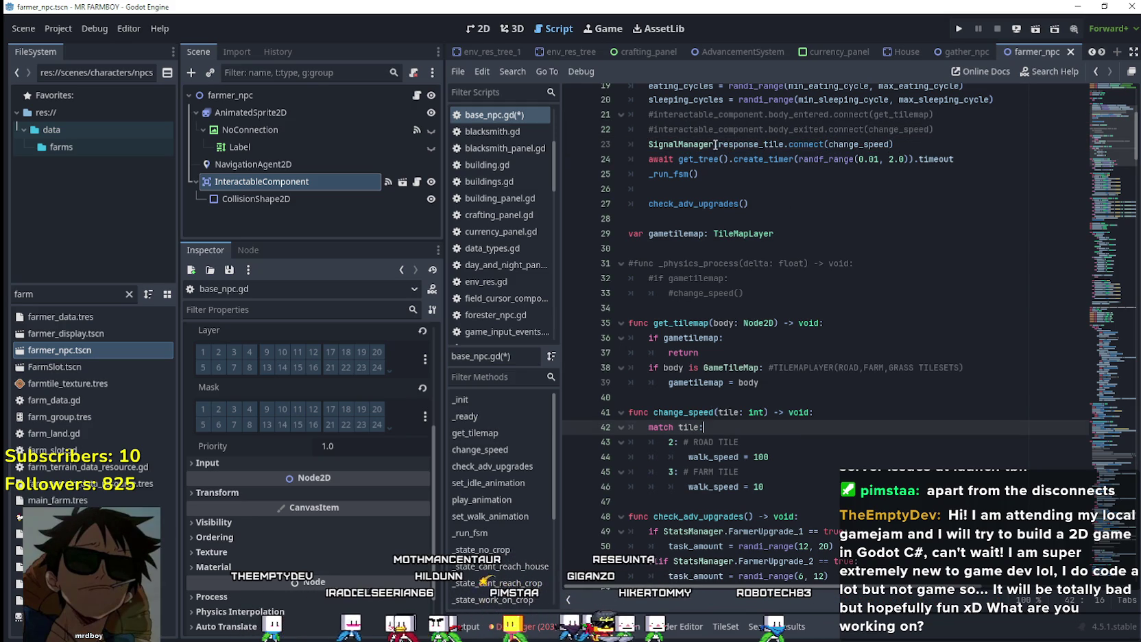
Jump to response_tile's declaration with Lookup Symbol
double_click(745, 147)
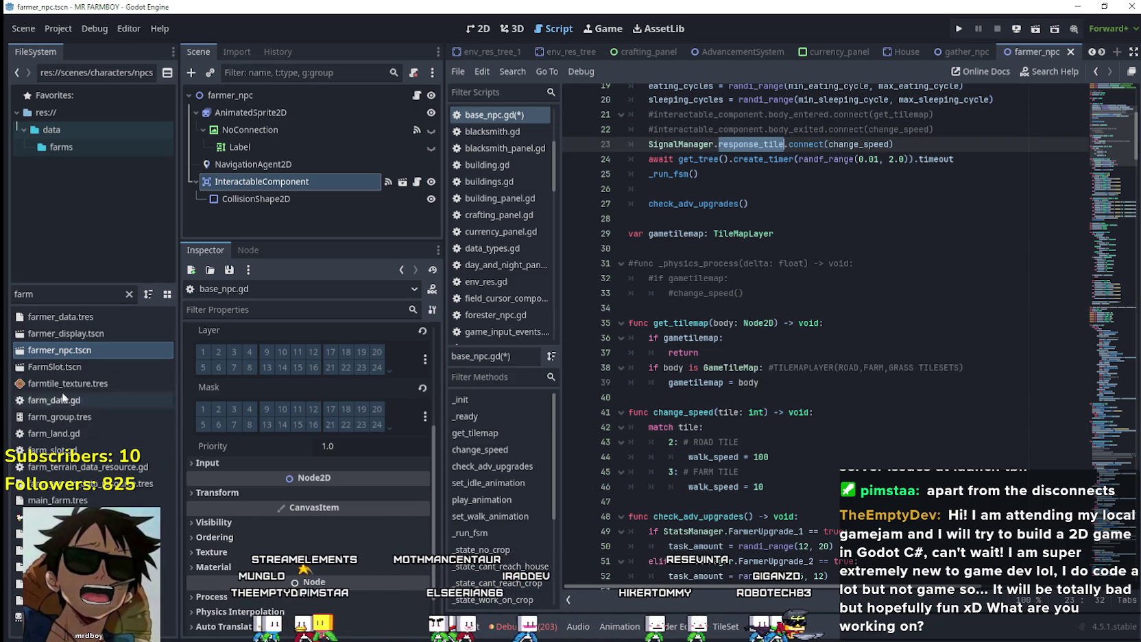
right_click(680, 138)
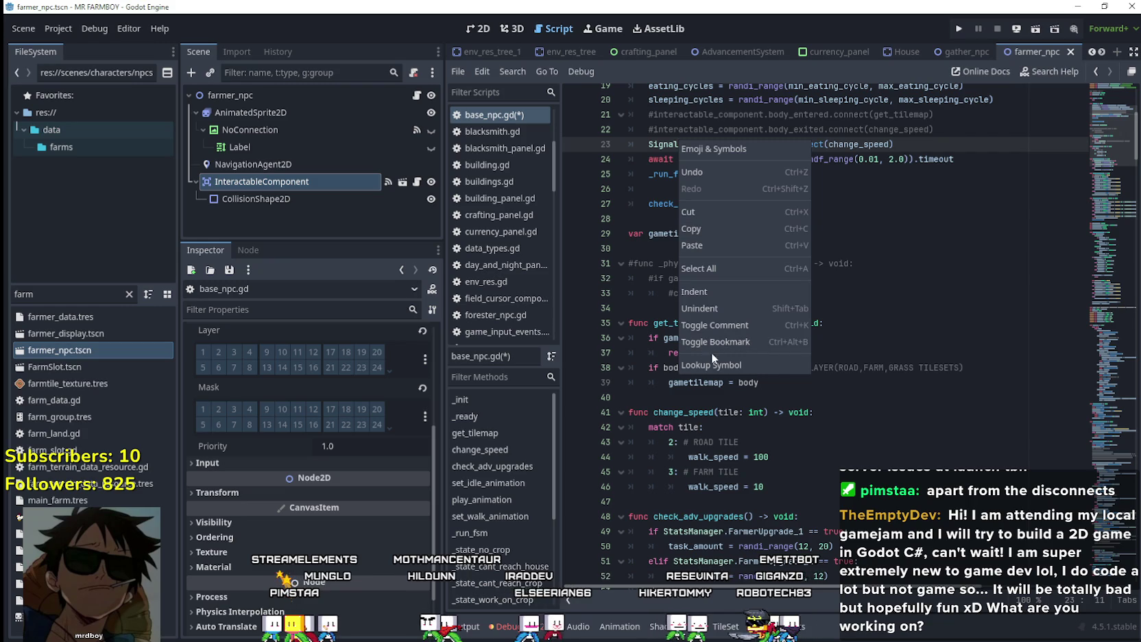
left_click(728, 368)
Add 'signal response_tile(tile_: int)' below check_tile in signal_manager.gd and save the script
scroll(735, 370, "down", 20)
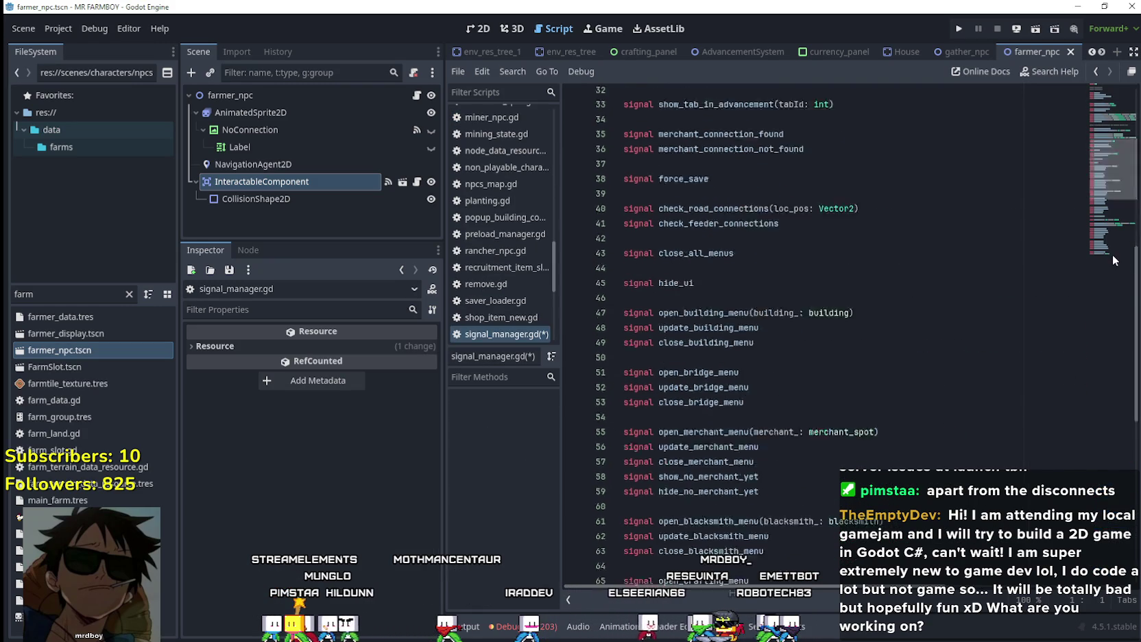
key("Return")
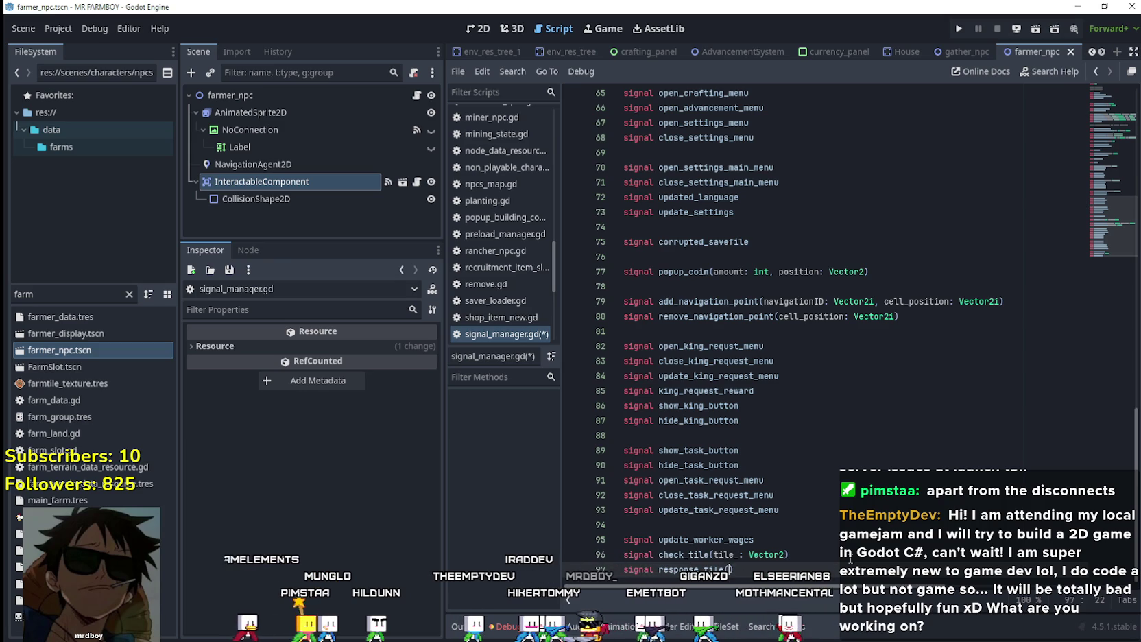
key("BackSpace")
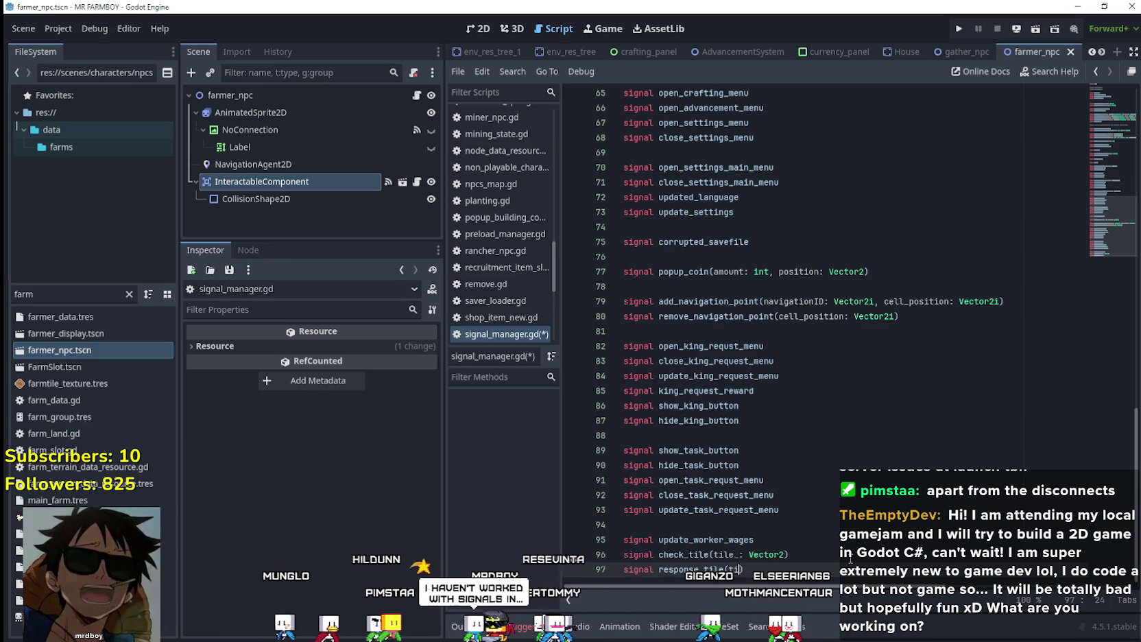
type("tile_: ")
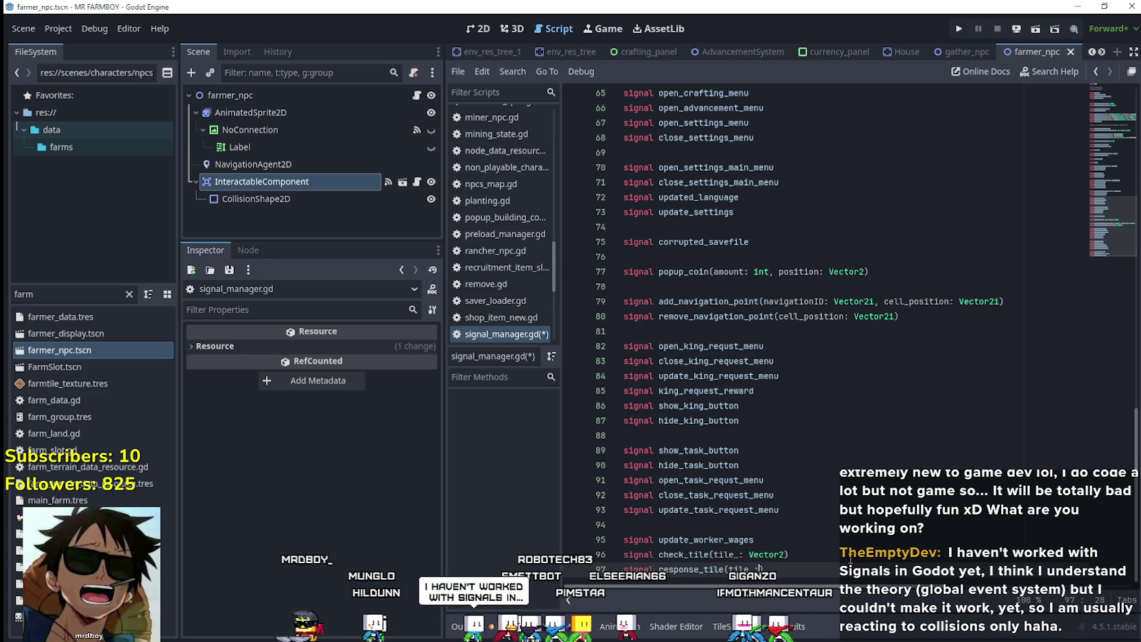
type("int")
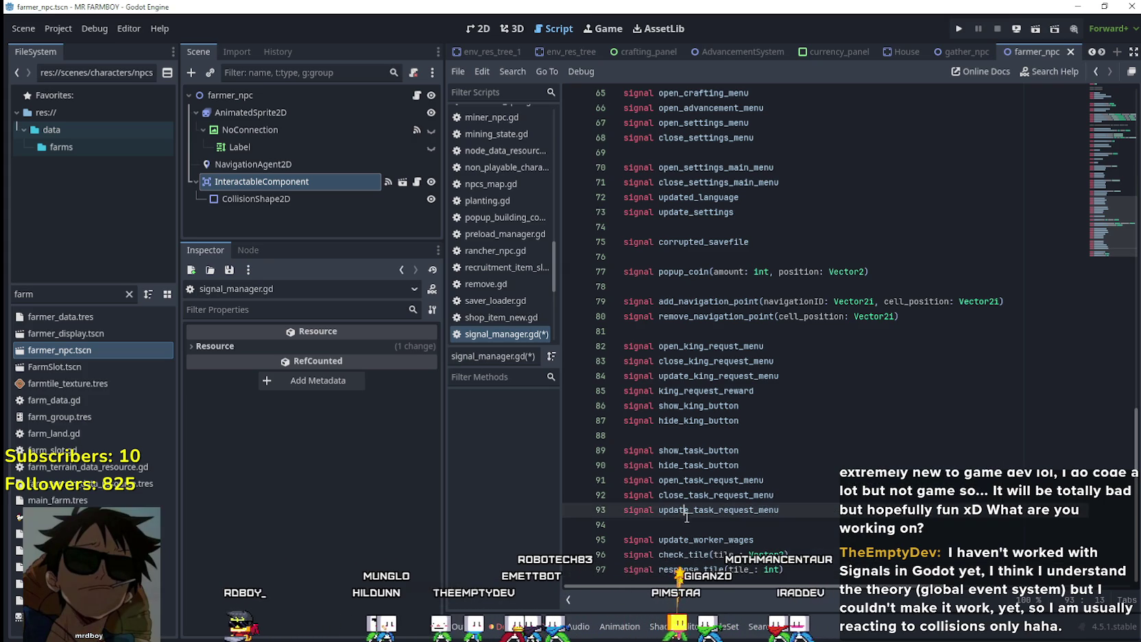
type(")")
key("ctrl+s")
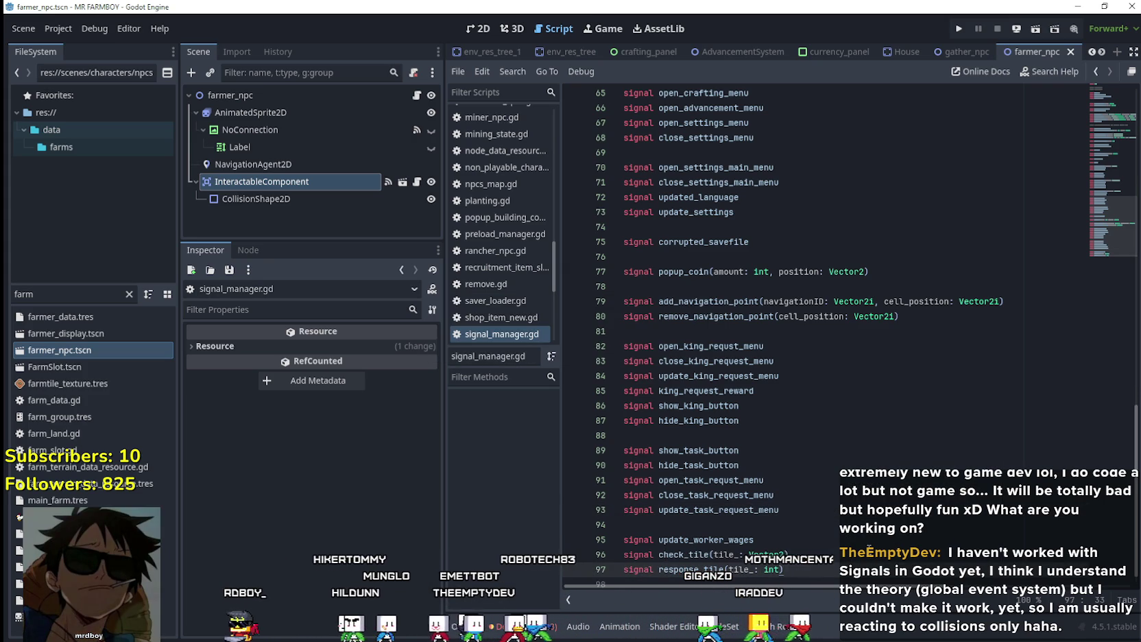
scroll(830, 567, "down", 1)
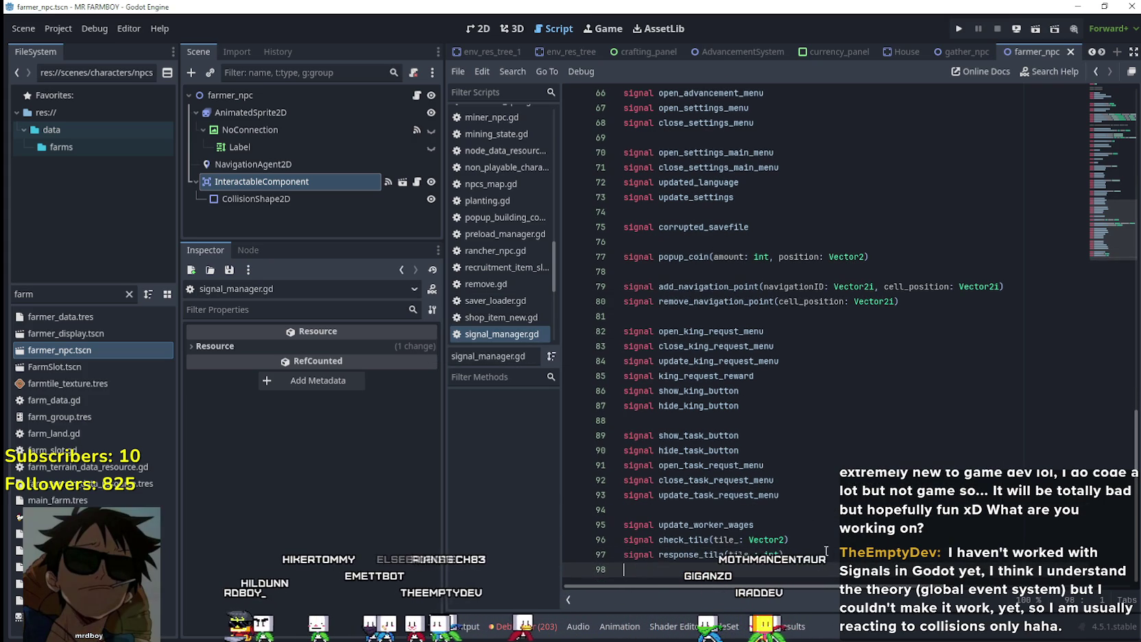
Launch the game and load Save 2 from the save list
left_click(959, 29)
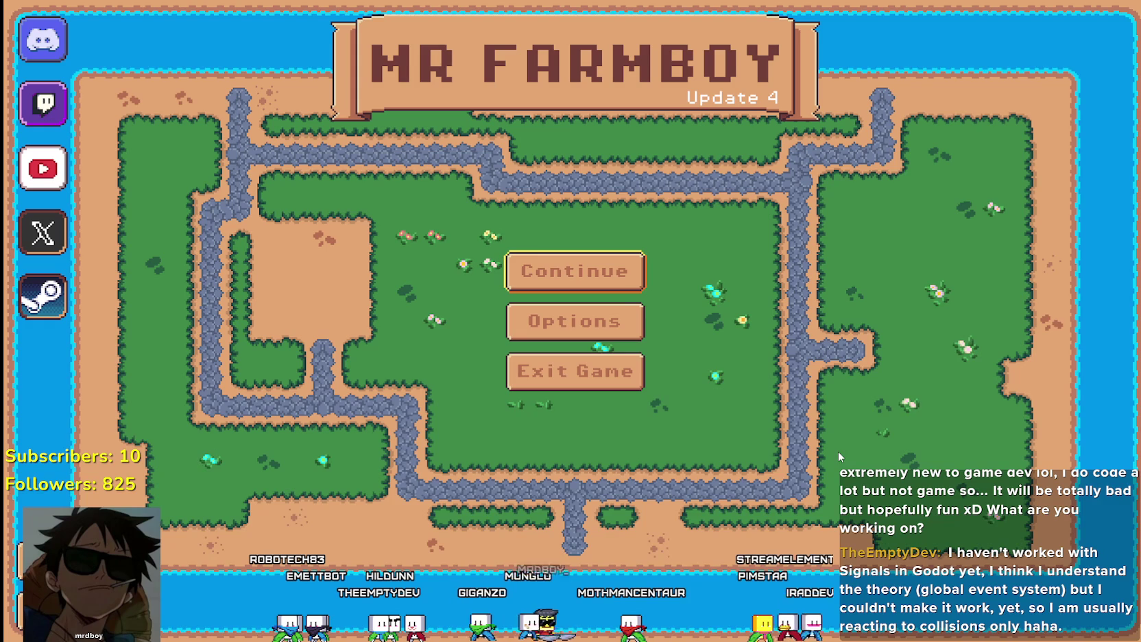
left_click(574, 271)
scroll(645, 378, "up", 2)
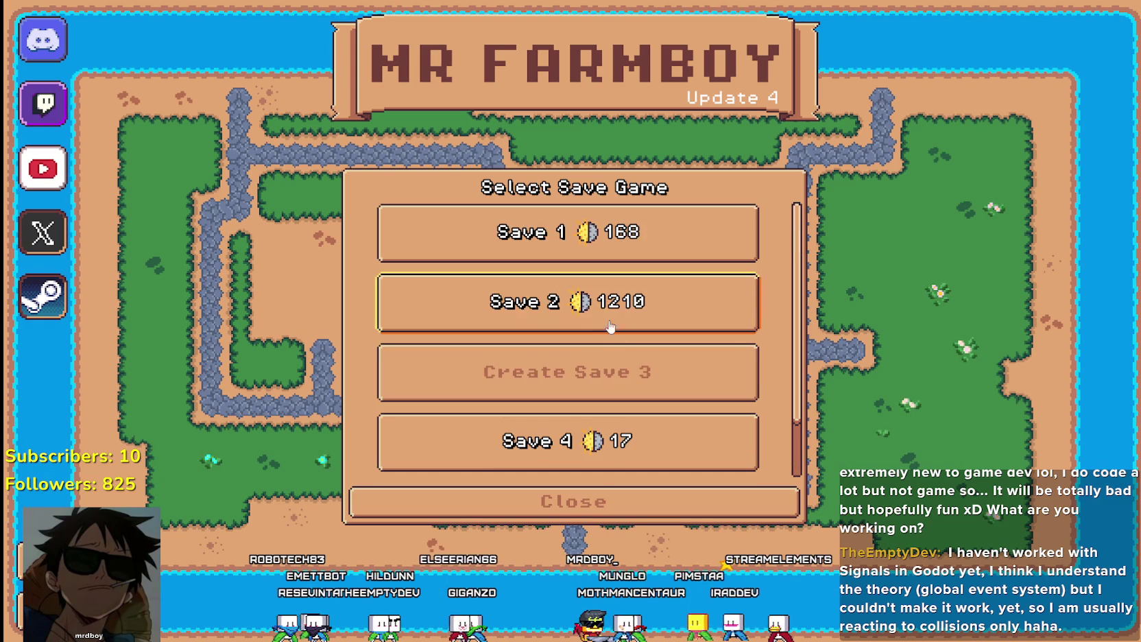
left_click(611, 322)
left_click(535, 316)
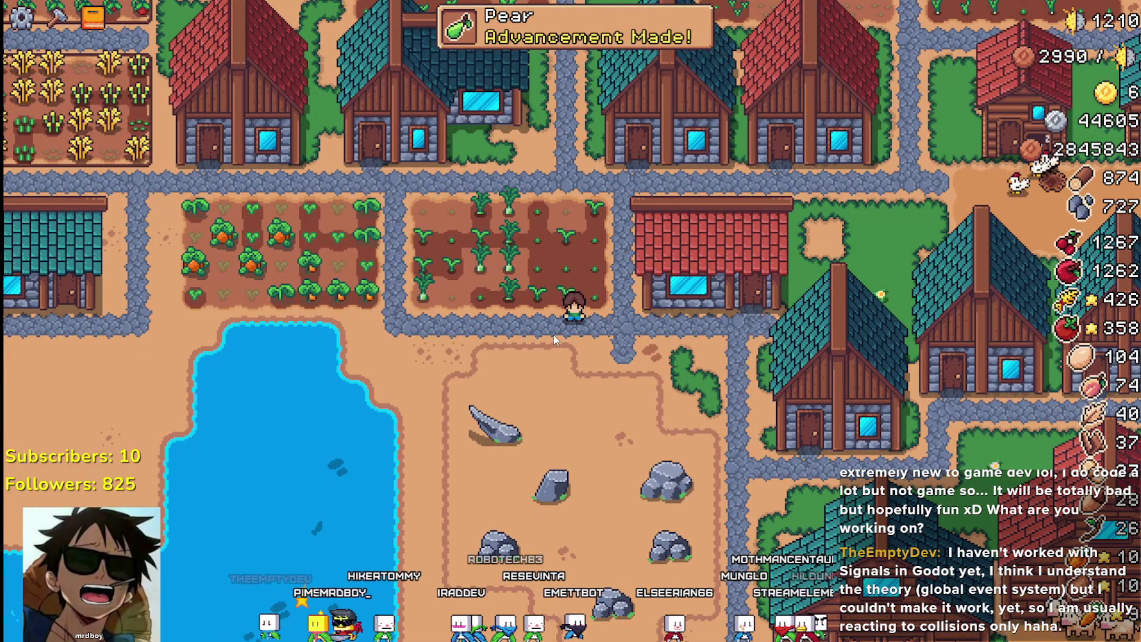
Walk the farmer north-west, then west and north past the farms, zooming the camera
scroll(561, 340, "down", 3)
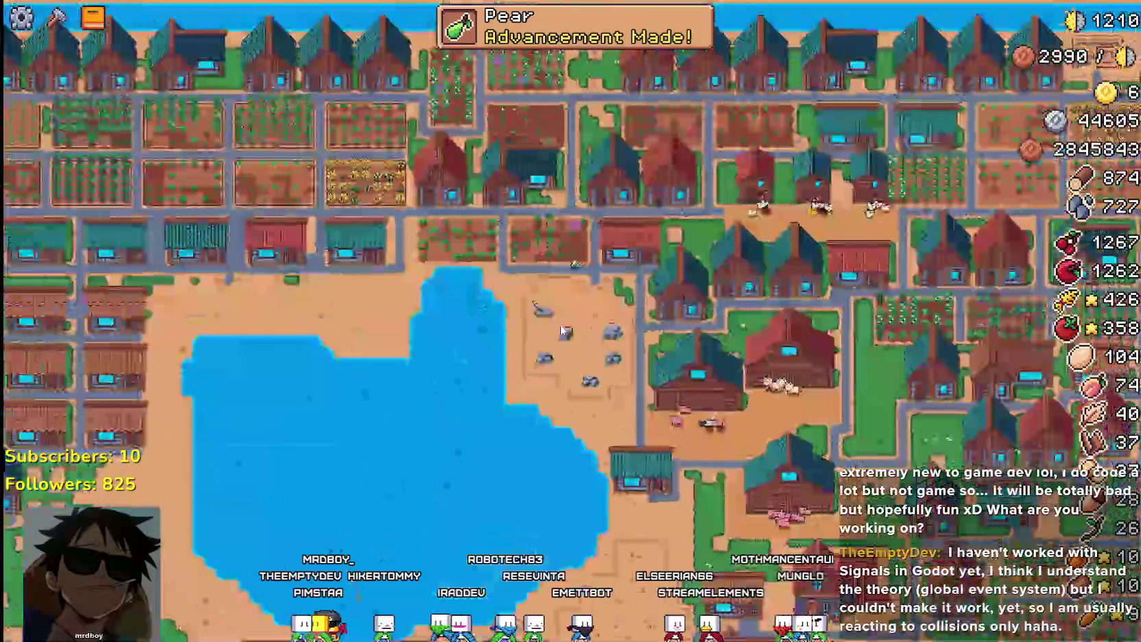
scroll(561, 367, "up", 4)
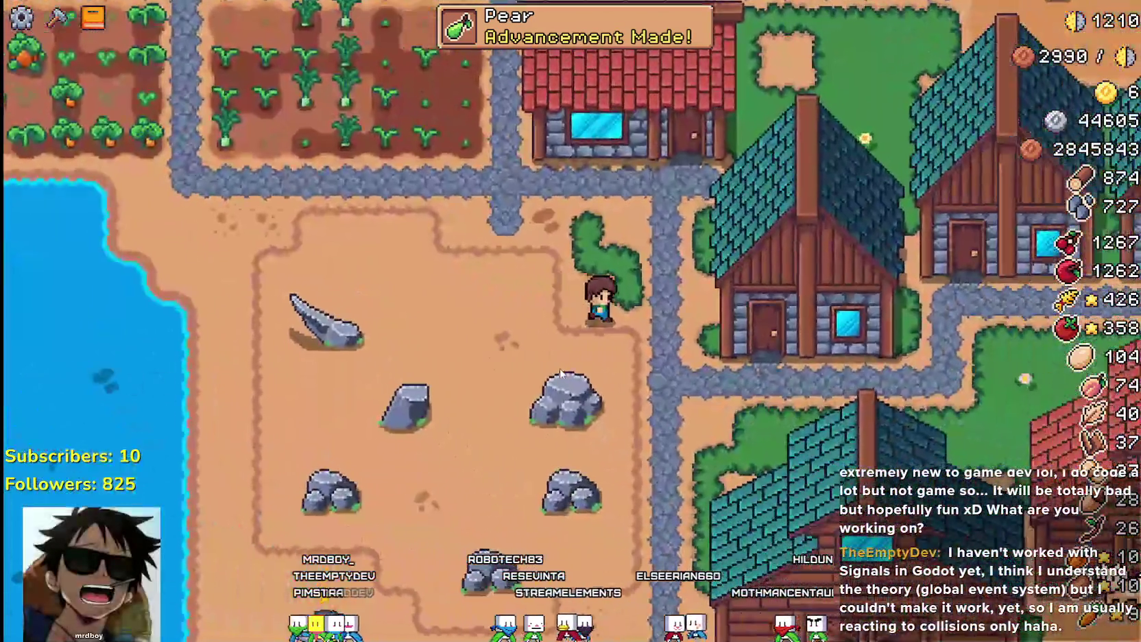
scroll(559, 368, "down", 2)
key("w")
key("a")
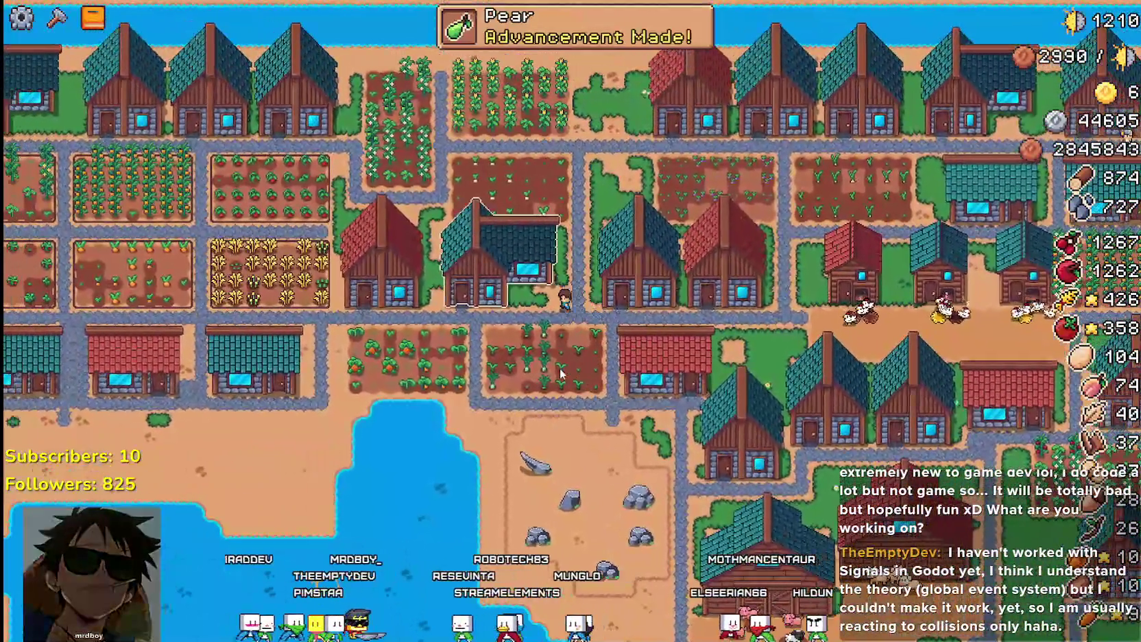
key("a")
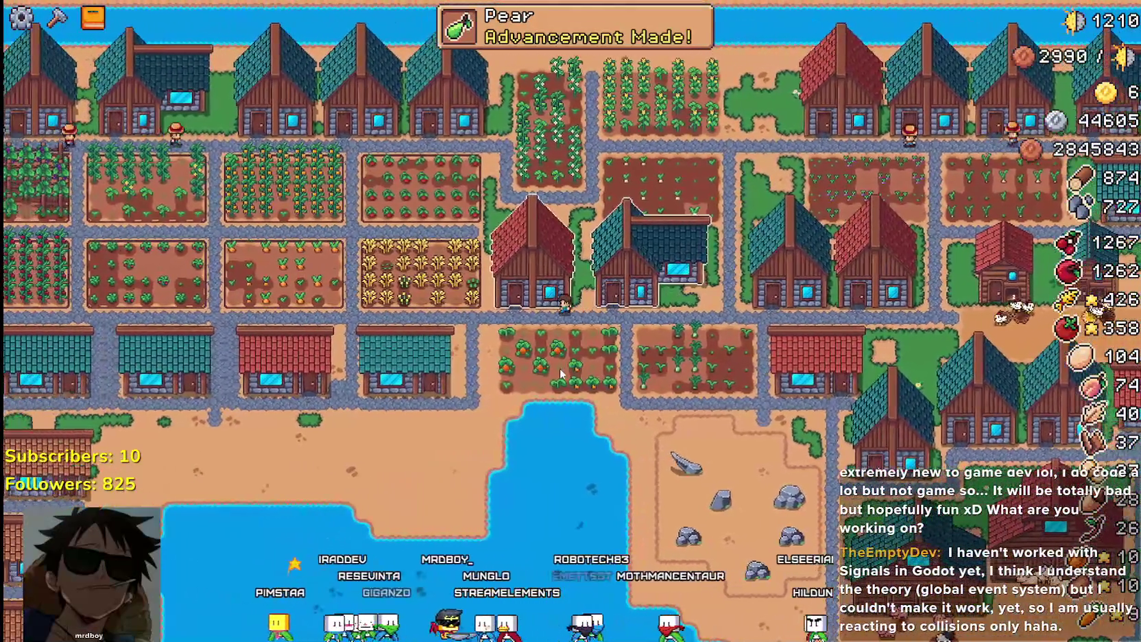
key("w")
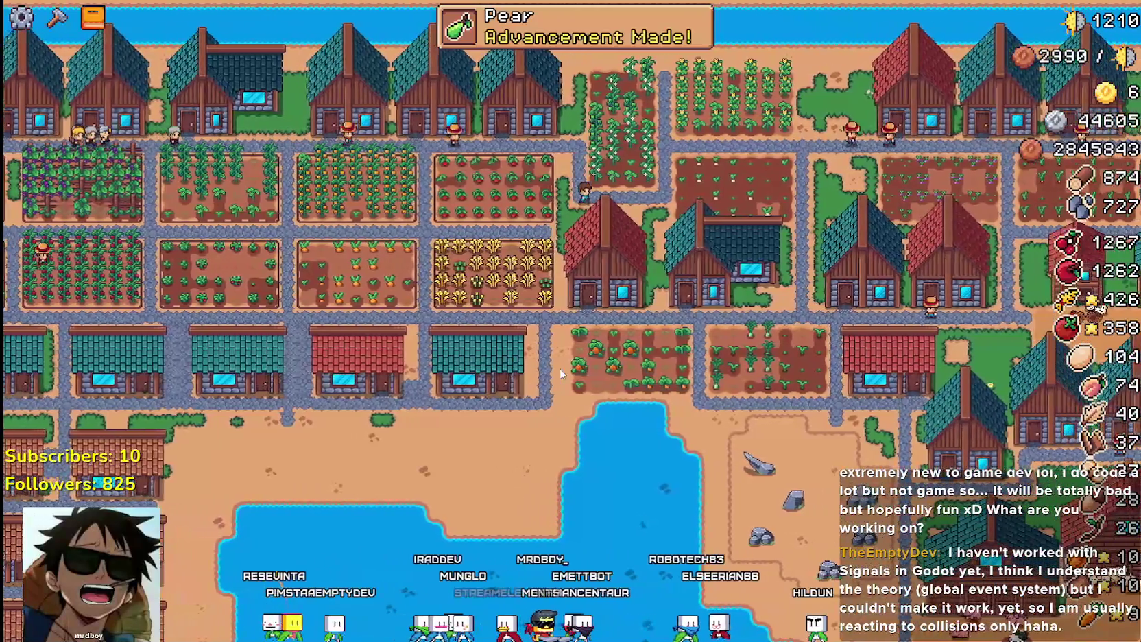
scroll(559, 368, "up", 3)
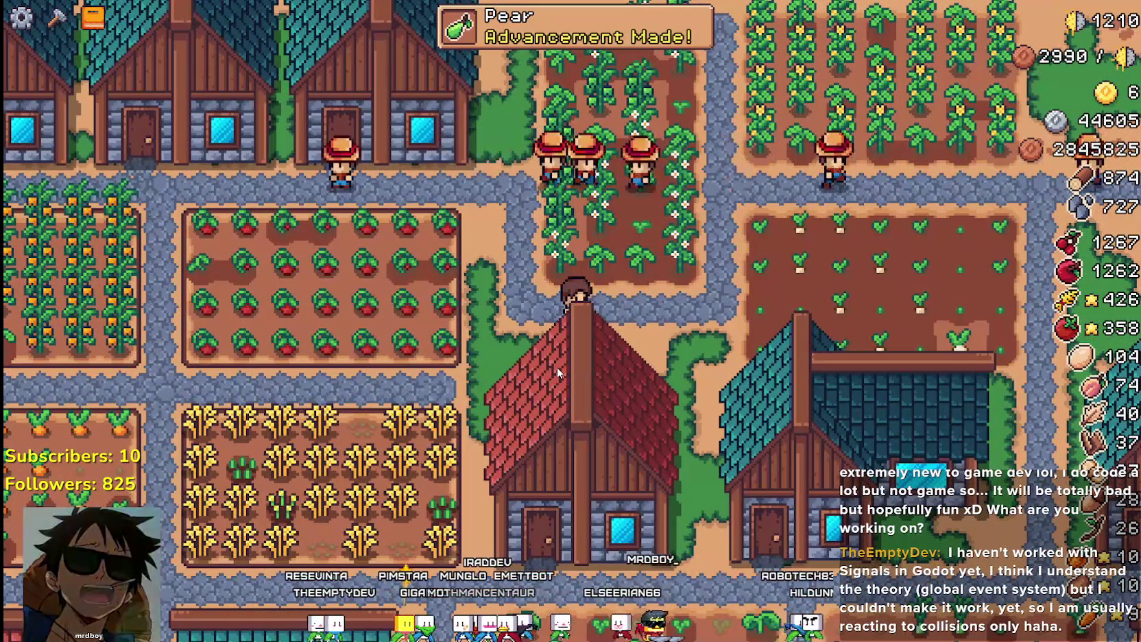
scroll(557, 367, "down", 2)
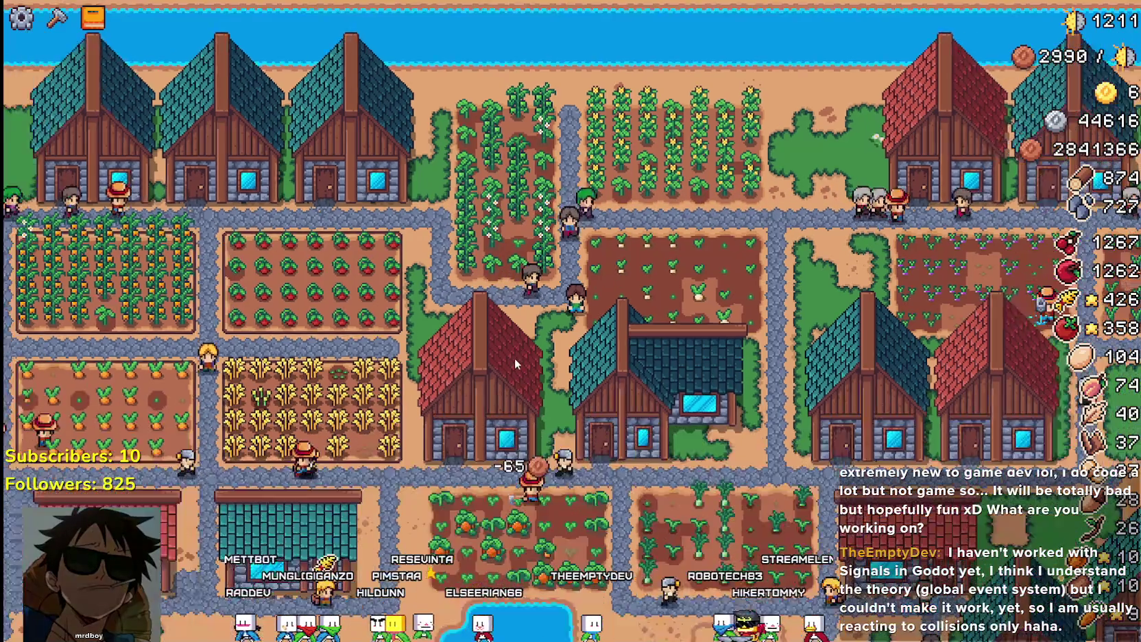
scroll(515, 359, "down", 5)
scroll(514, 359, "up", 8)
Back in Godot, open base_npc.gd and add a breakpoint in change_speed's tile match
key("alt+Tab")
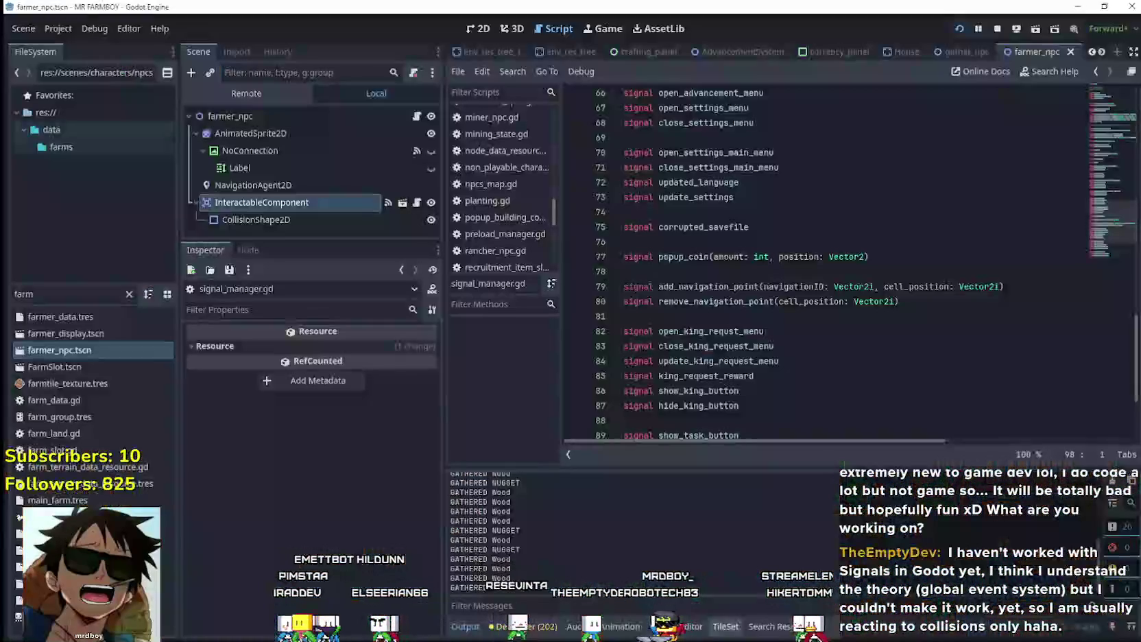
scroll(657, 313, "down", 2)
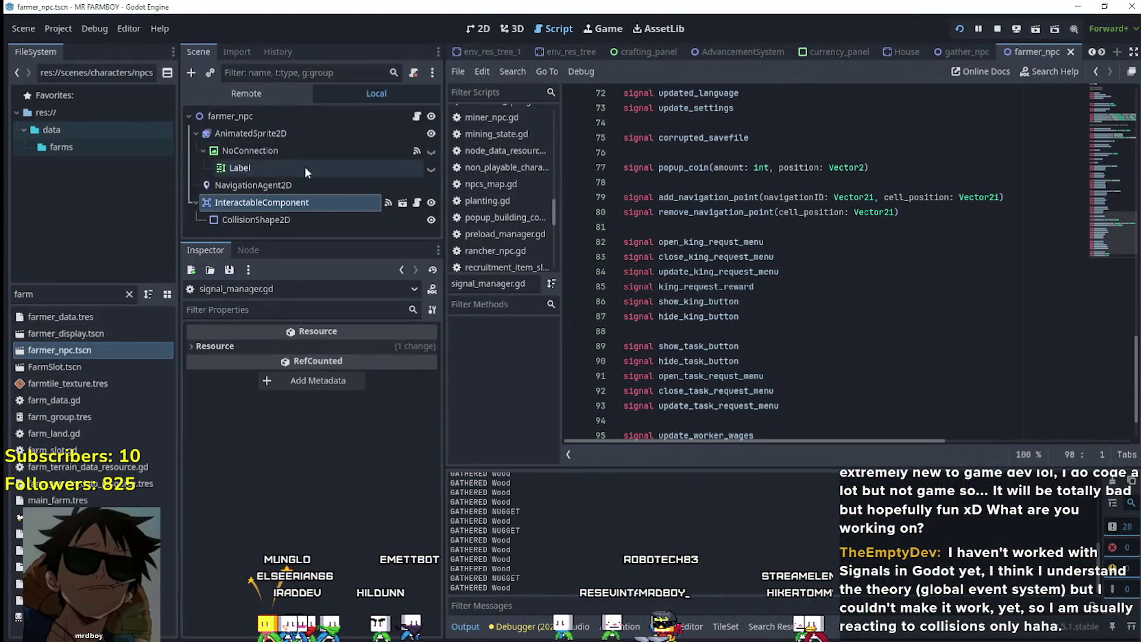
left_click(417, 118)
scroll(743, 205, "up", 1)
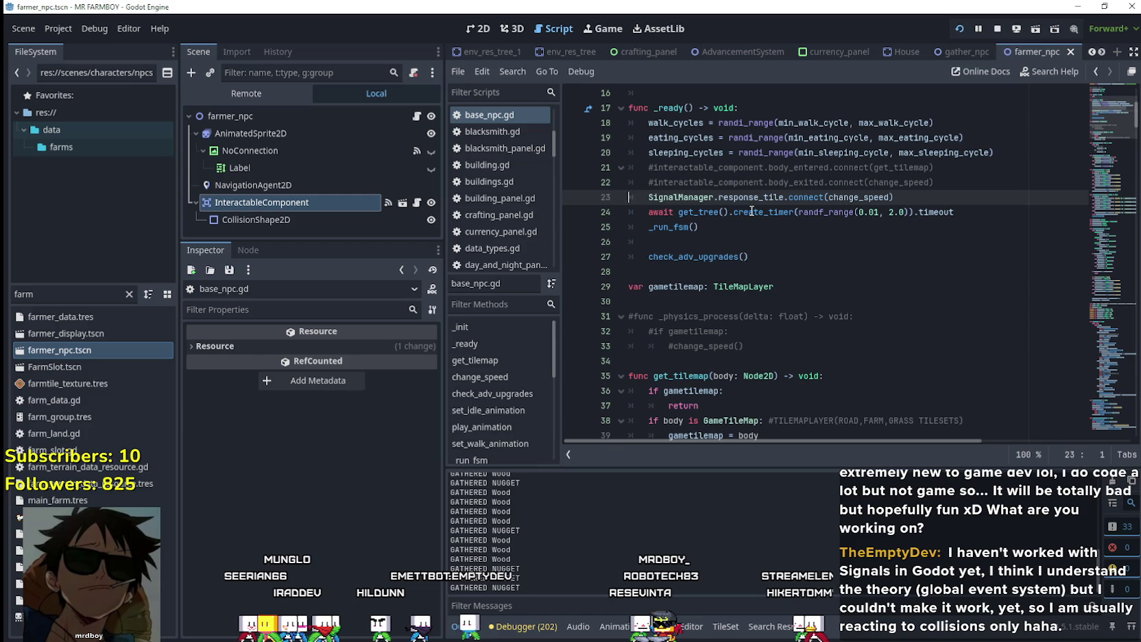
scroll(785, 261, "down", 6)
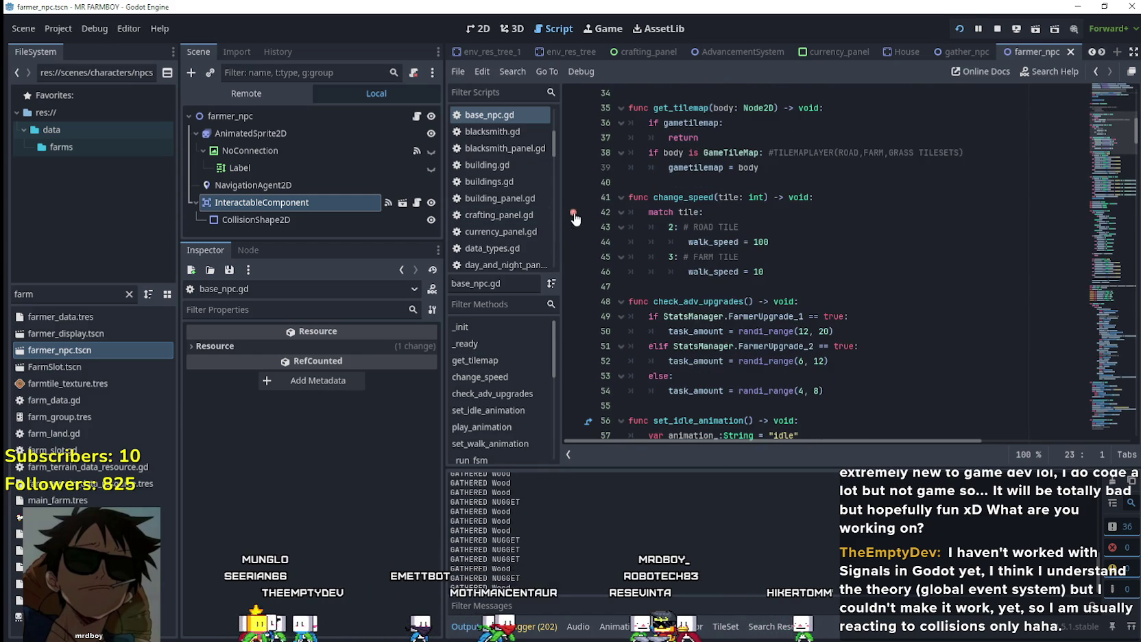
left_click(573, 213)
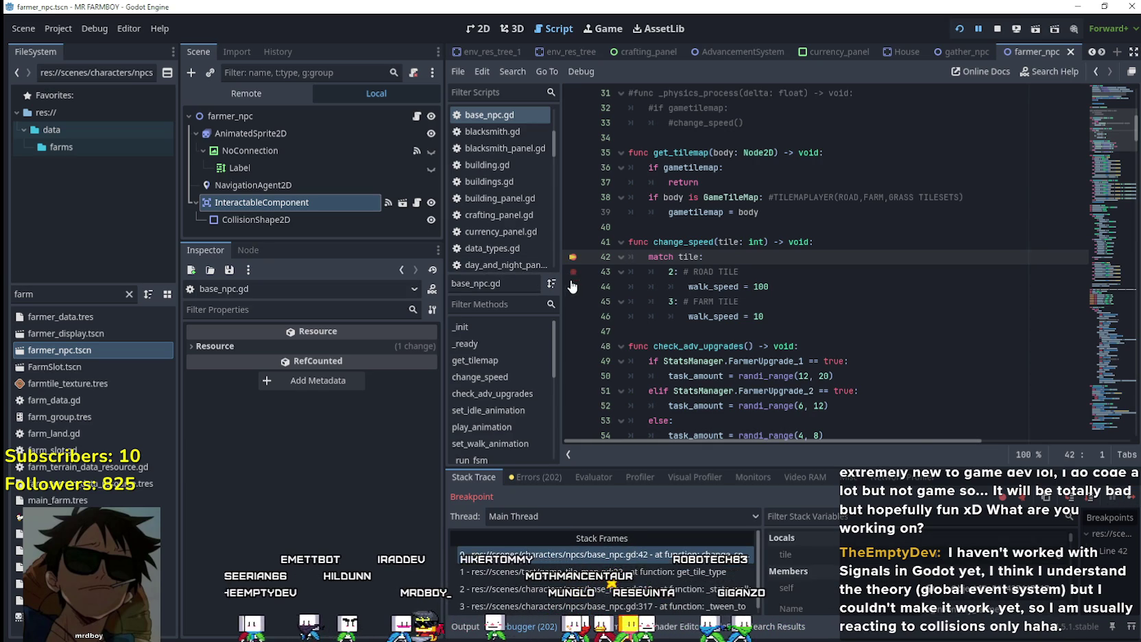
Resume the paused game, then return to the editor and scroll down toward the walk loop
scroll(572, 300, "down", 1)
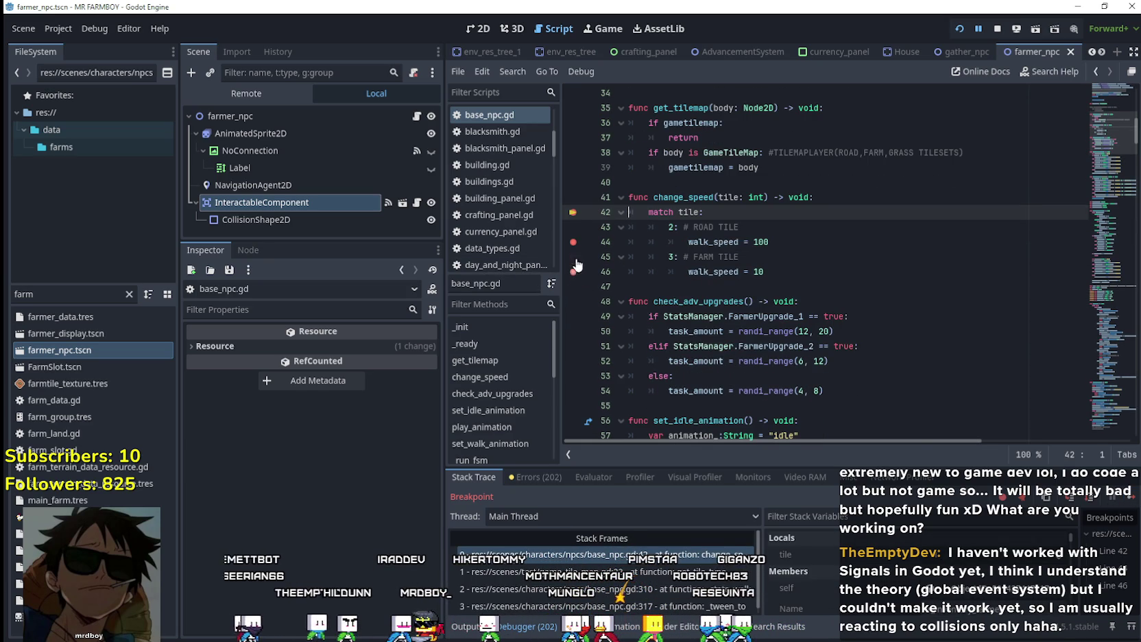
left_click(1130, 498)
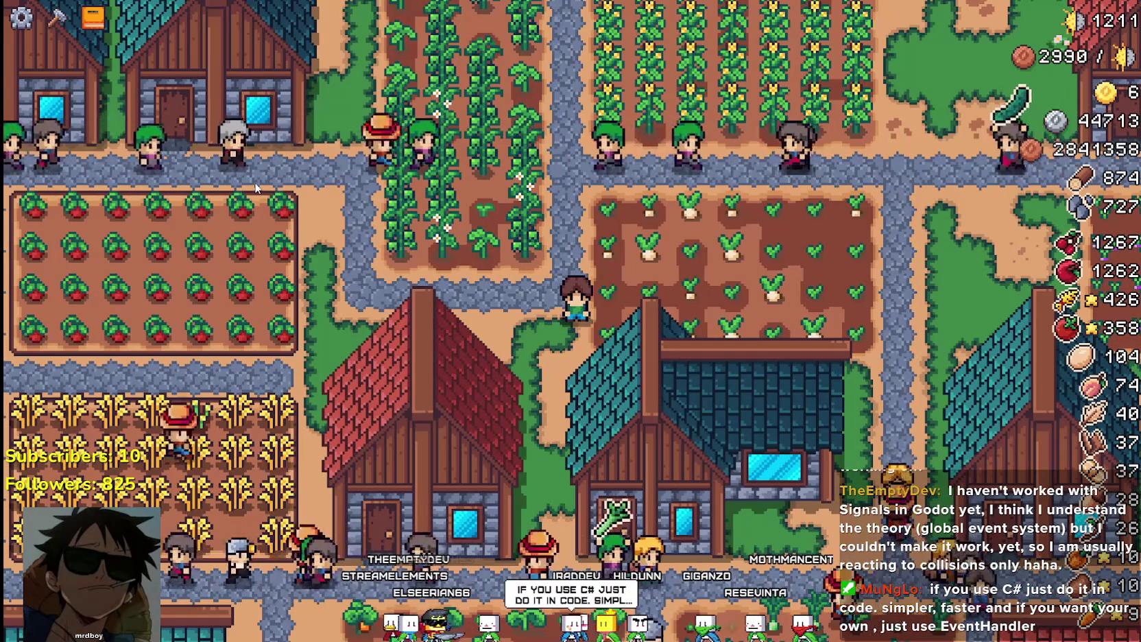
key("alt+Tab")
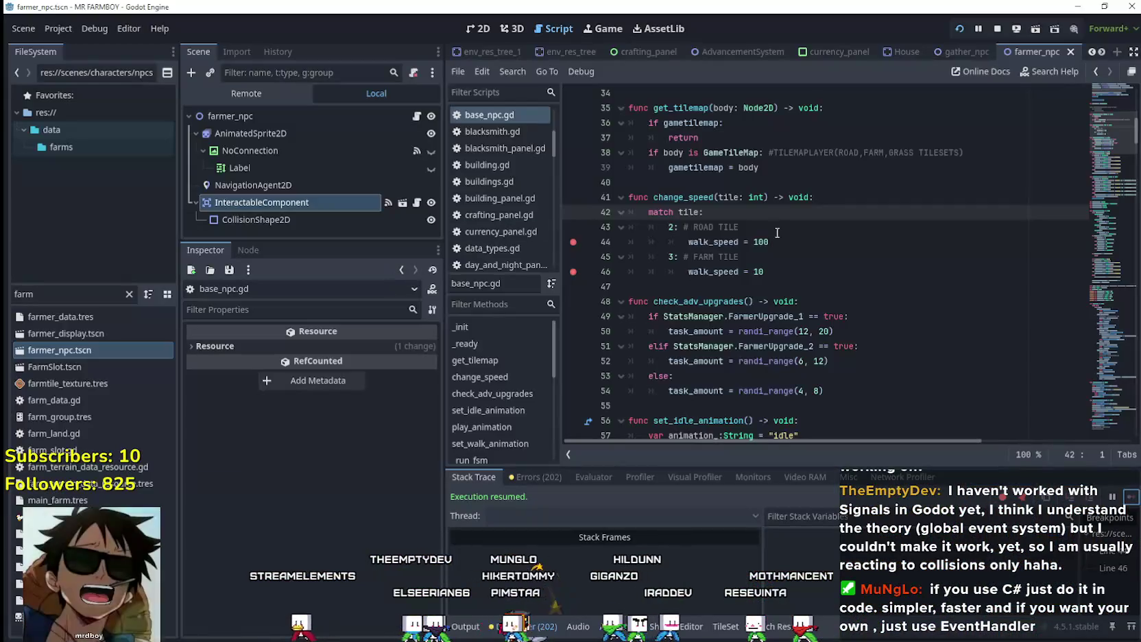
left_click_drag(1108, 144, 1103, 365)
Add a breakpoint on walk loop line 307 and inspect the path array's size in the debugger
left_click(1001, 316)
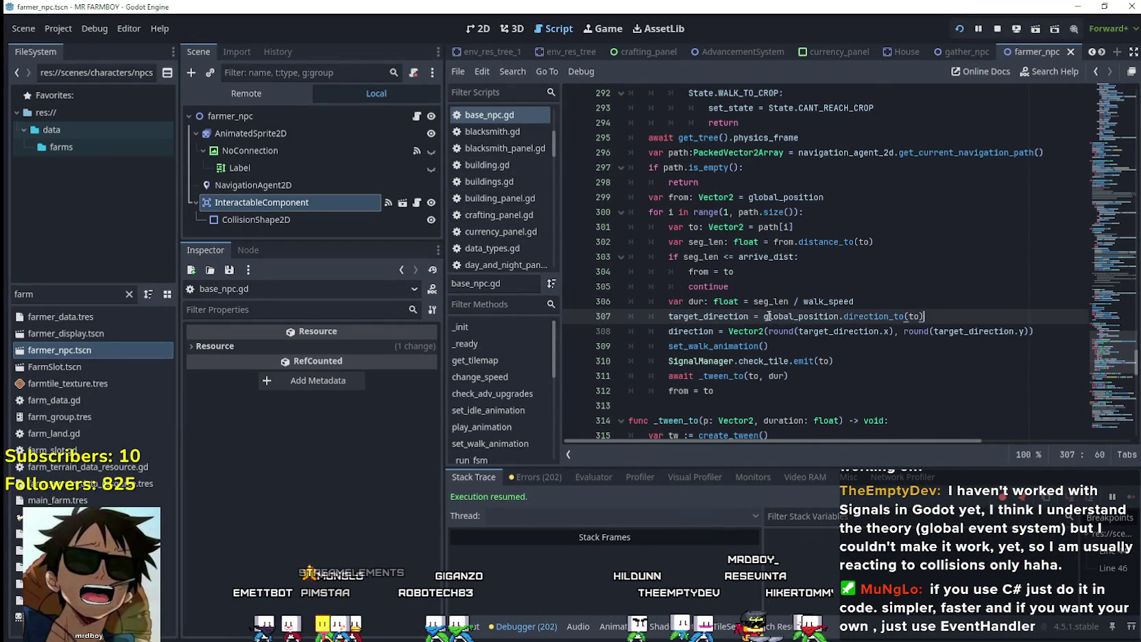
left_click(573, 317)
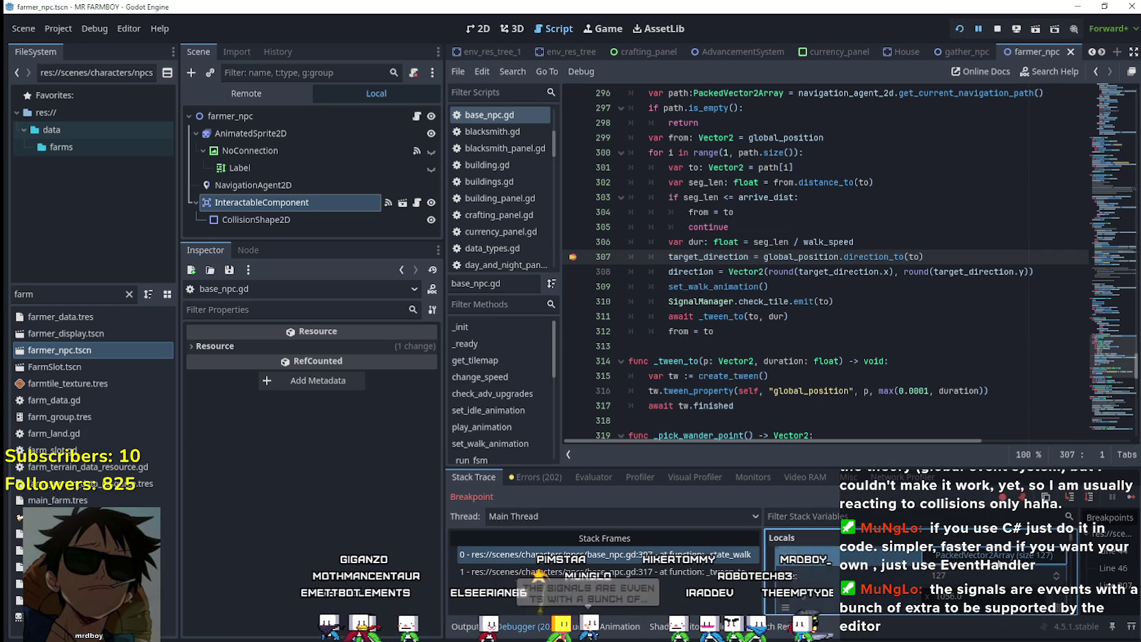
left_click(960, 555)
left_click(927, 569)
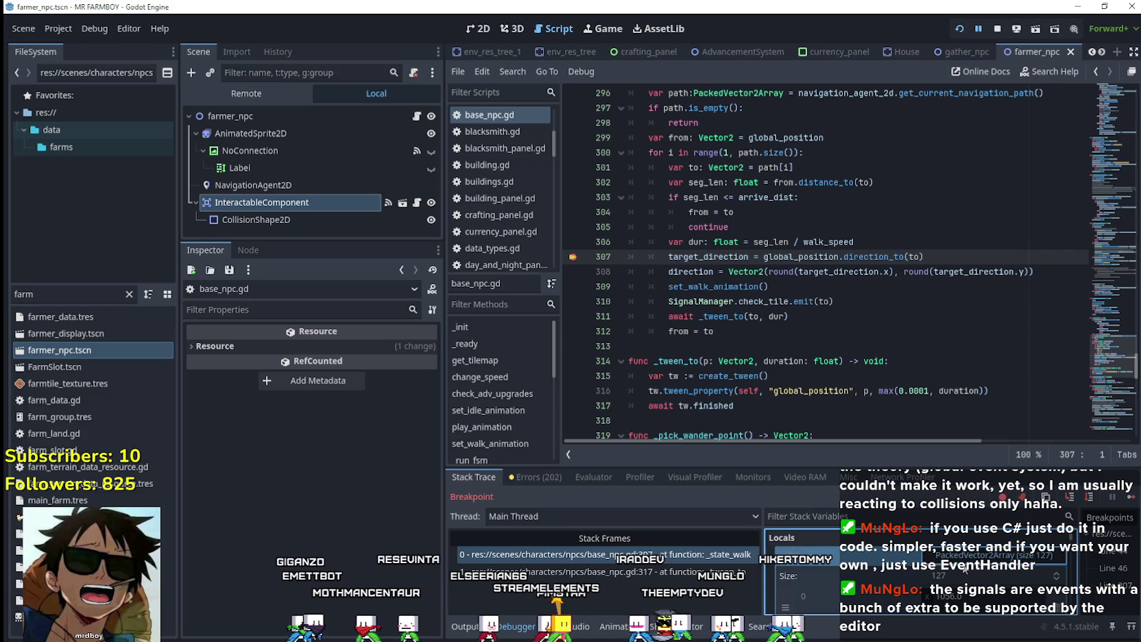
scroll(874, 596, "down", 5)
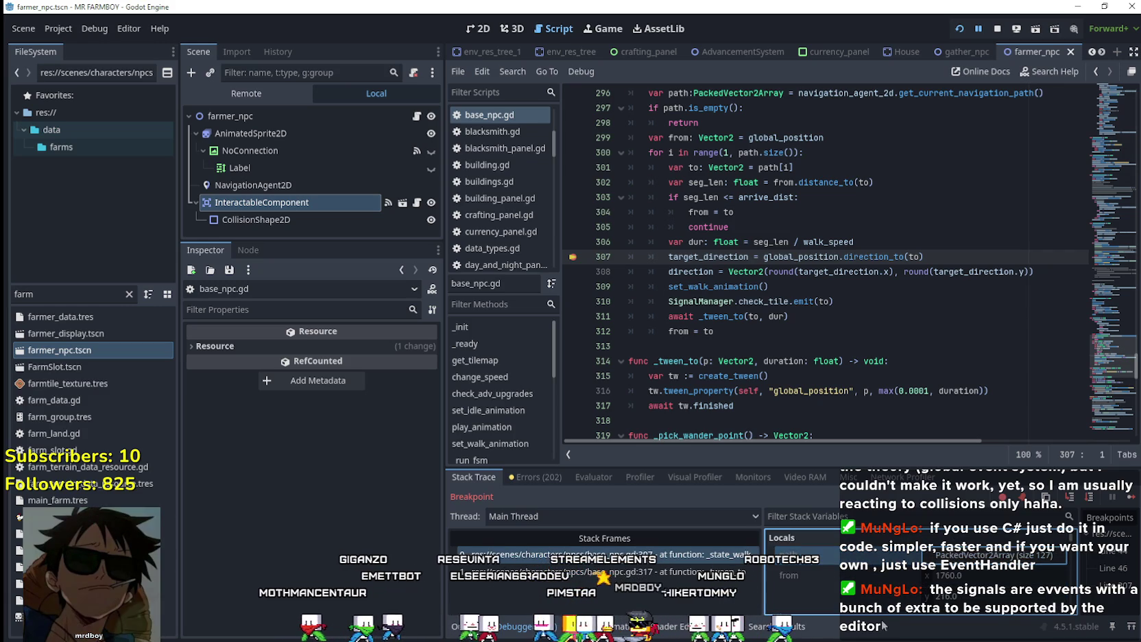
scroll(868, 594, "down", 1)
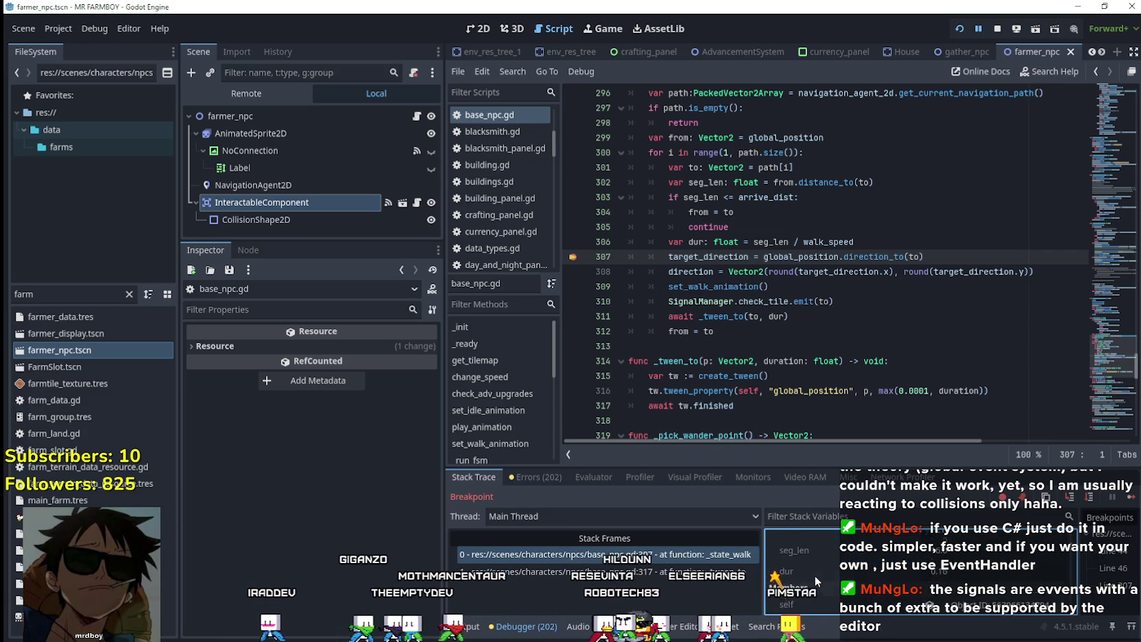
scroll(813, 576, "down", 3)
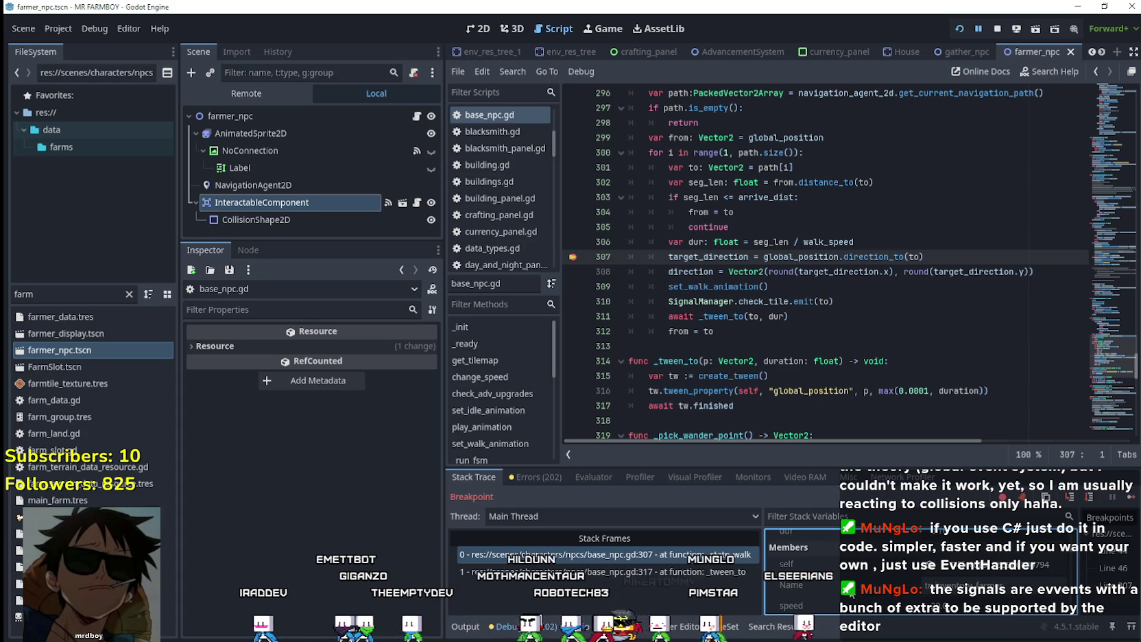
scroll(815, 575, "down", 3)
scroll(815, 574, "up", 3)
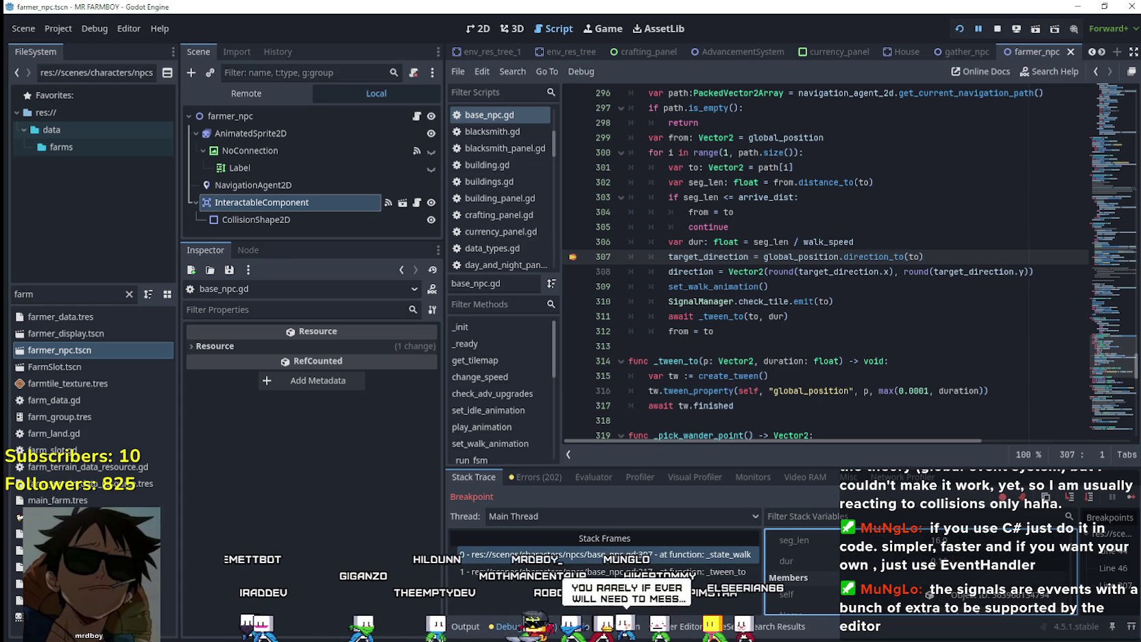
scroll(895, 597, "up", 3)
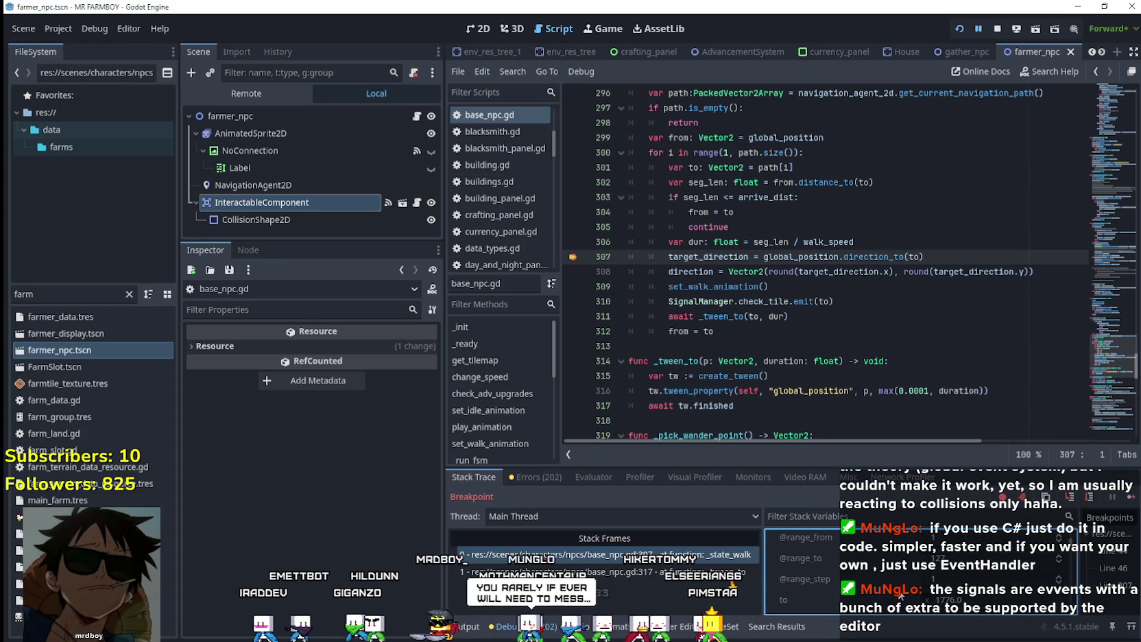
scroll(893, 585, "down", 1)
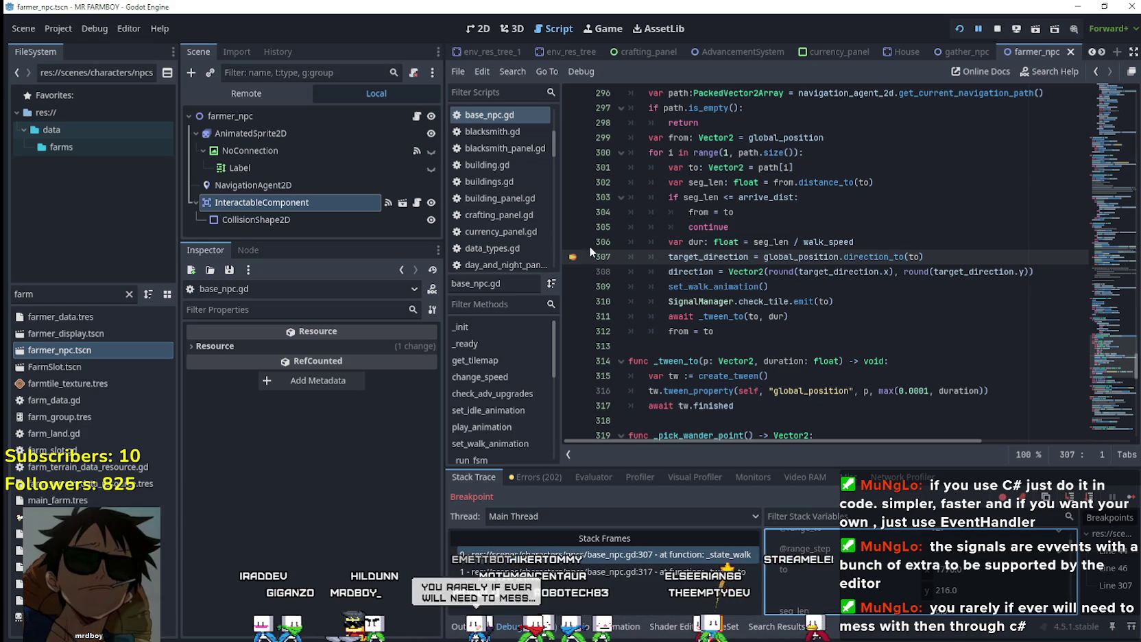
Review the SignalManager.check_tile.emit(to) call on line 310 after from = to
left_click(878, 272)
left_click(798, 335)
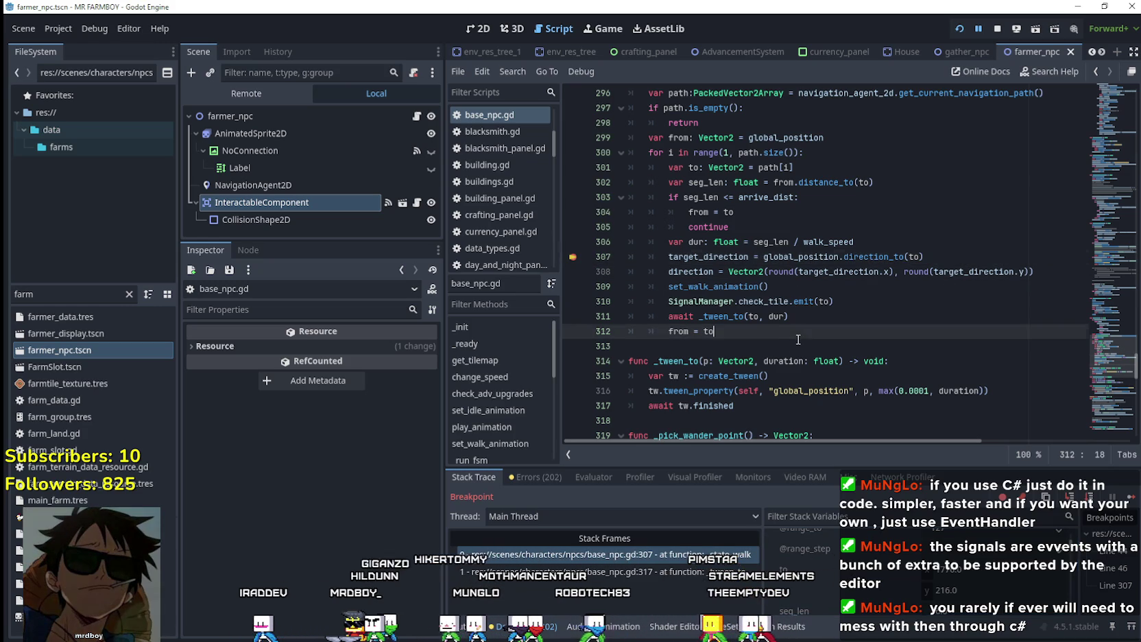
left_click_drag(833, 302, 704, 304)
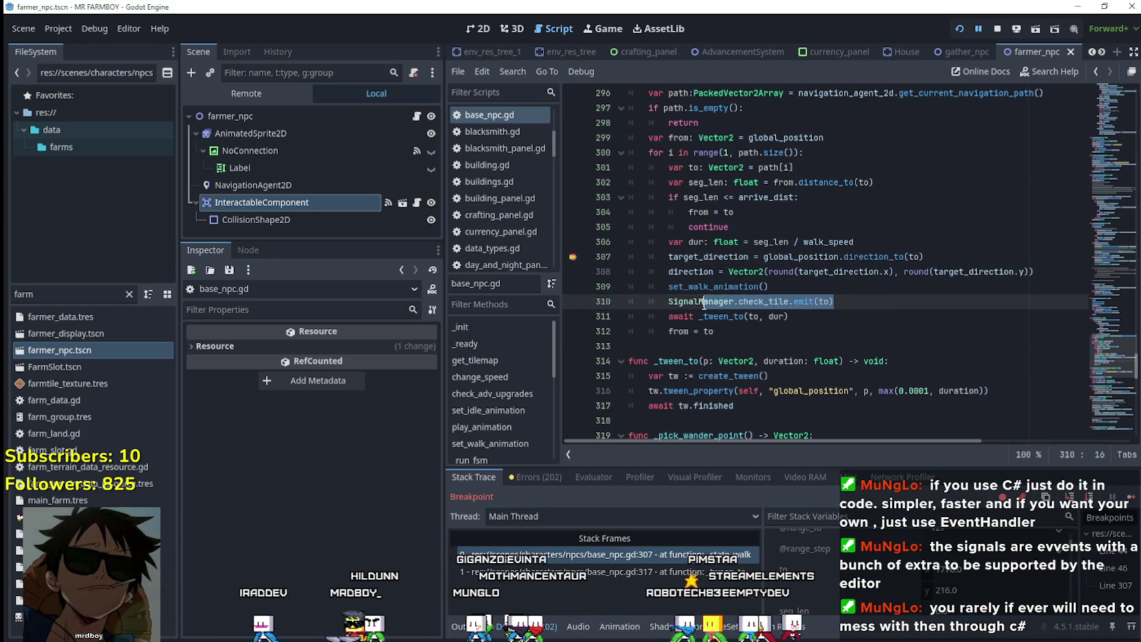
key("End")
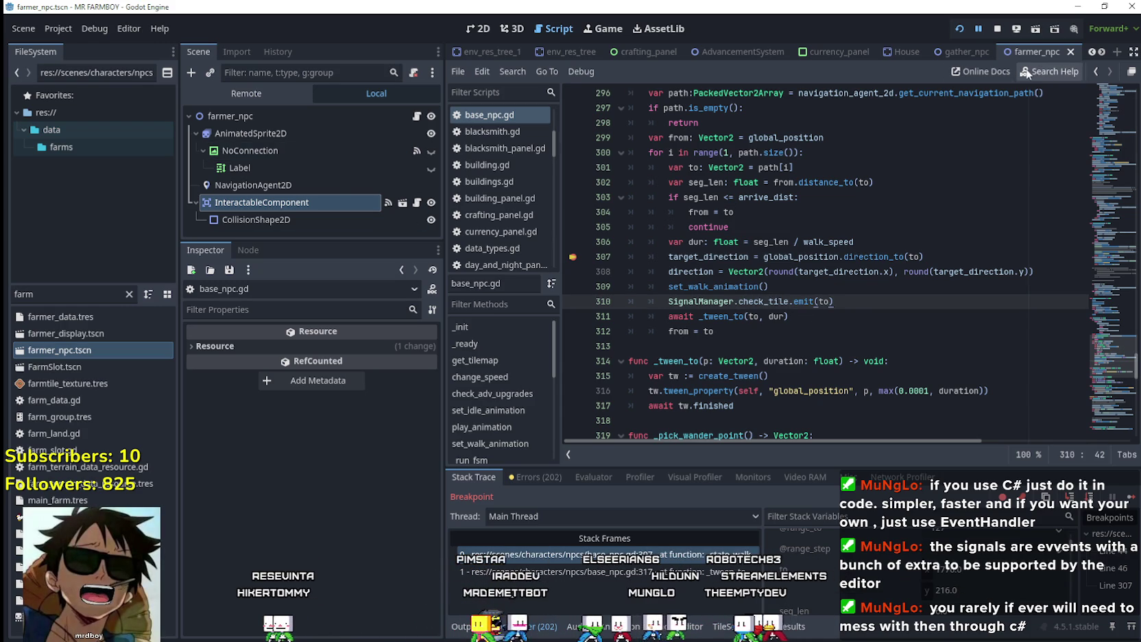
left_click(1090, 51)
Switch to the test_scene_everything scene and open game_tile_map.gd
left_click(1091, 51)
left_click(1091, 52)
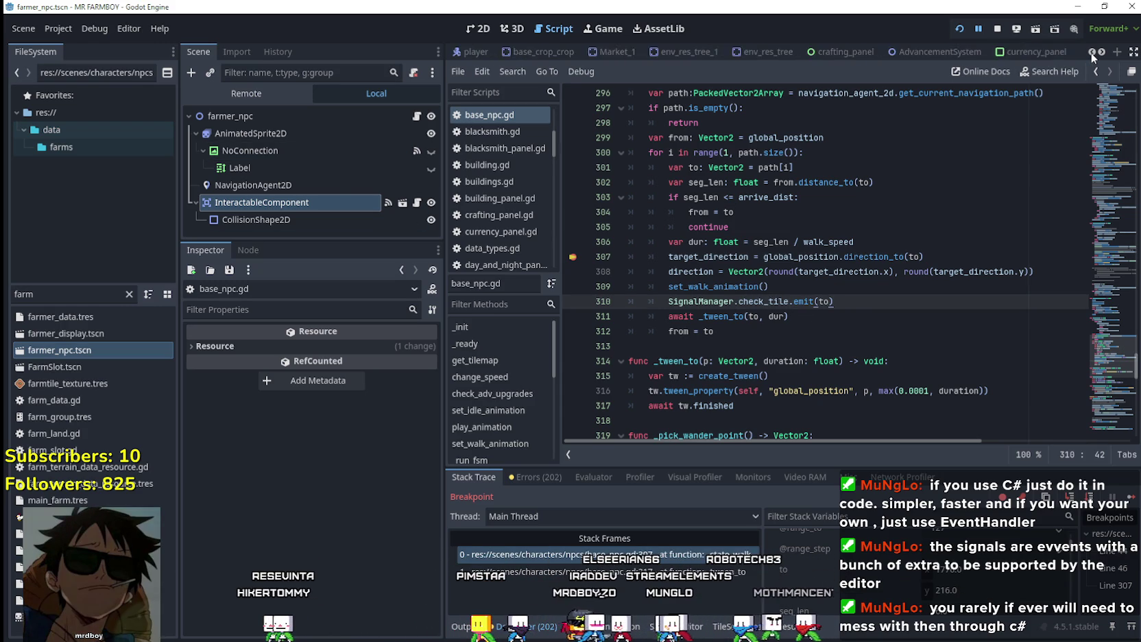
left_click(1091, 51)
left_click(1091, 52)
left_click(1090, 52)
left_click(1091, 52)
left_click(1091, 51)
left_click(546, 51)
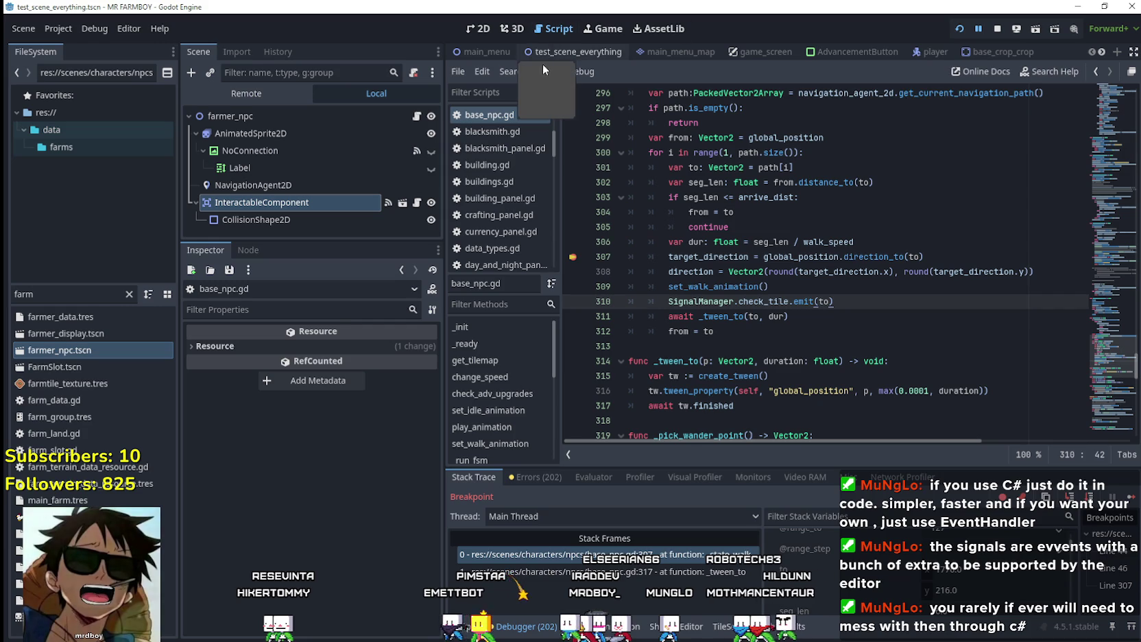
left_click(412, 225)
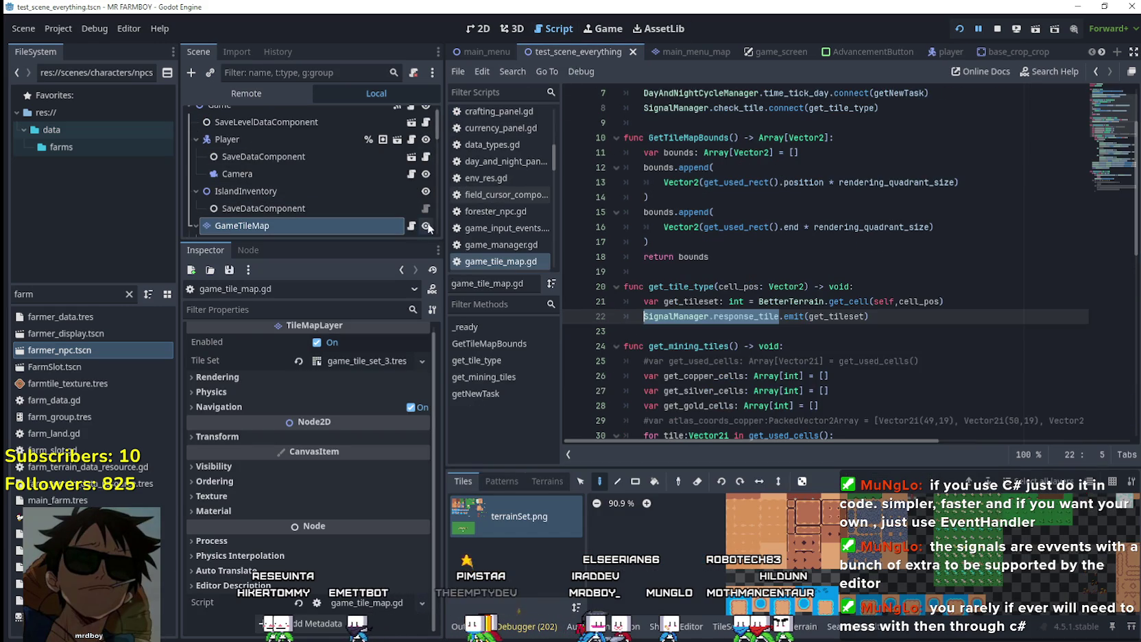
Rename get_tile_type's parameter to global_pos and add a get_cell_pos: Vector2i = local_to_map line
left_click(993, 305)
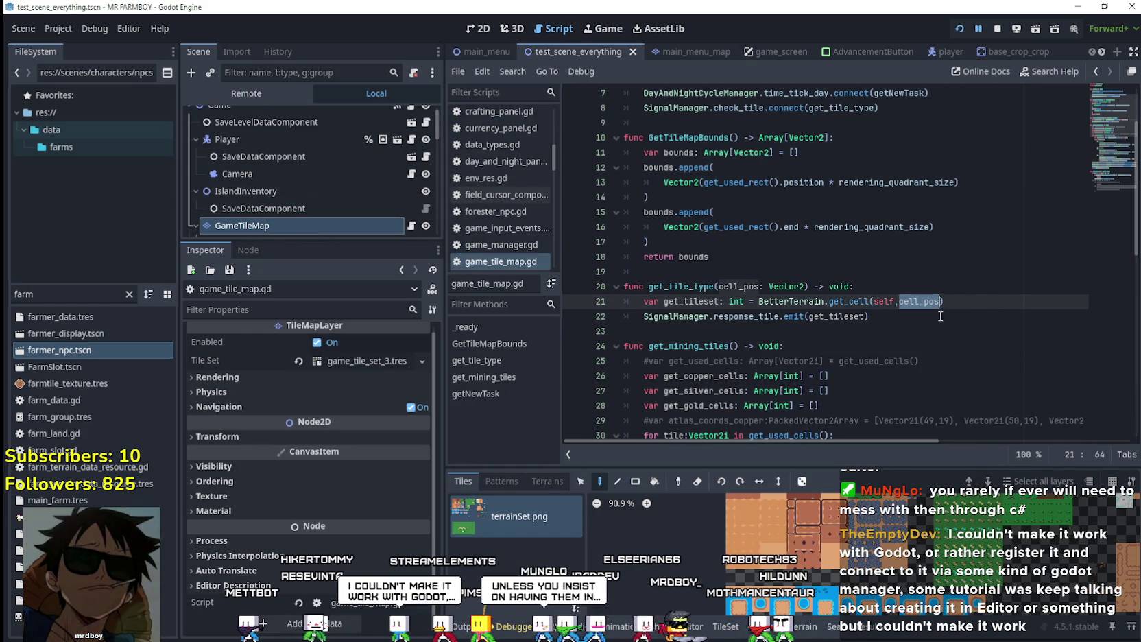
left_click(902, 290)
key("Return")
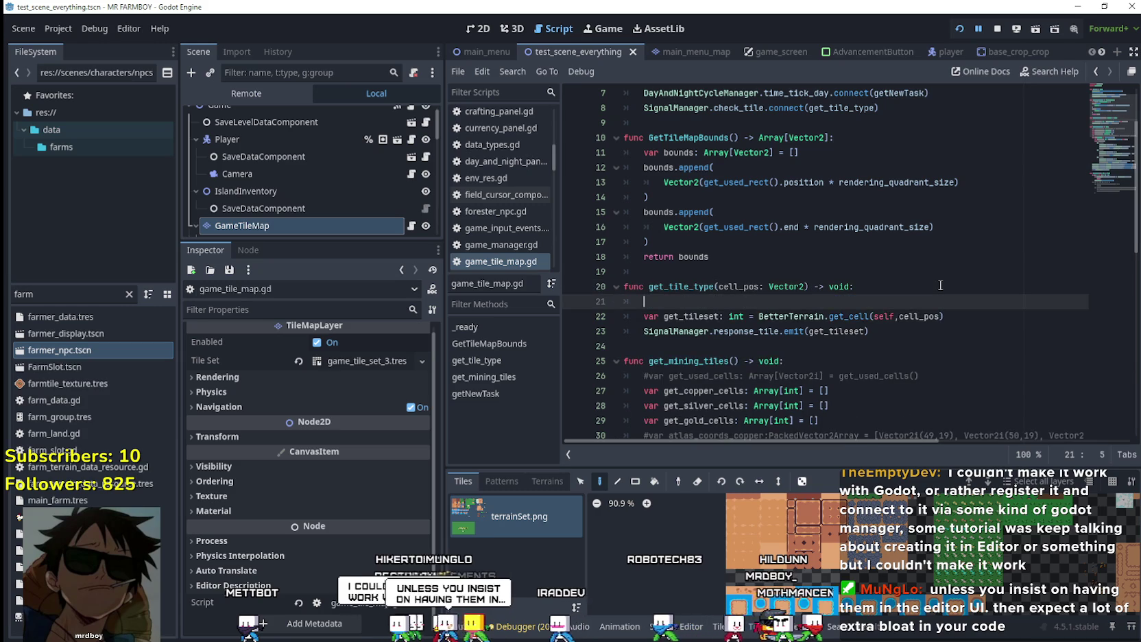
left_click(738, 287)
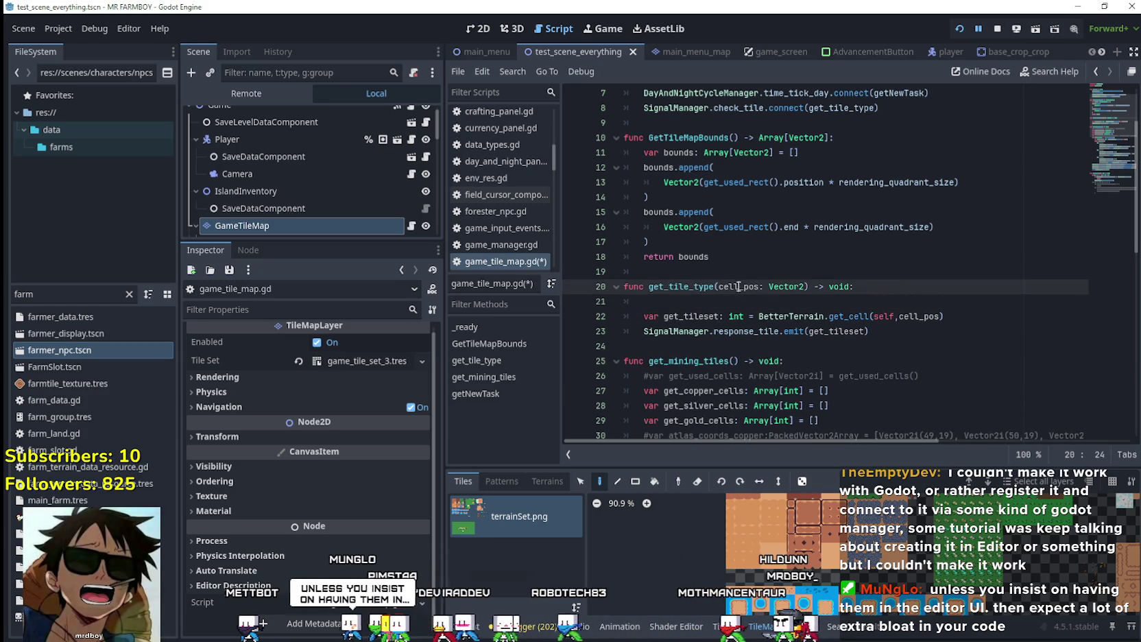
type("global")
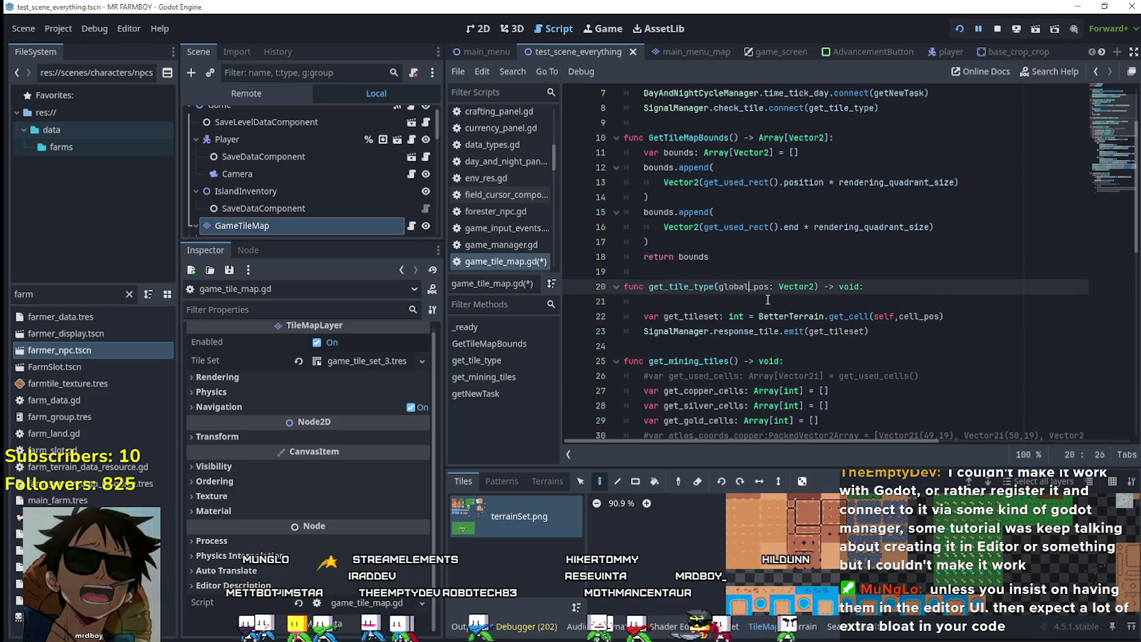
key("Down")
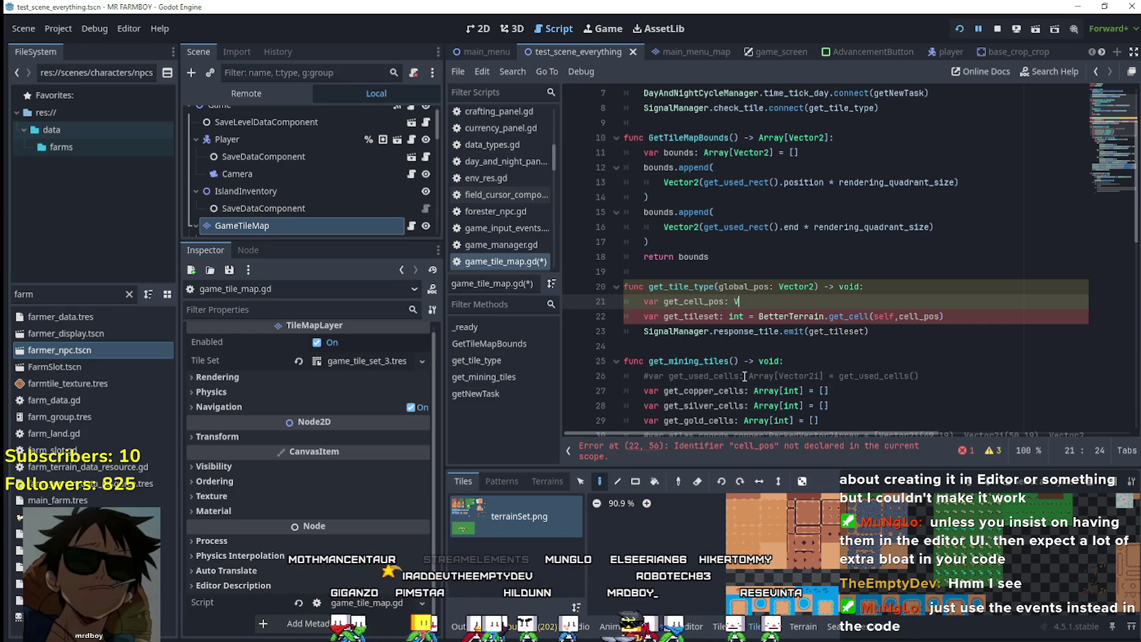
type("ector2i")
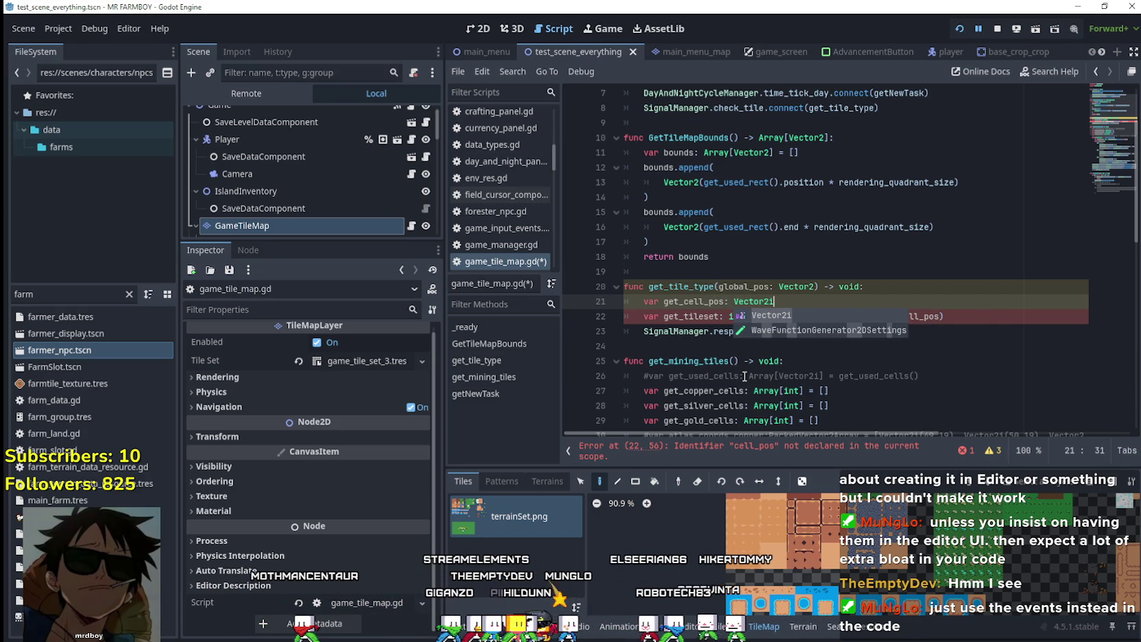
type(" = local")
key("Return")
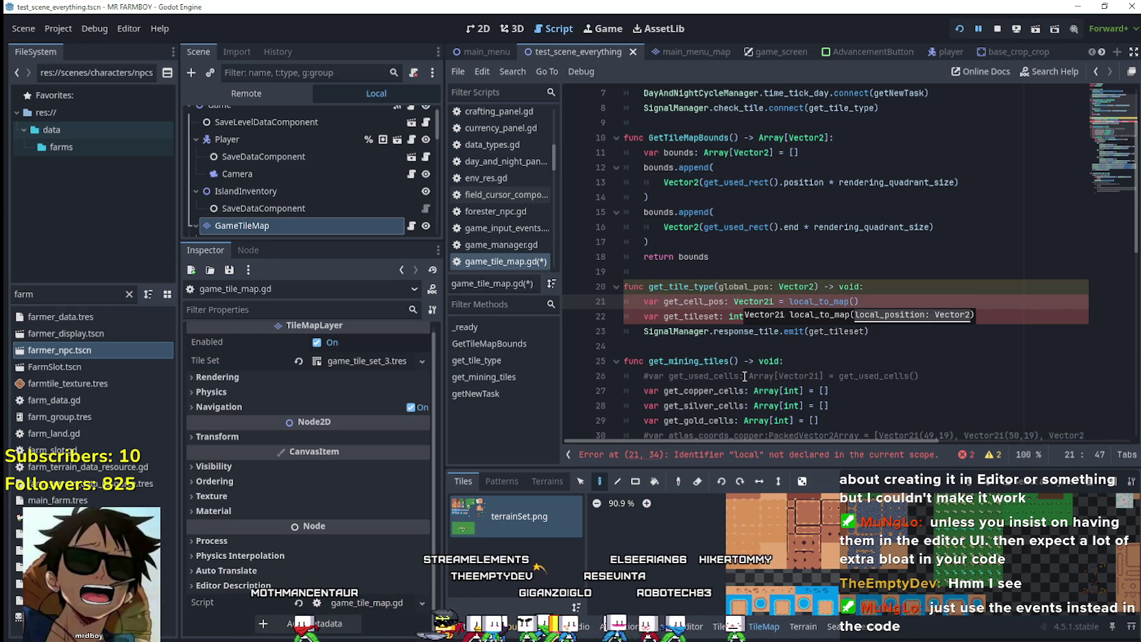
Pass global_pos into local_to_map, use get_cell_pos in get_cell, and stop the running game
left_click(750, 291)
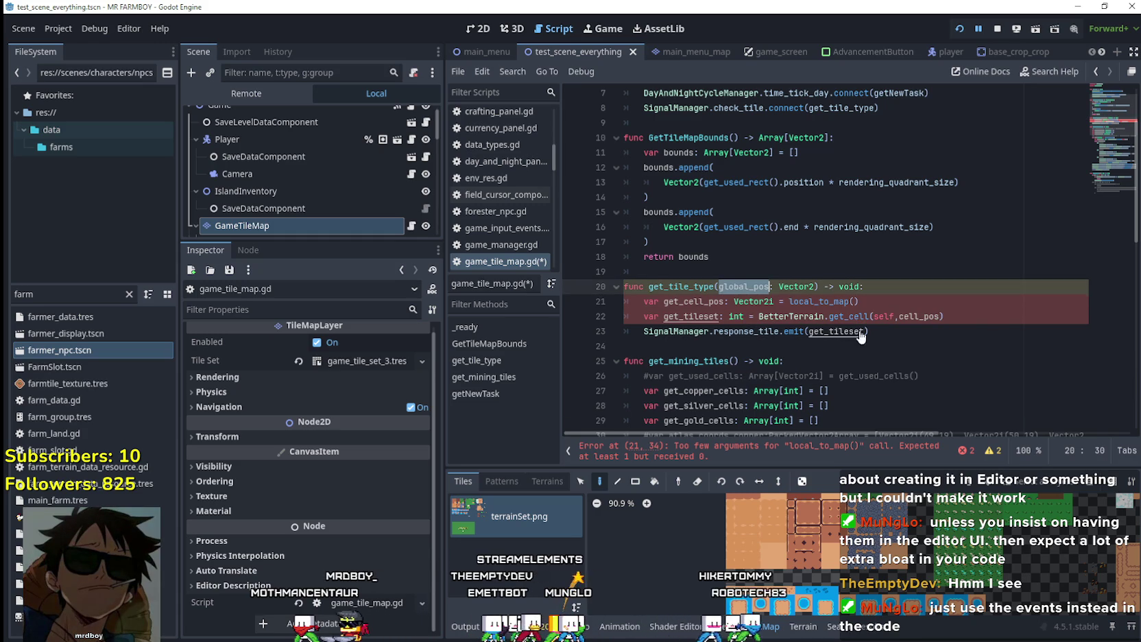
left_click(853, 301)
type("global_pos")
double_click(694, 301)
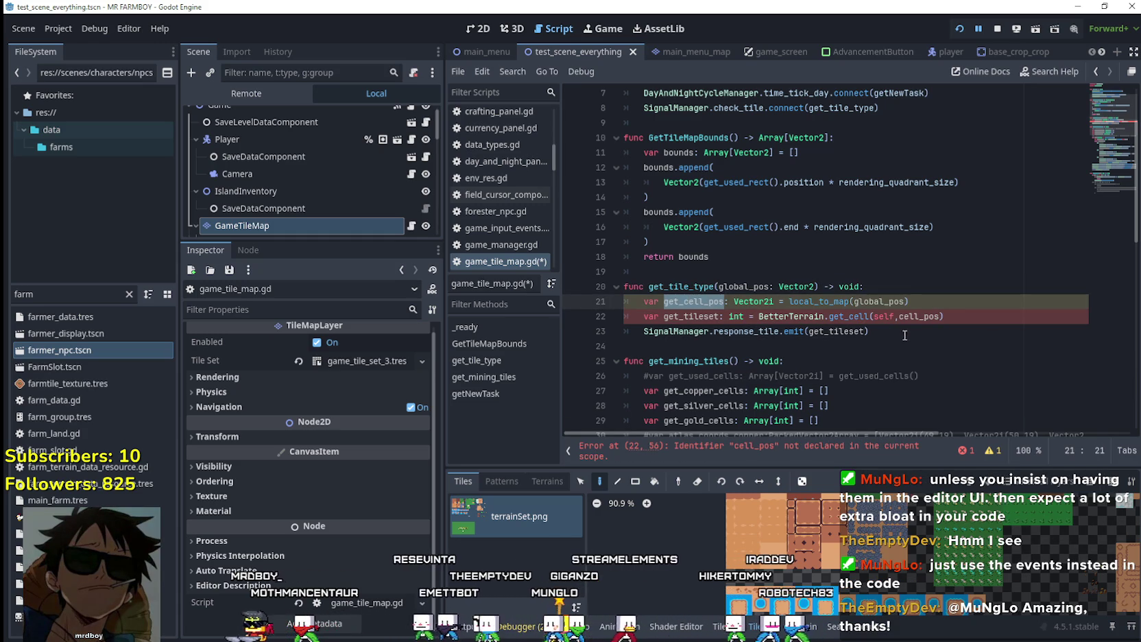
key("ctrl+c")
double_click(921, 316)
key("ctrl+v")
key("Down")
key("Down")
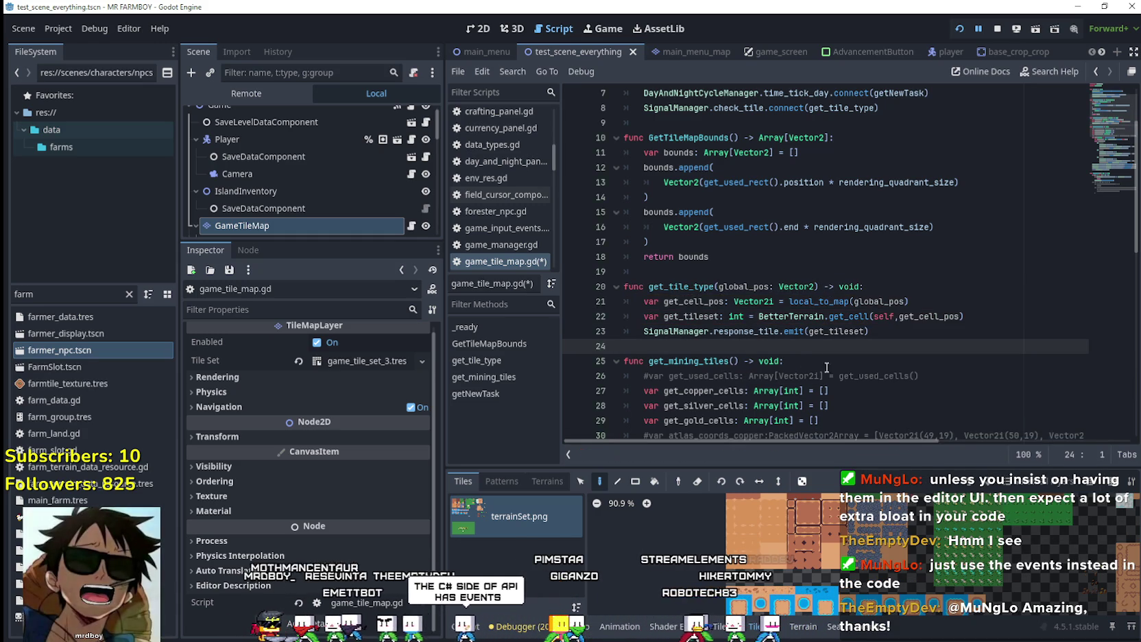
left_click(998, 28)
Launch the game, load Save 2, and resume past the line 307 and change_speed breakpoints
left_click(958, 29)
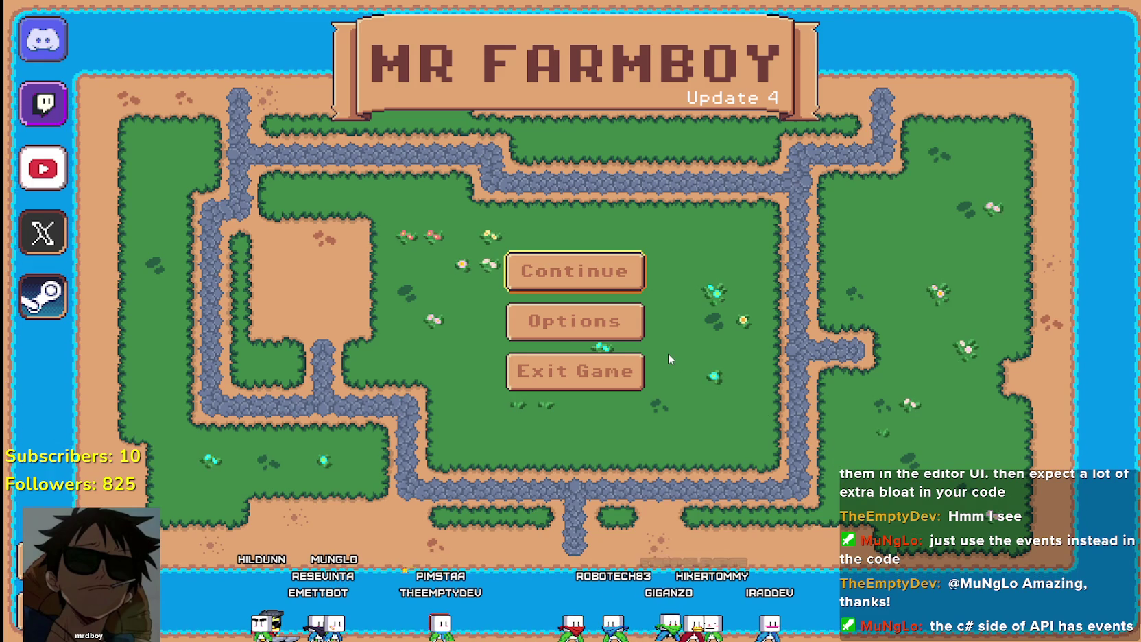
left_click(520, 275)
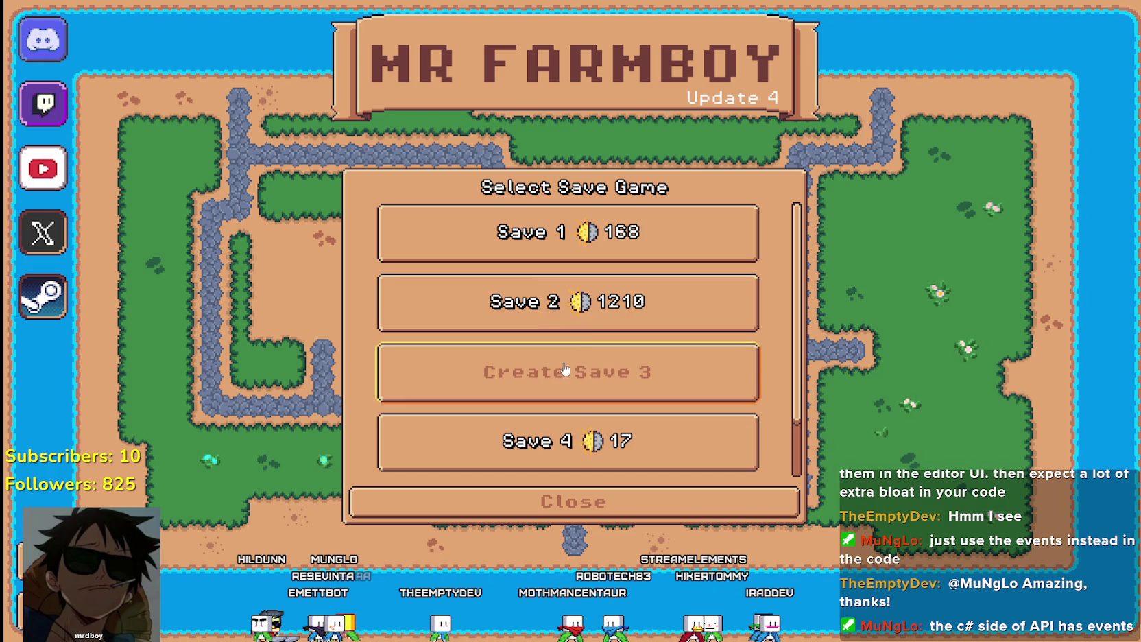
left_click(495, 320)
left_click(495, 318)
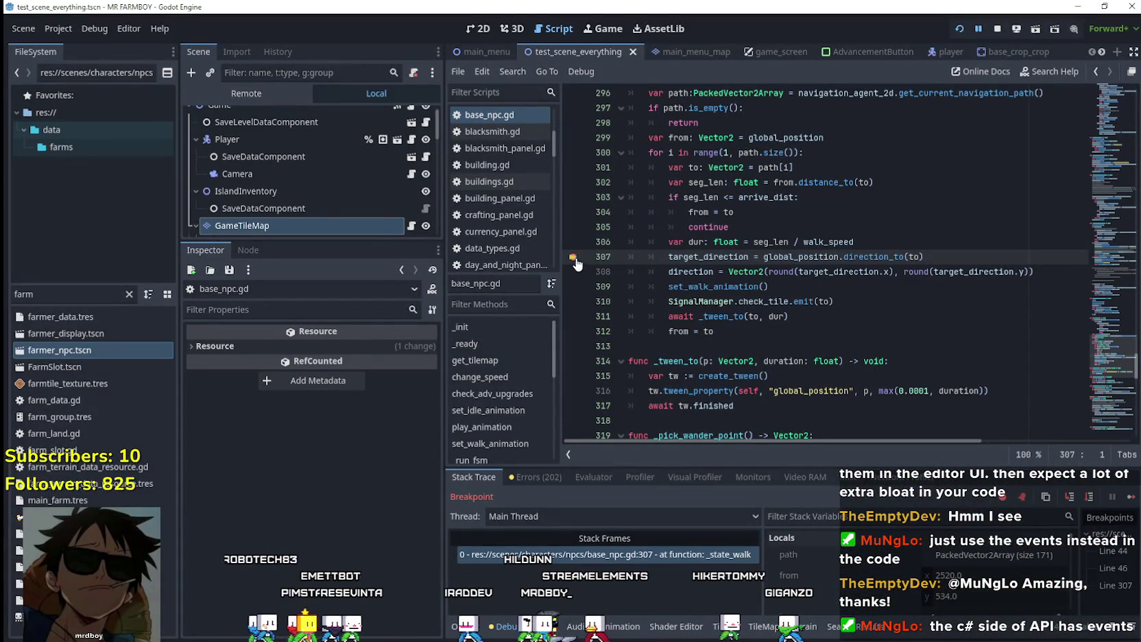
left_click(1136, 502)
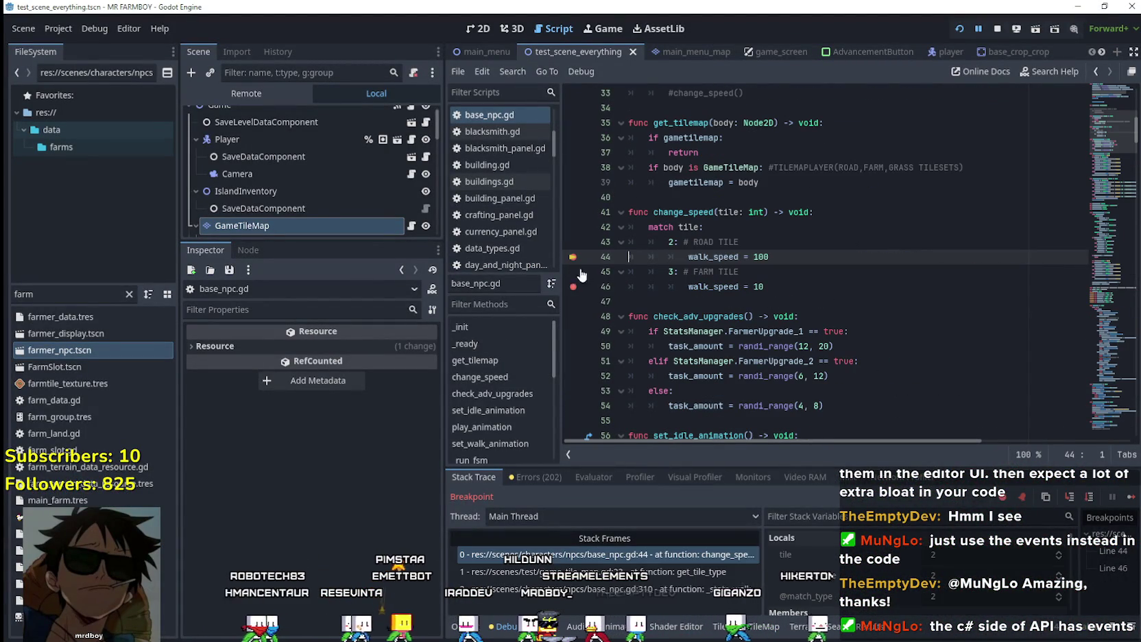
left_click(1132, 495)
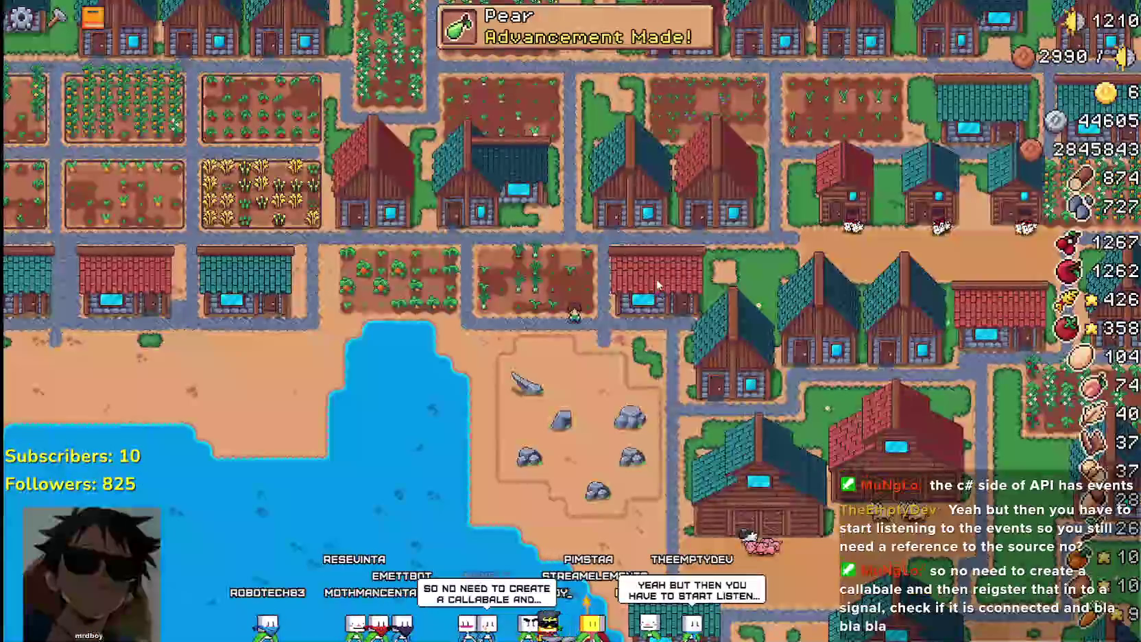
Walk the farmer up, right along the top road, then left and down into the village
scroll(593, 263, "down", 5)
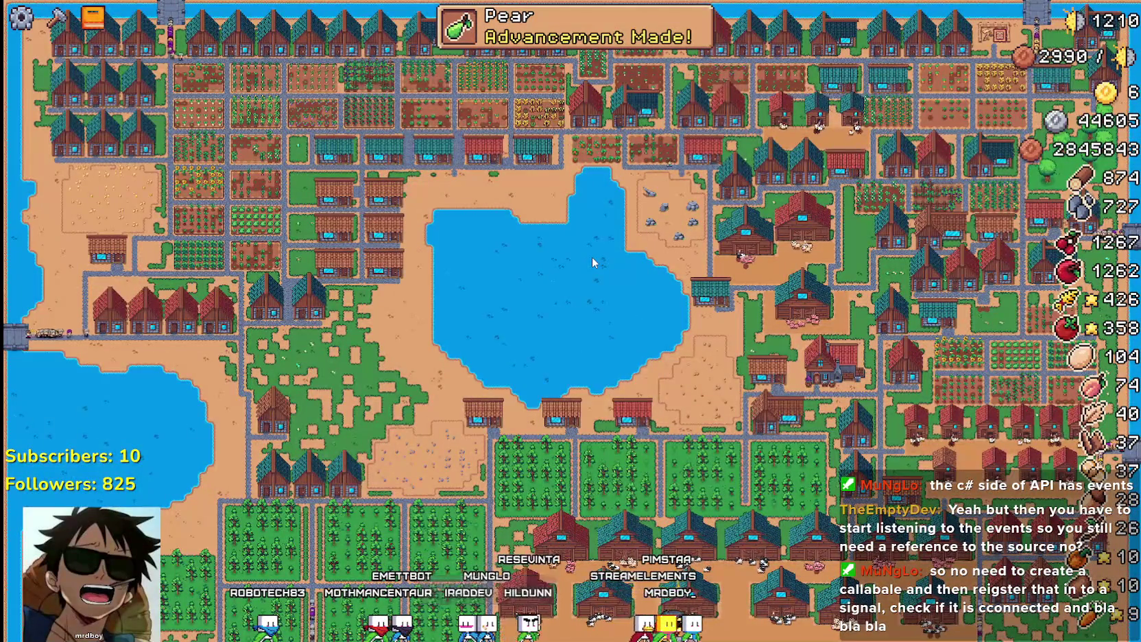
scroll(593, 262, "up", 5)
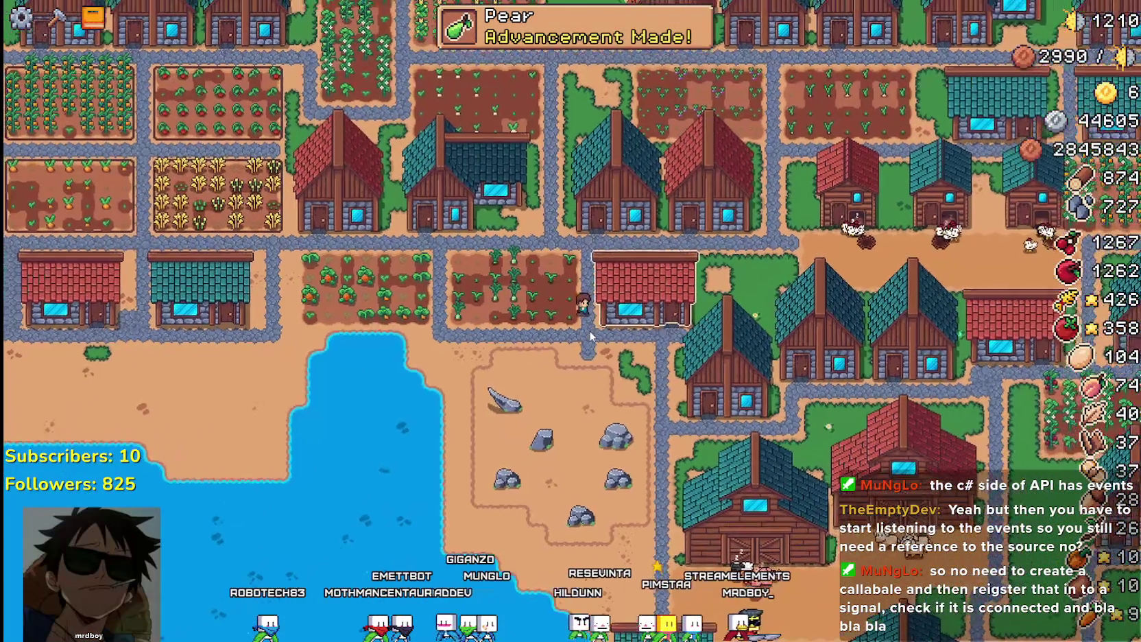
key("w")
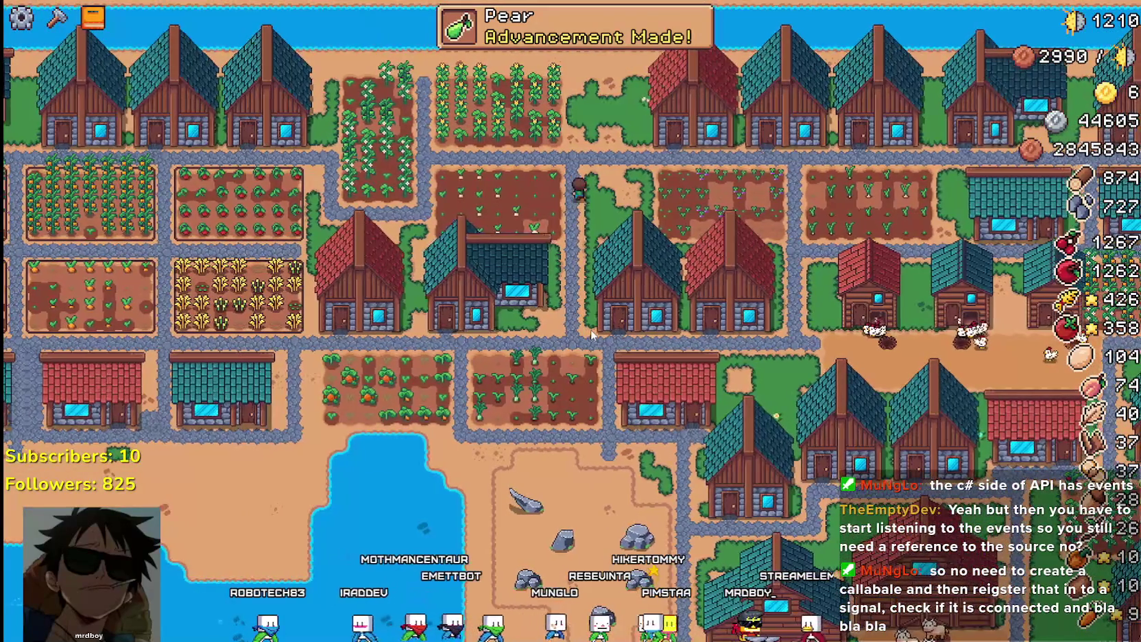
key("d")
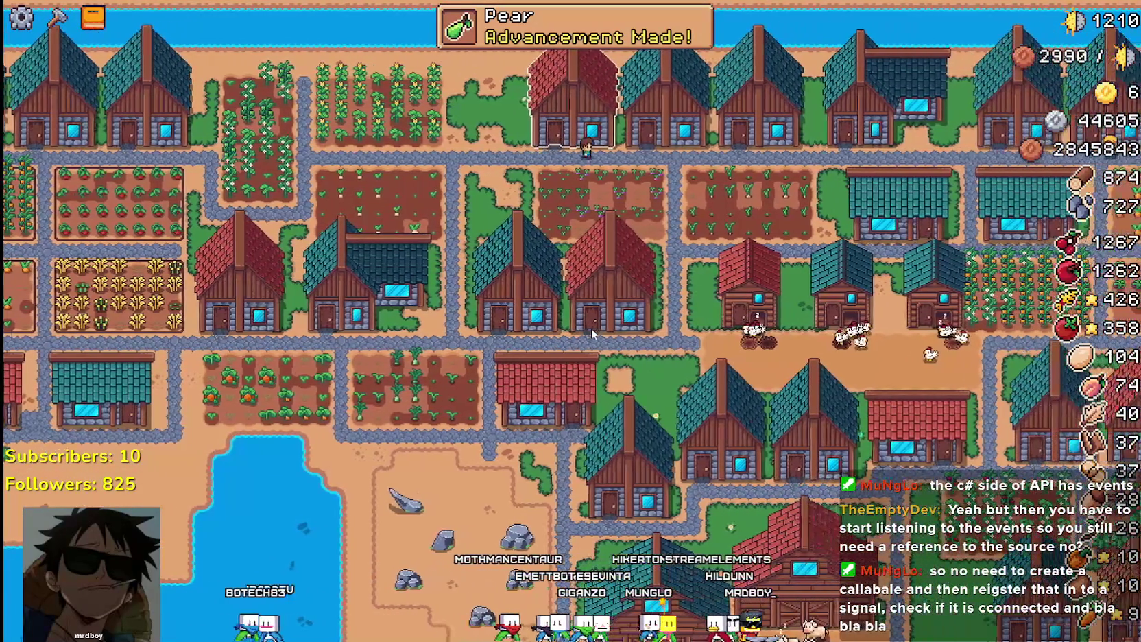
key("d")
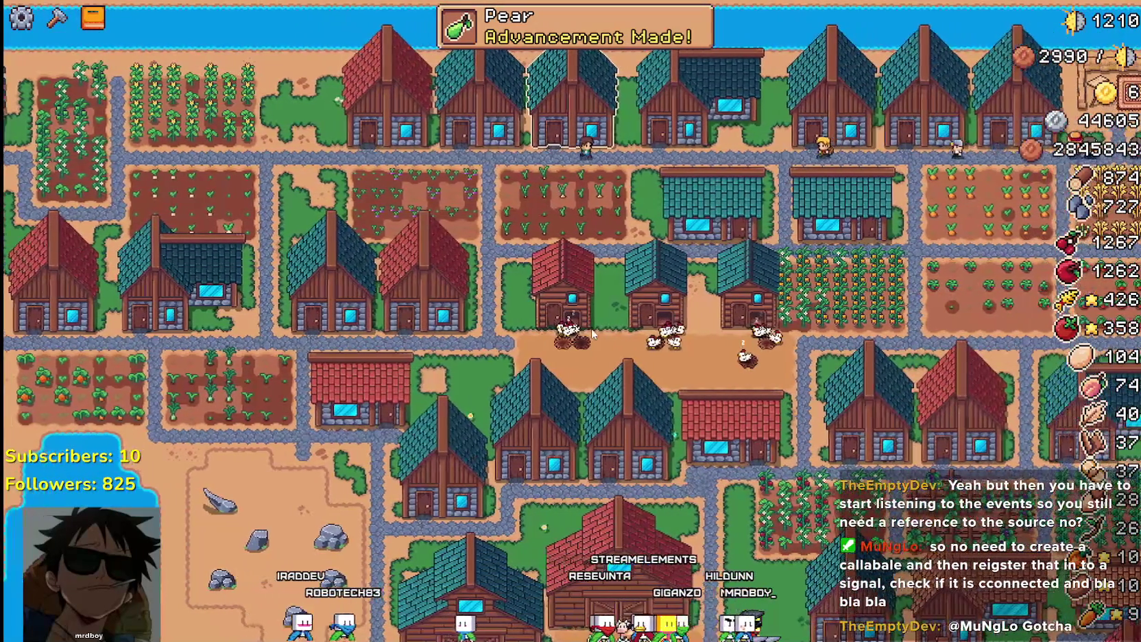
key("d")
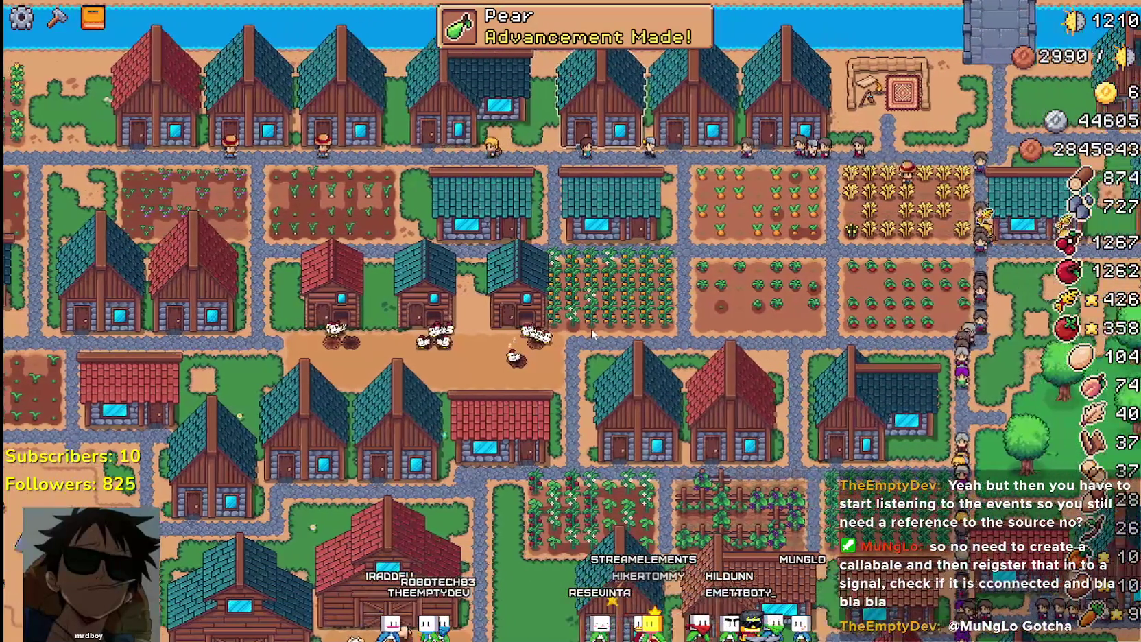
scroll(591, 328, "up", 4)
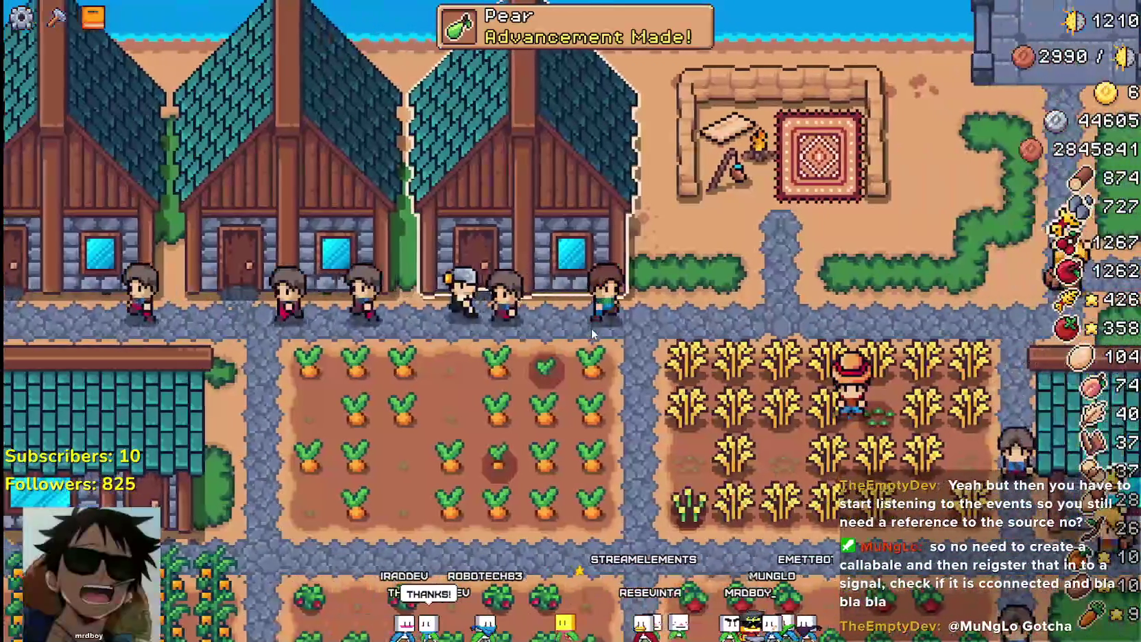
key("a")
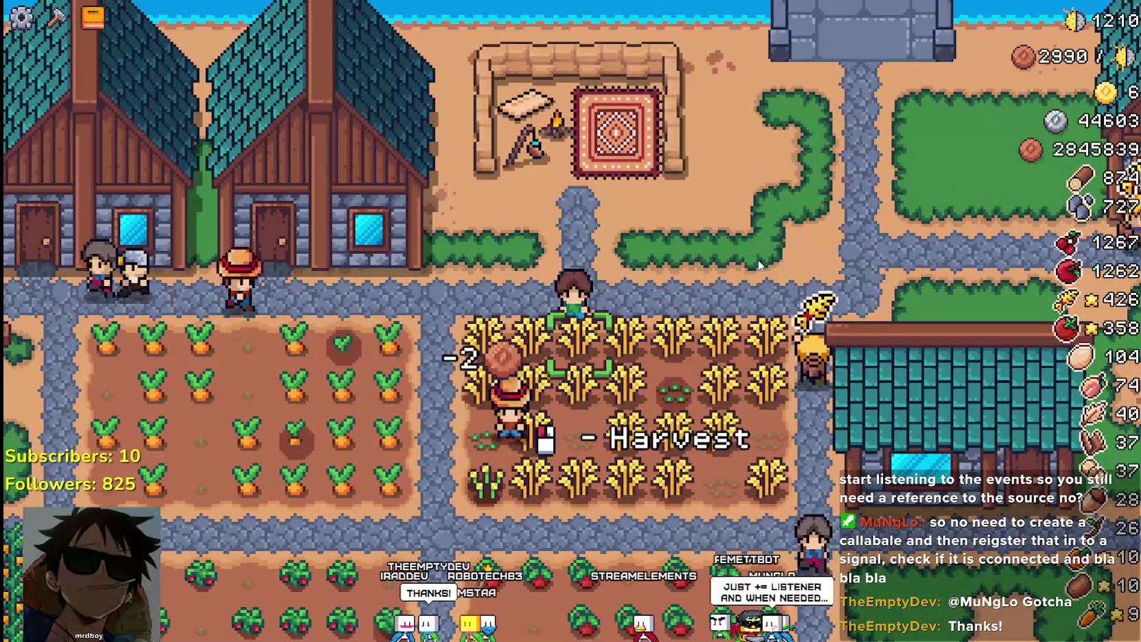
key("s")
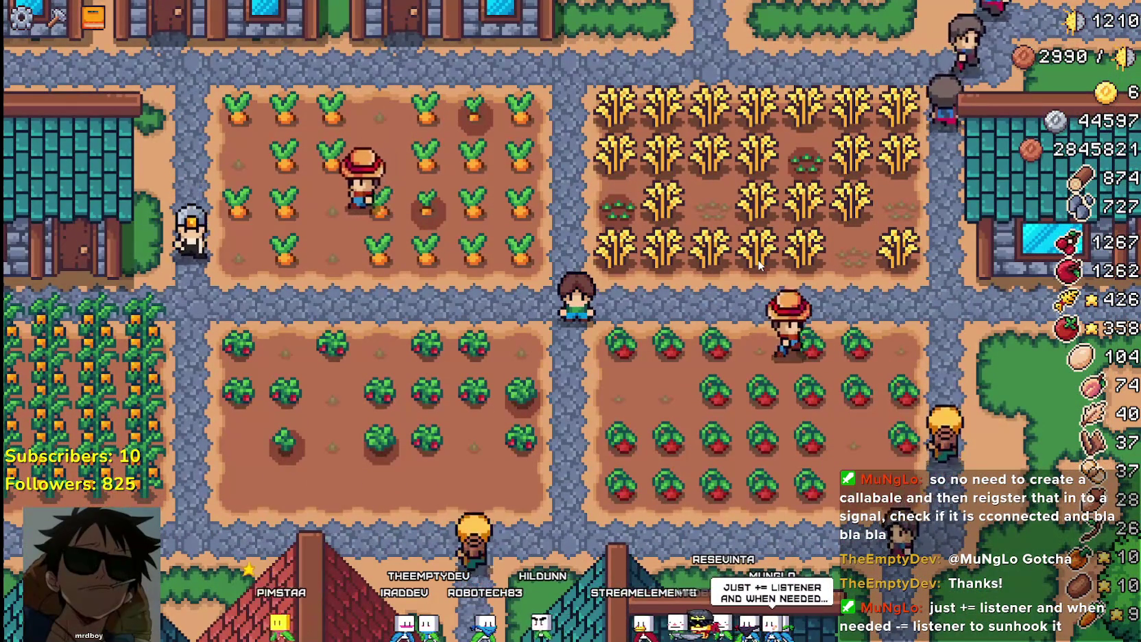
key("s")
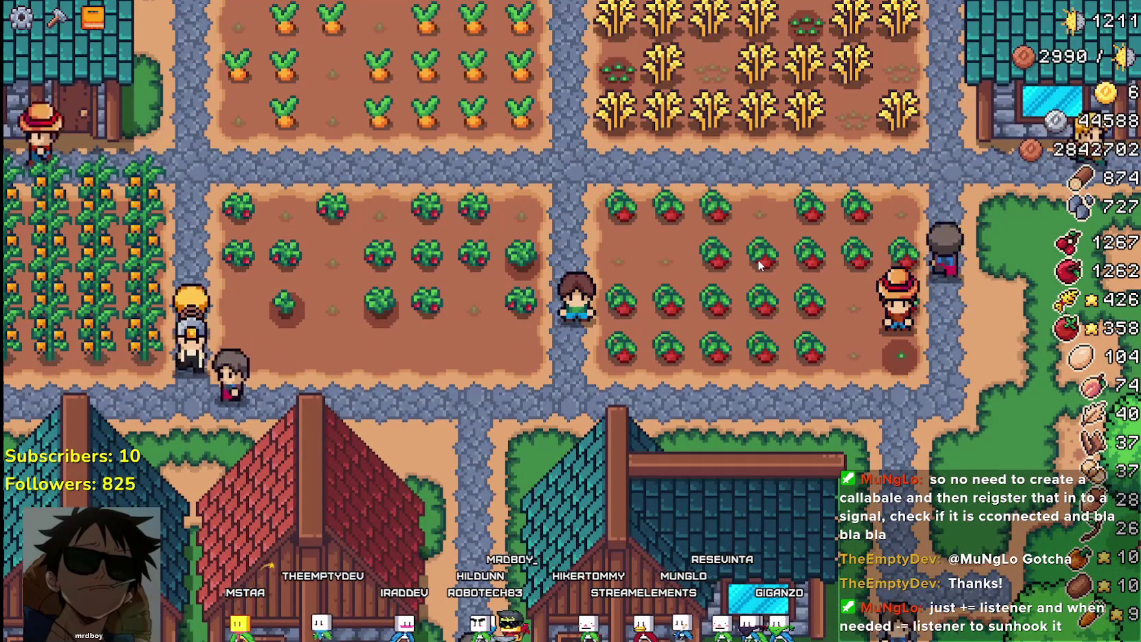
scroll(758, 259, "down", 3)
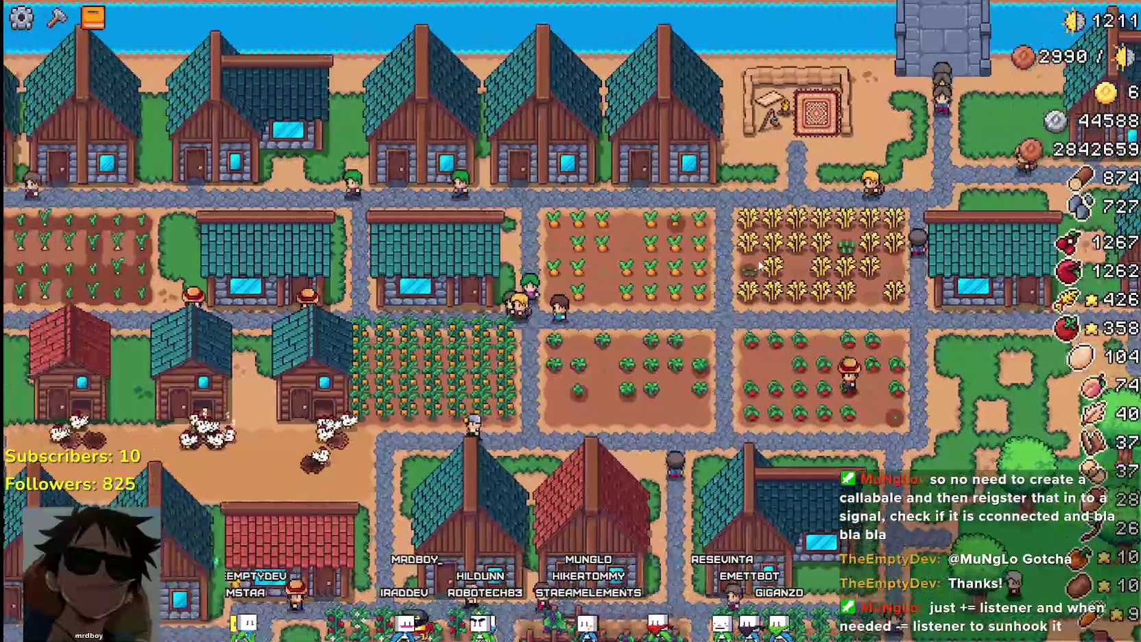
scroll(757, 259, "up", 3)
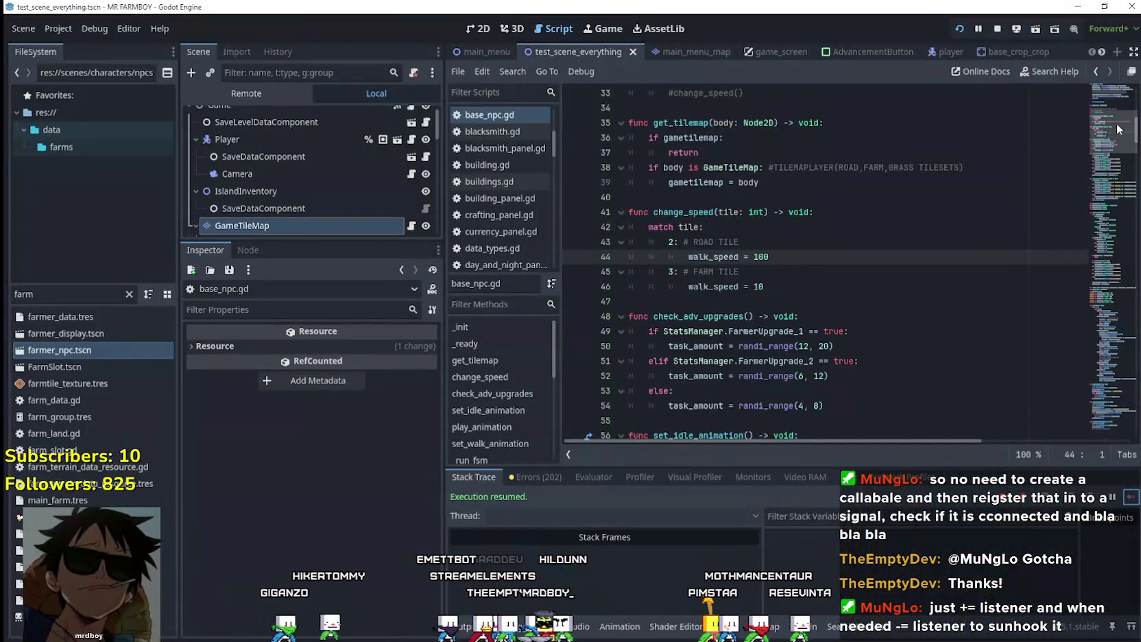
Open the farmer_npc scene and scroll base_npc.gd to the walk loop around line 307
left_click_drag(1118, 128, 1106, 414)
scroll(1106, 413, "up", 10)
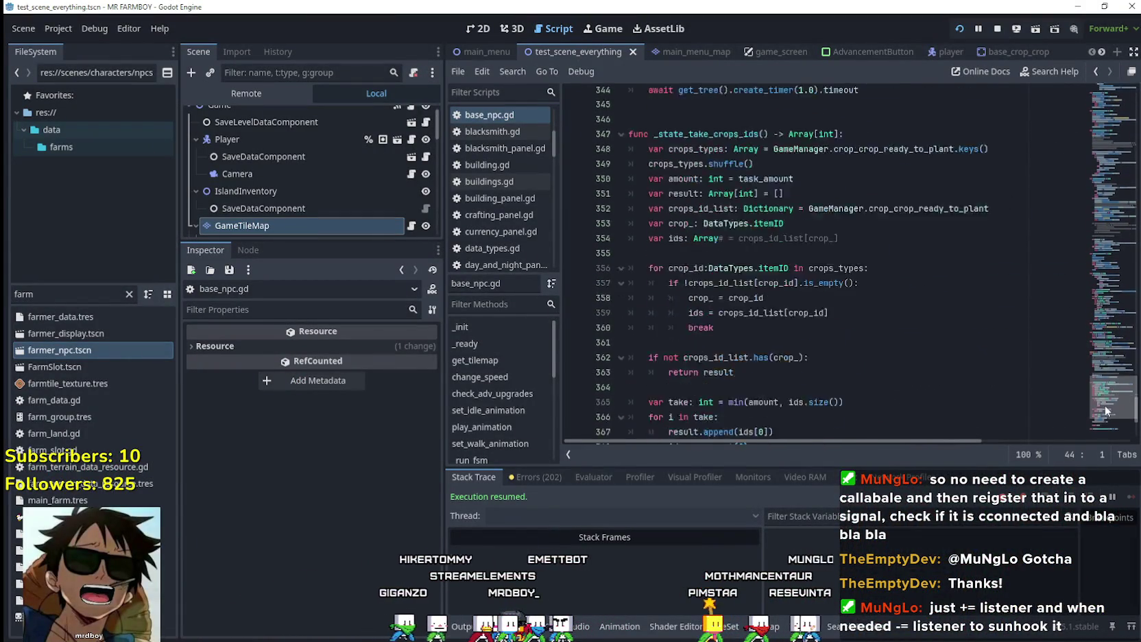
double_click(60, 353)
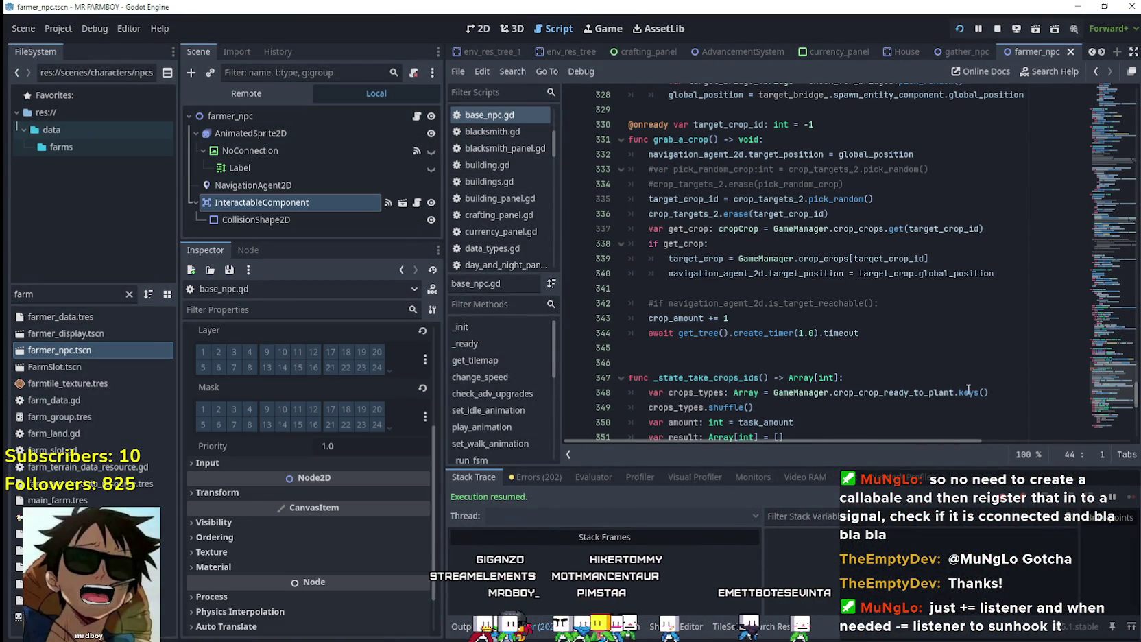
mouse_move(1114, 395)
left_mouse_down()
mouse_move(1115, 354)
mouse_move(1111, 414)
mouse_move(1108, 381)
left_mouse_up()
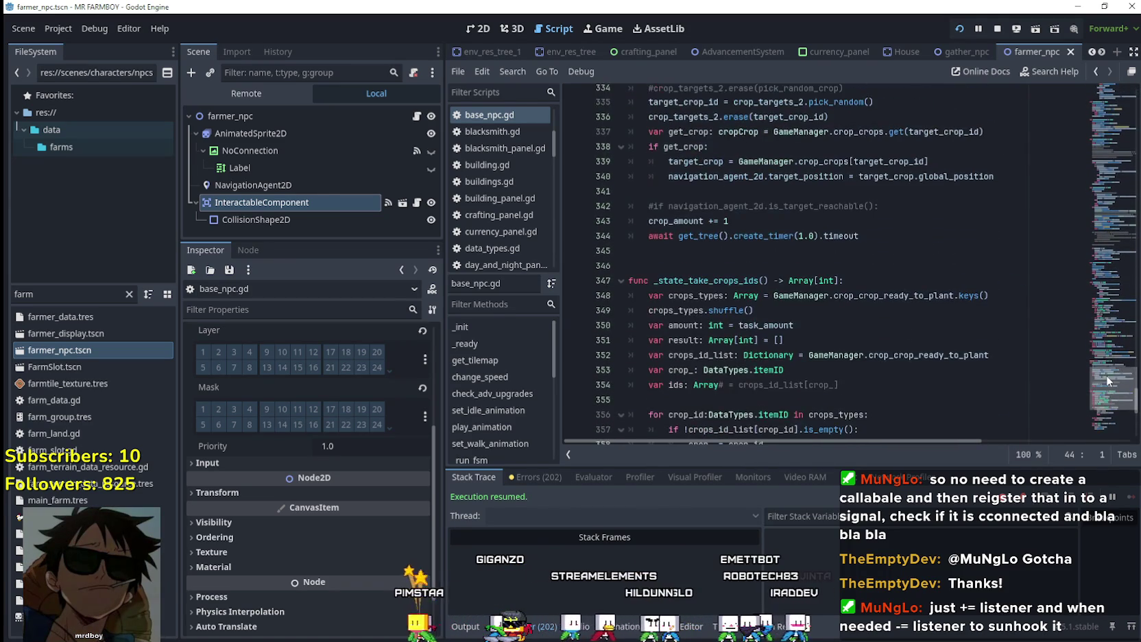
scroll(855, 353, "up", 4)
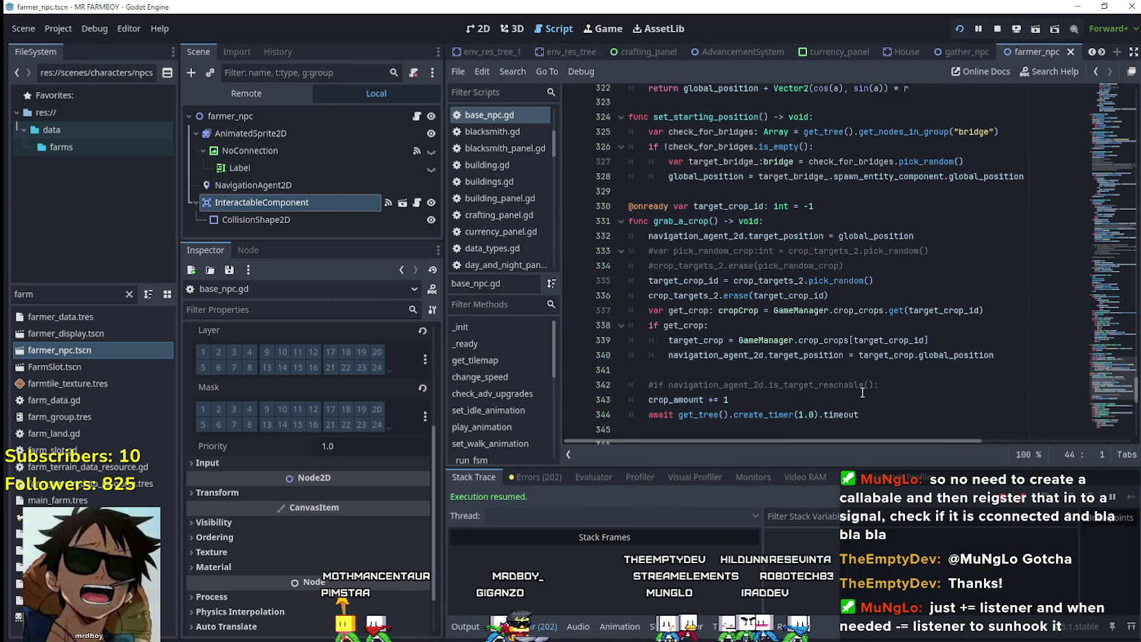
scroll(1061, 401, "up", 4)
left_click_drag(1104, 359, 1102, 337)
scroll(795, 333, "down", 2)
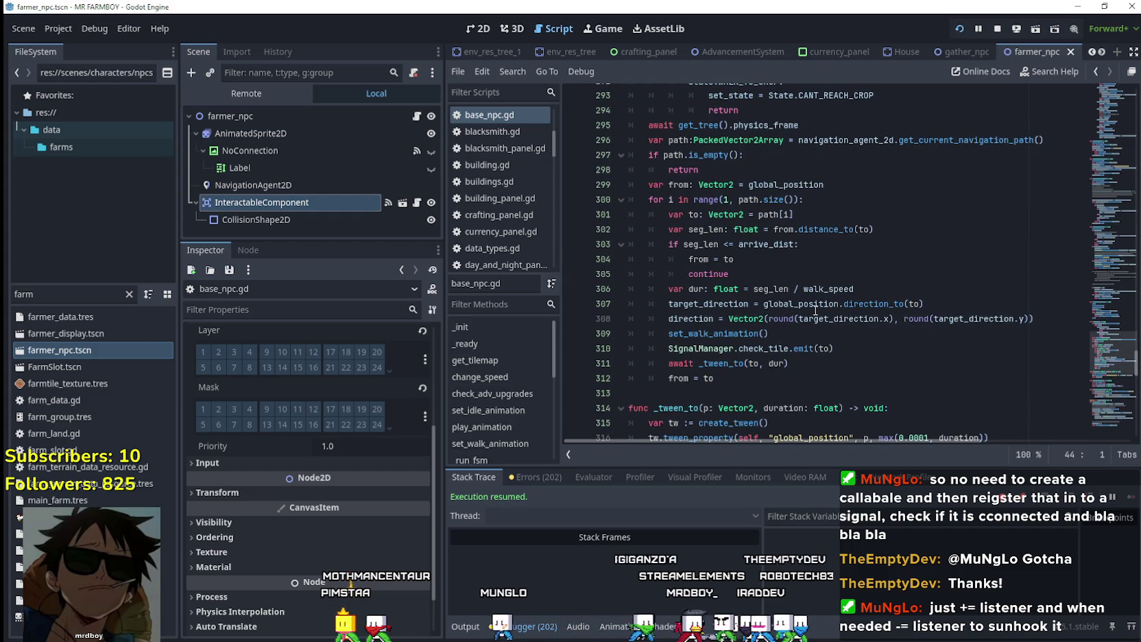
Inspect target_direction and the check_tile to argument, then set a breakpoint on line 308
left_click(914, 305)
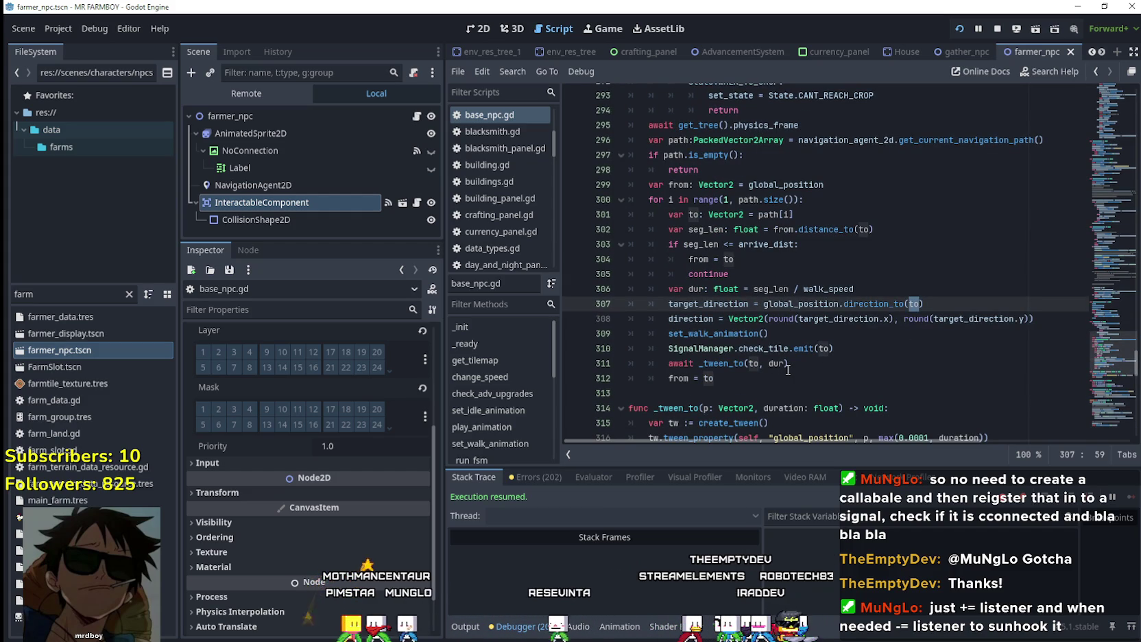
key("Home")
key("ctrl+shift+Right")
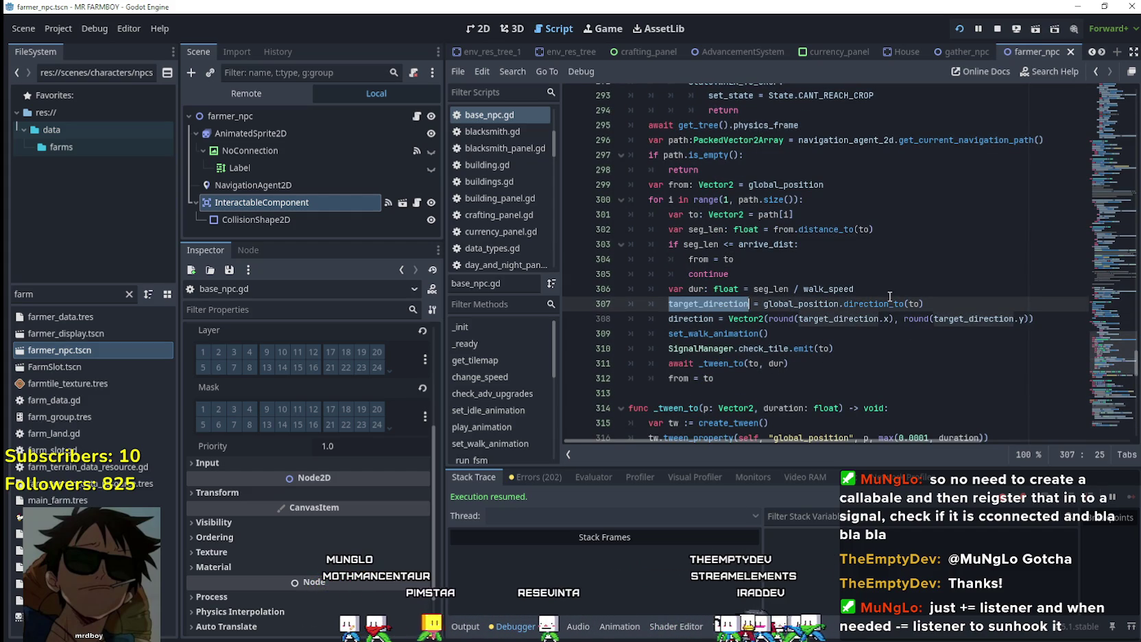
mouse_move(881, 306)
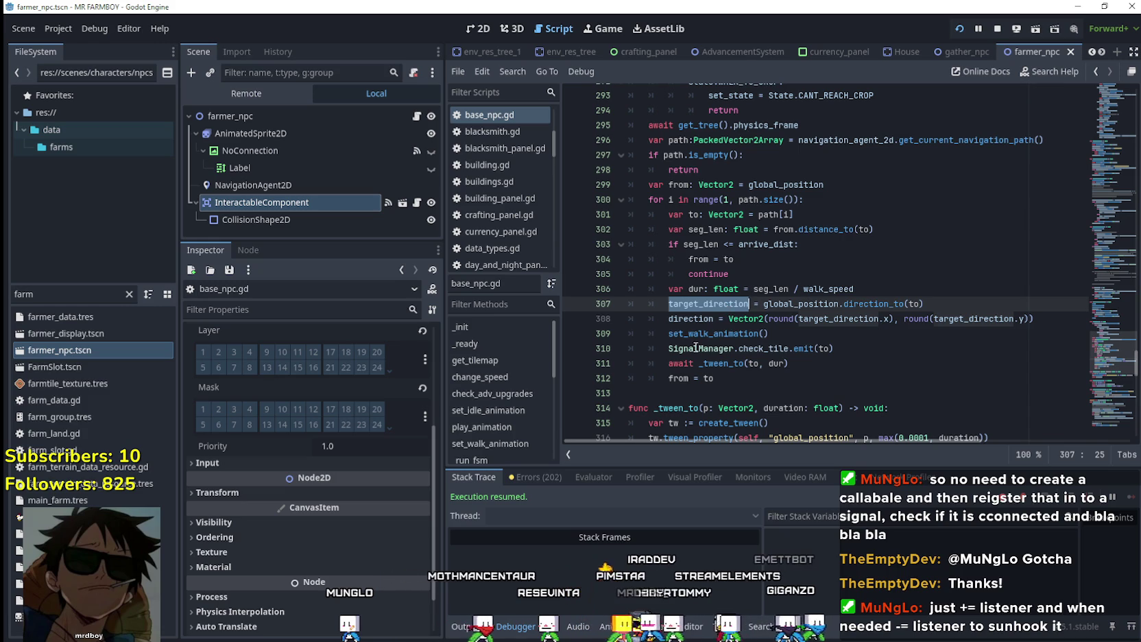
double_click(820, 348)
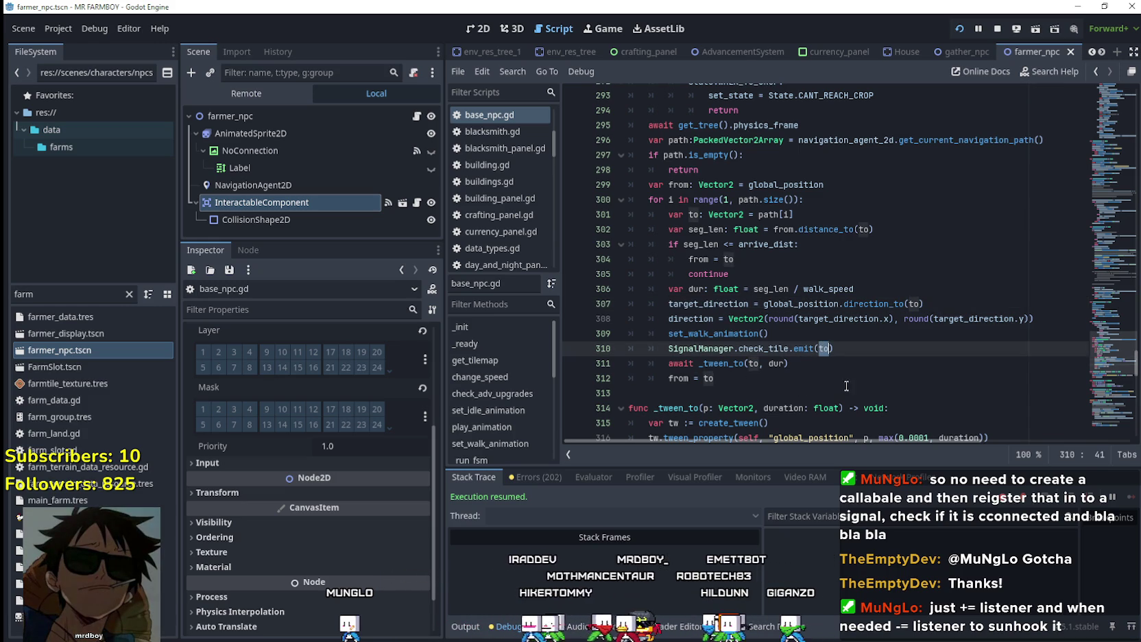
left_click(641, 303)
left_click(571, 319)
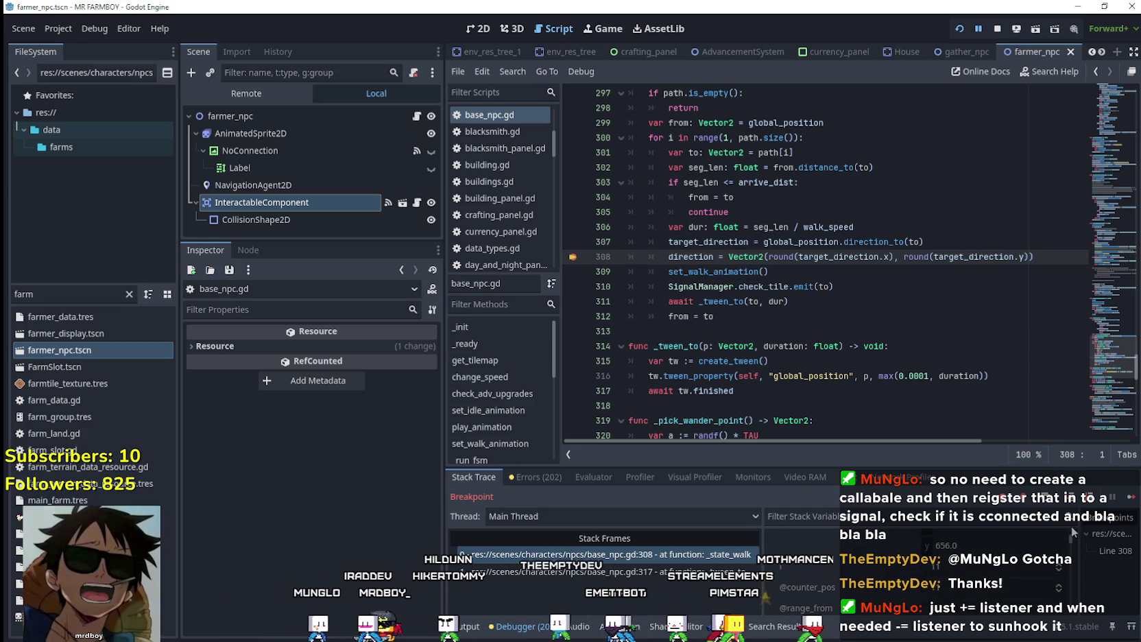
Inspect the from and to variables of the paused walk loop, including from's declaration on line 299
left_click_drag(1072, 526, 1074, 580)
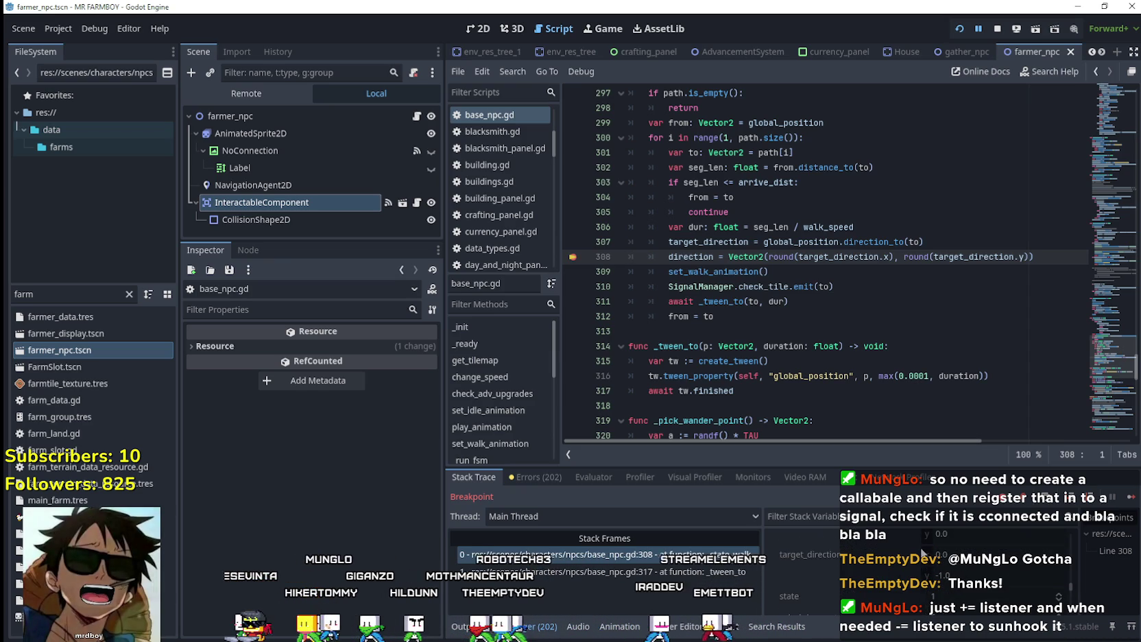
scroll(891, 566, "up", 1)
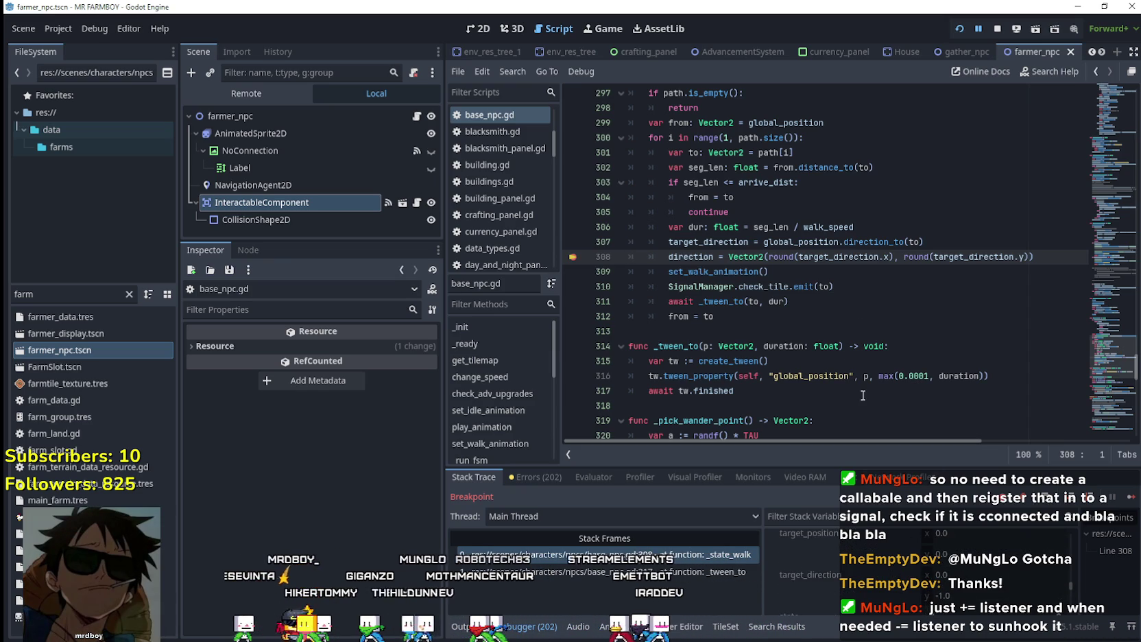
double_click(914, 241)
scroll(817, 340, "up", 2)
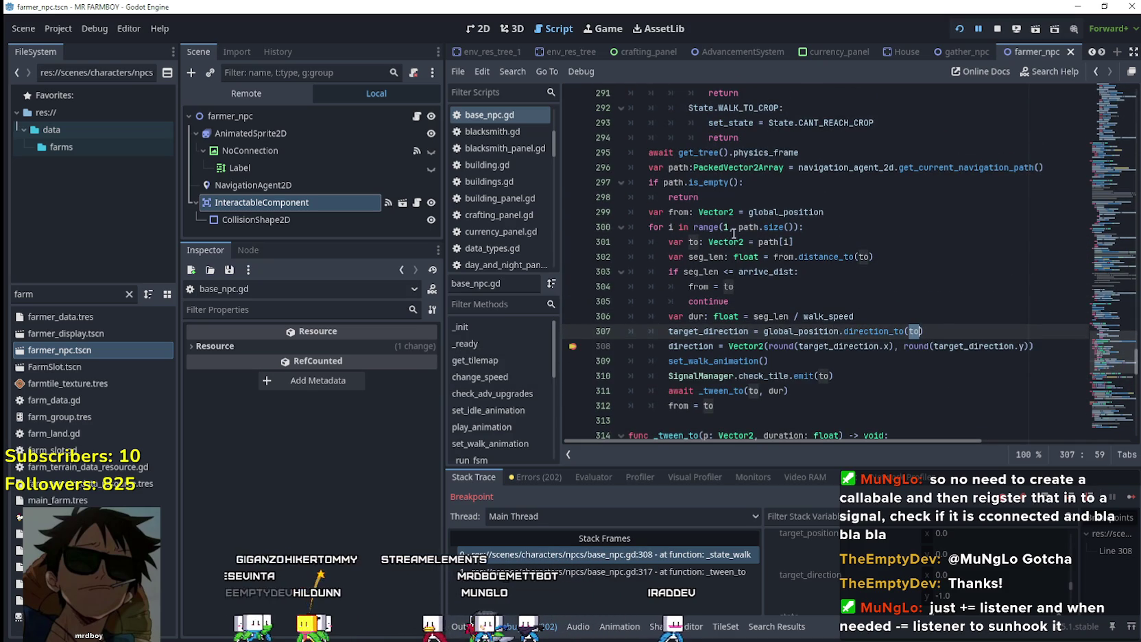
double_click(680, 212)
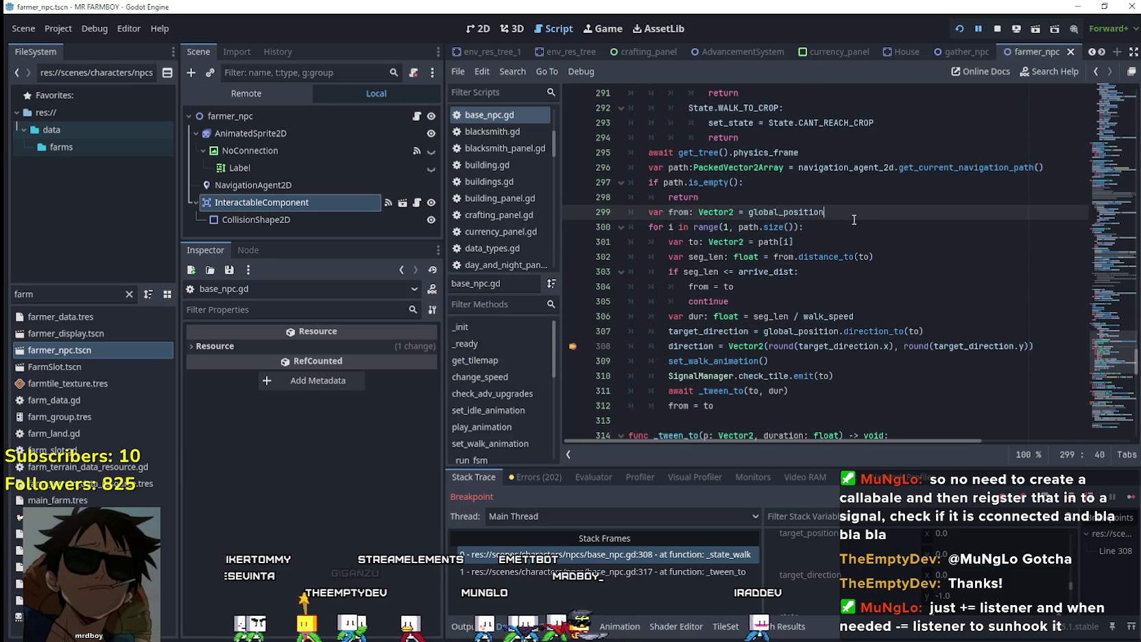
left_click_drag(824, 212, 669, 212)
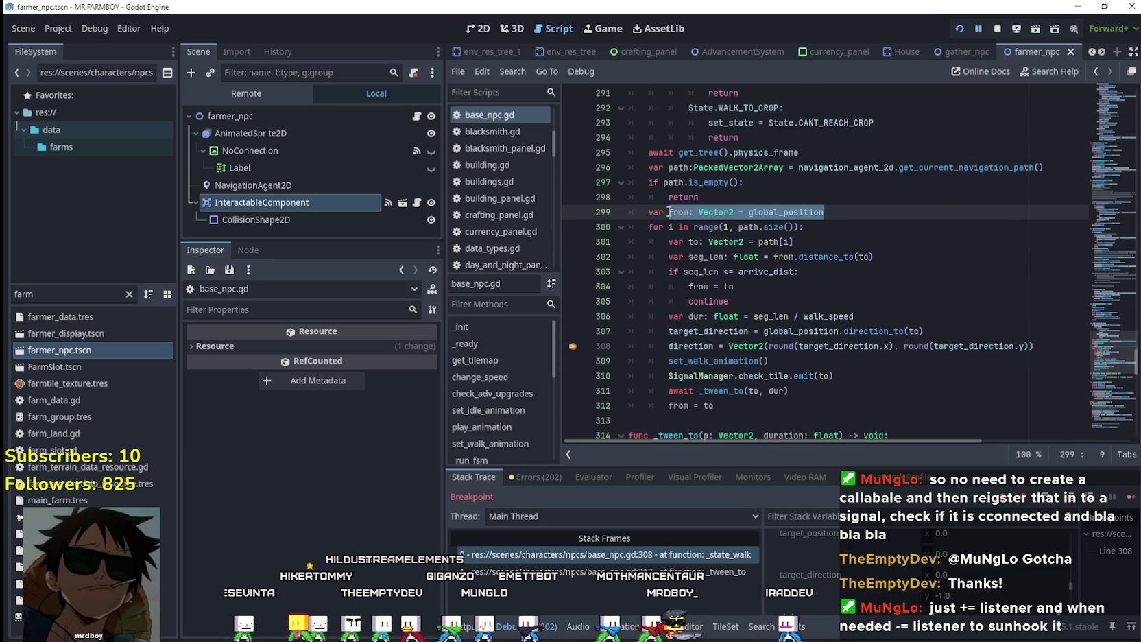
double_click(676, 212)
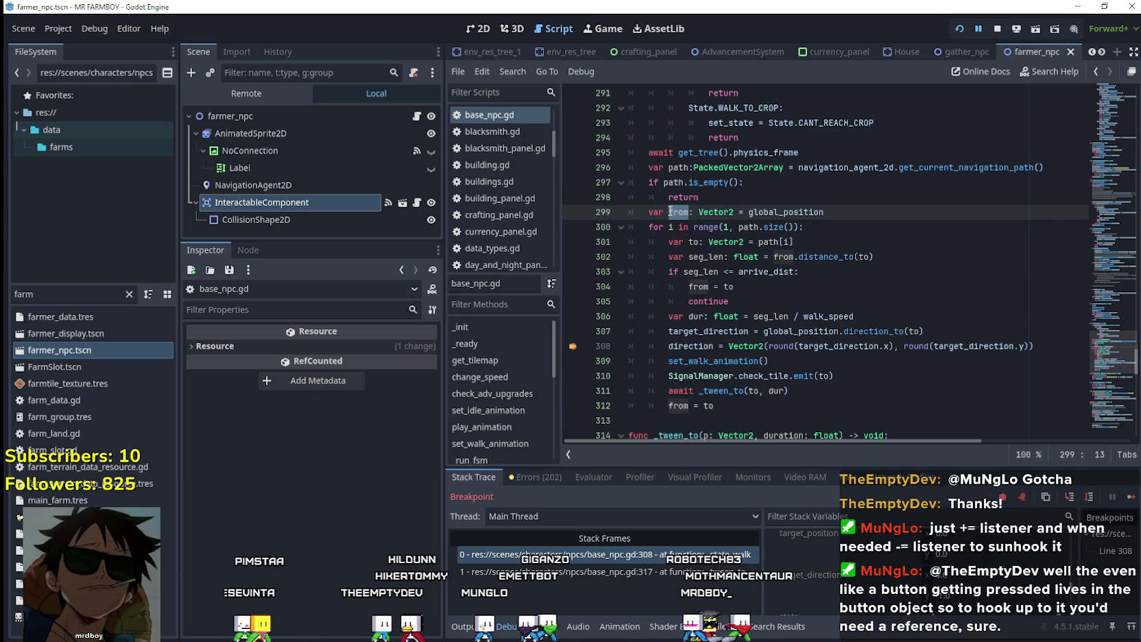
mouse_move(670, 212)
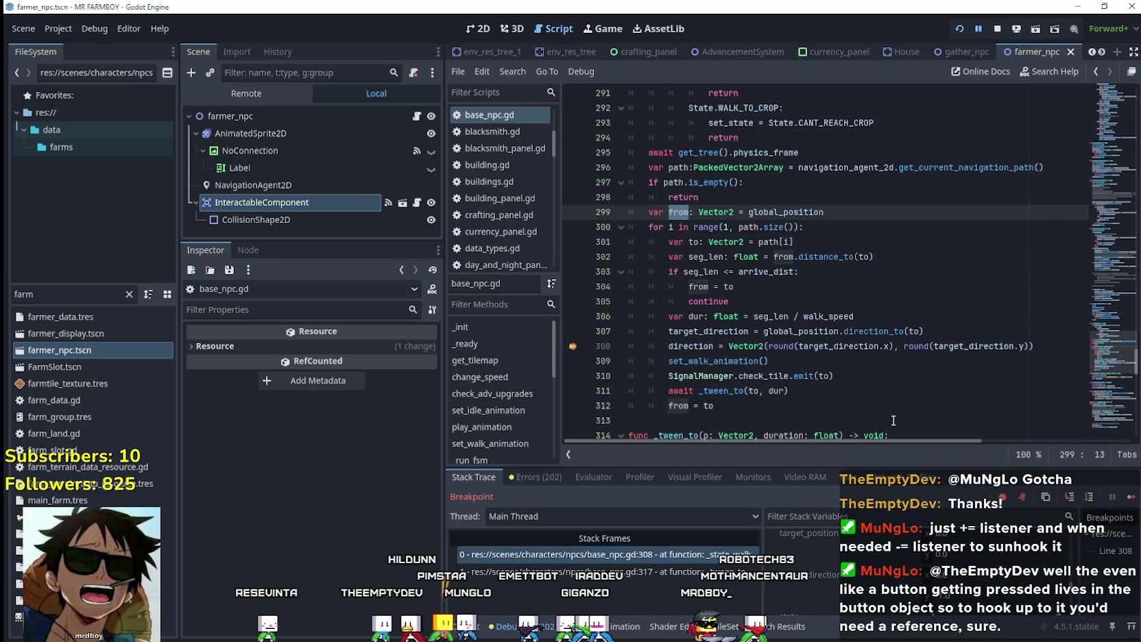
Make line 310's check_tile emit pass global_position instead of to, then stop the debug session
double_click(798, 331)
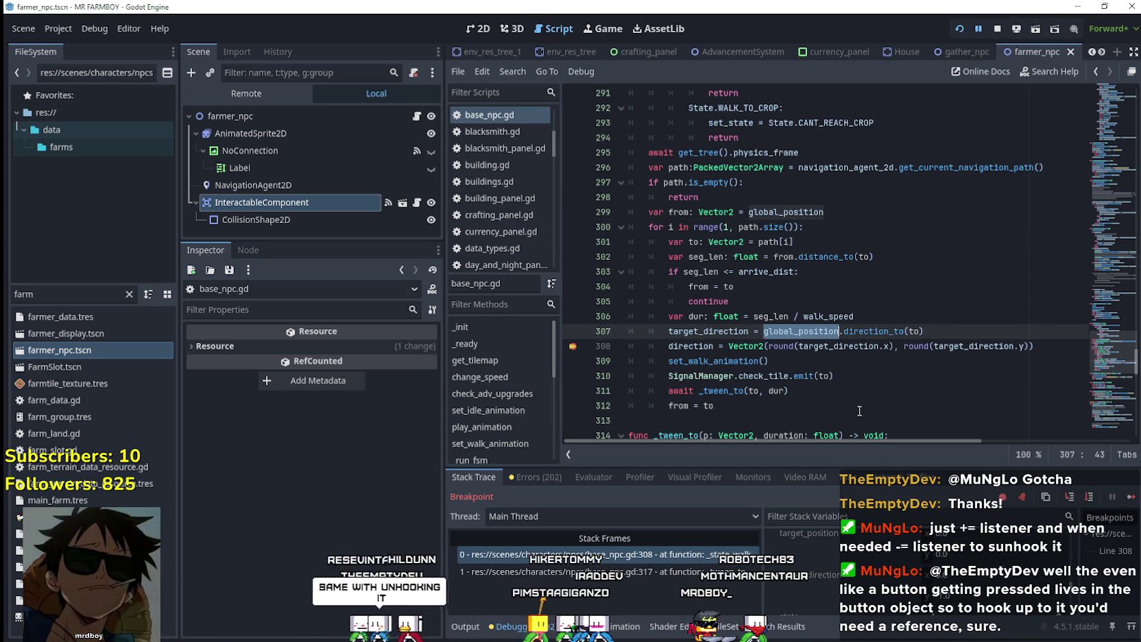
left_click(678, 213)
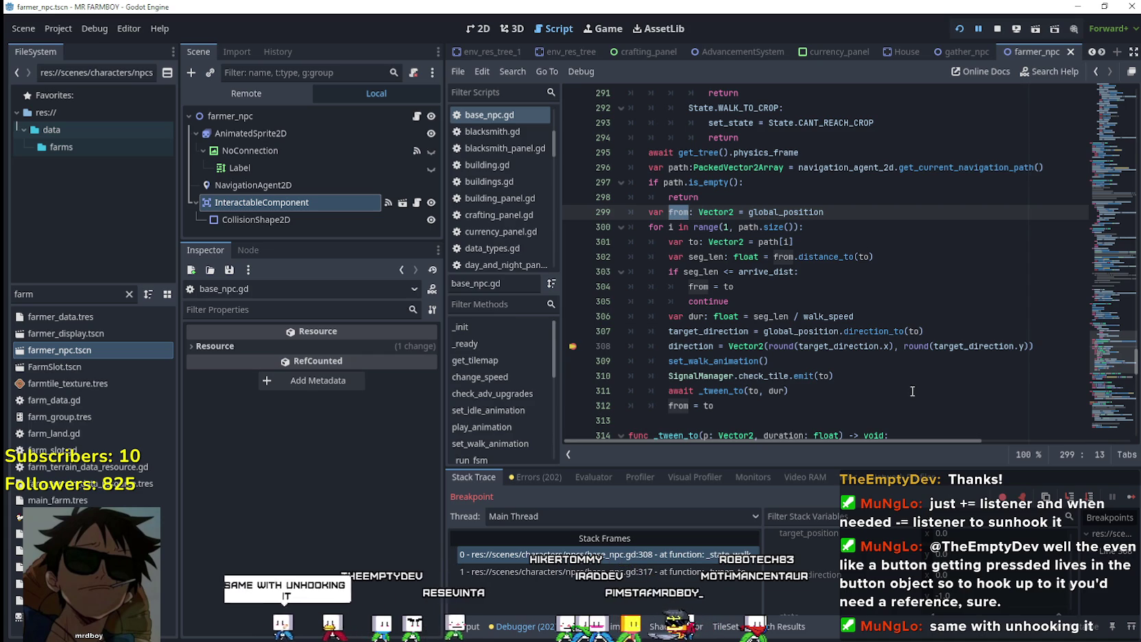
double_click(795, 212)
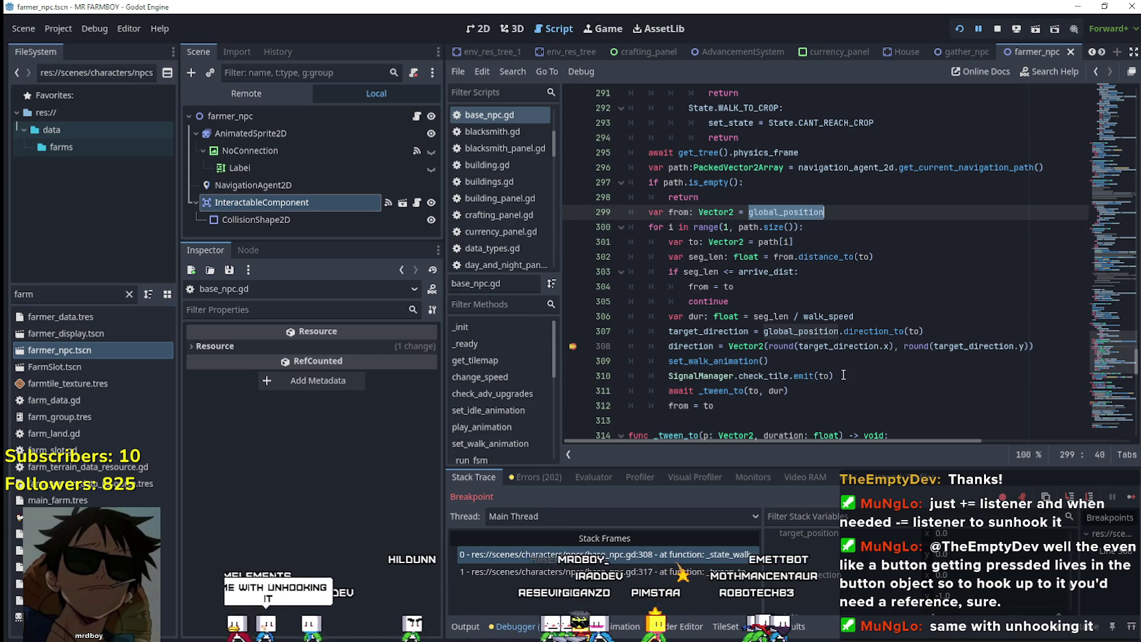
double_click(824, 375)
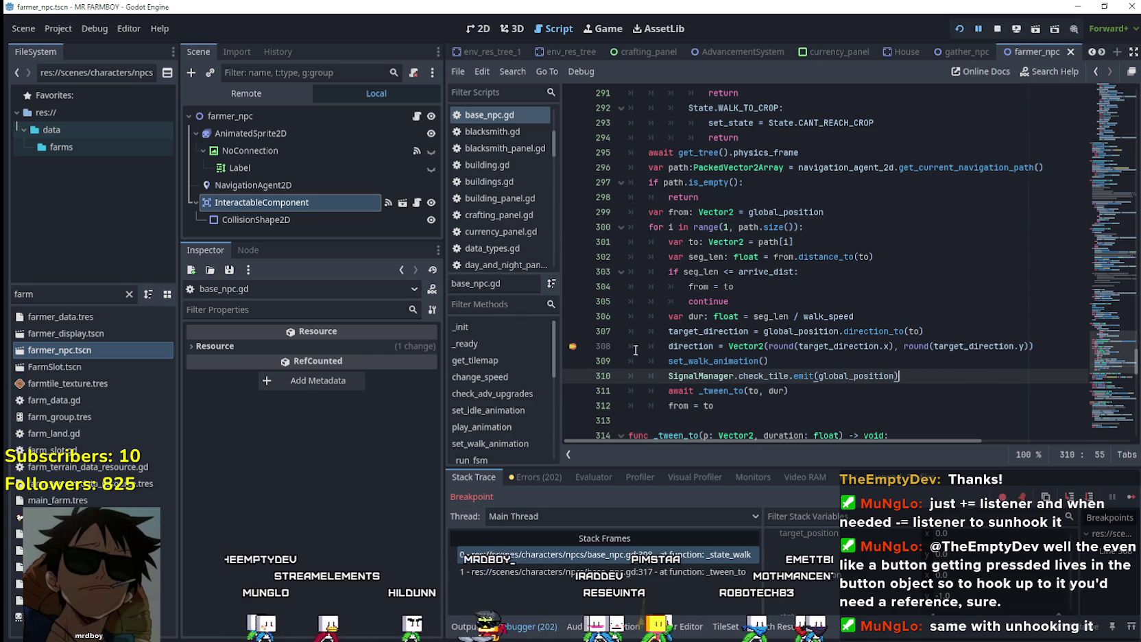
left_click(997, 28)
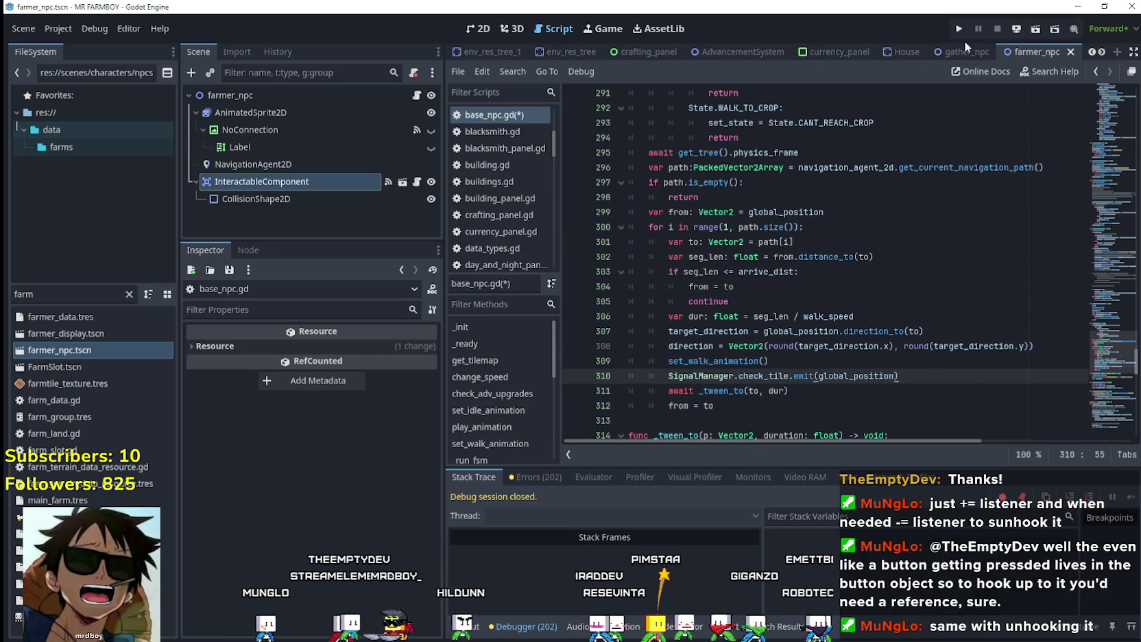